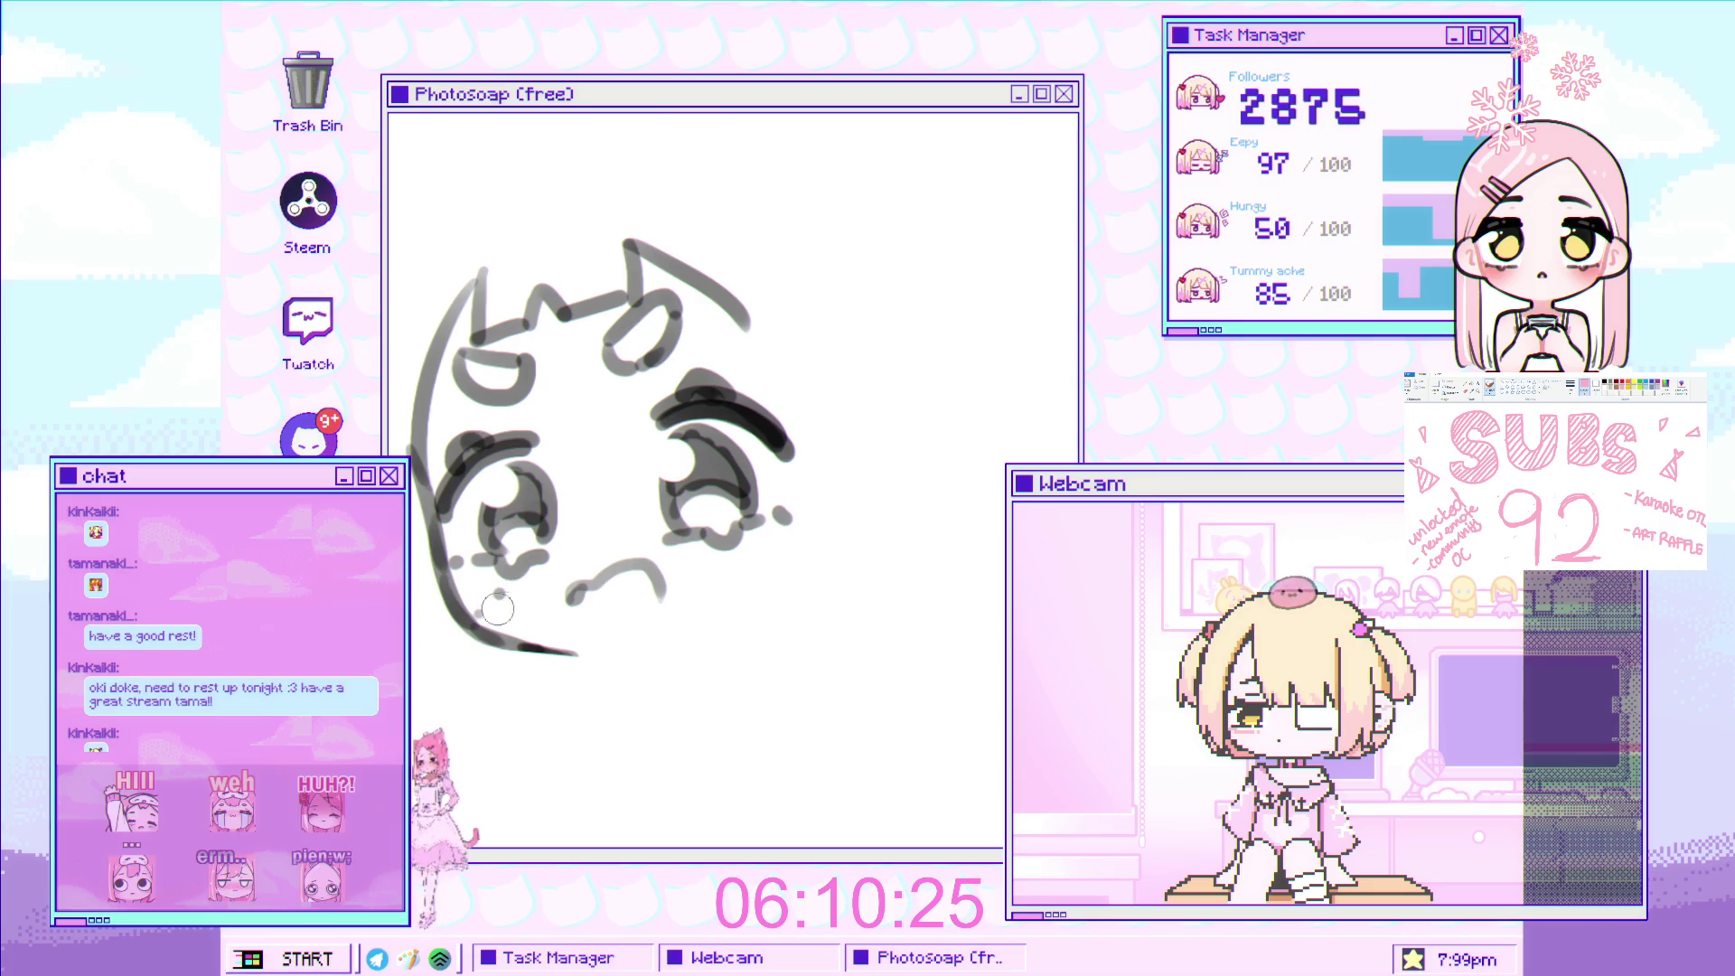
- Zoom in and stroke the right side of the pouting chibi's face from ear to cheek
{"action": "left_click", "coordinate": [528, 605]}
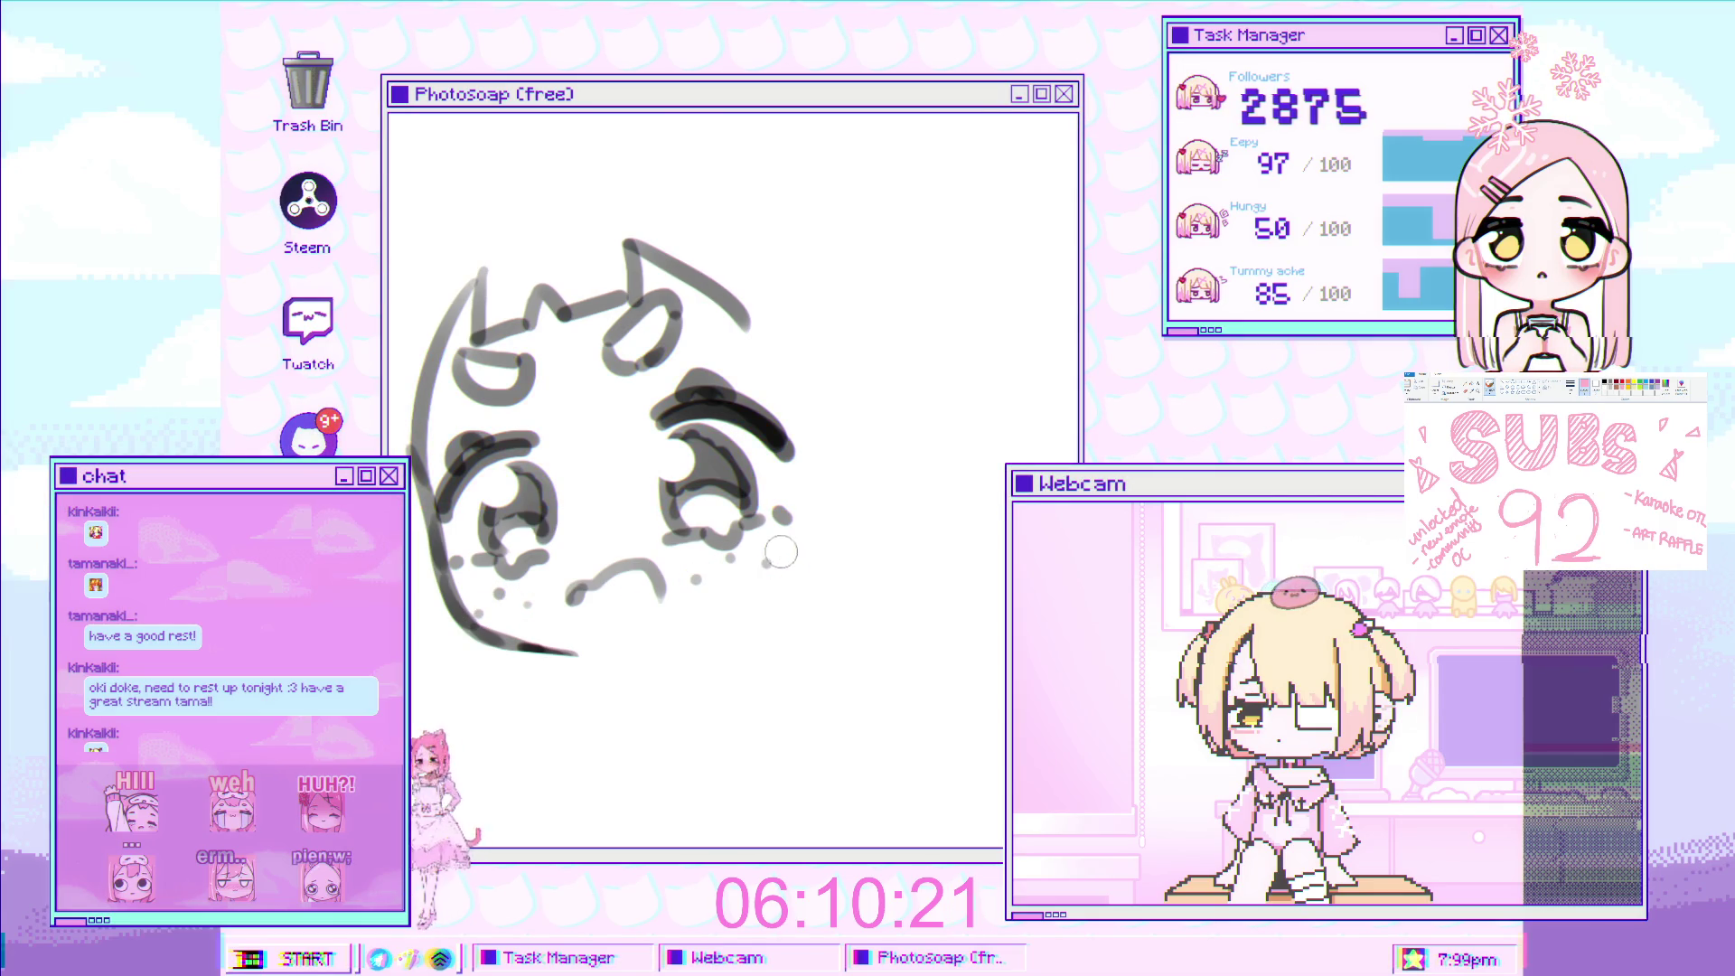
{"action": "scroll", "coordinate": [640, 582], "scroll_direction": "down", "scroll_amount": 2}
{"action": "scroll", "coordinate": [639, 581], "scroll_direction": "down", "scroll_amount": 1}
{"action": "scroll", "coordinate": [688, 554], "scroll_direction": "down", "scroll_amount": 1}
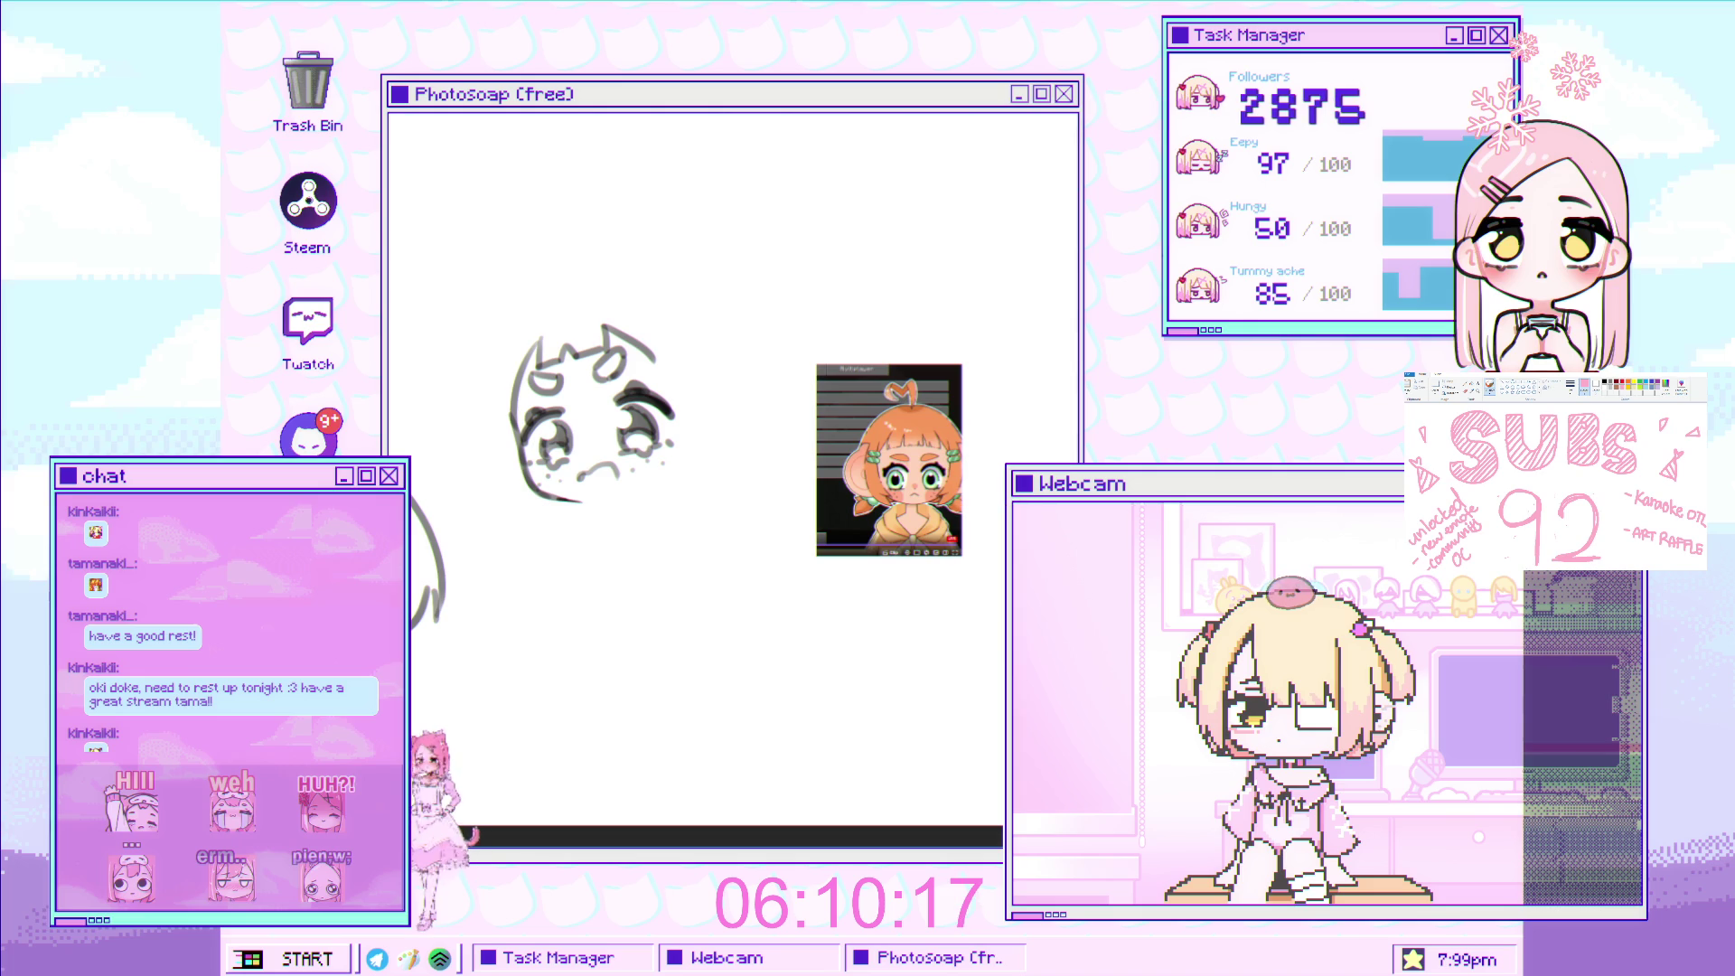
{"action": "scroll", "coordinate": [726, 430], "scroll_direction": "up", "scroll_amount": 1}
{"action": "scroll", "coordinate": [691, 428], "scroll_direction": "up", "scroll_amount": 1}
{"action": "scroll", "coordinate": [658, 425], "scroll_direction": "up", "scroll_amount": 1}
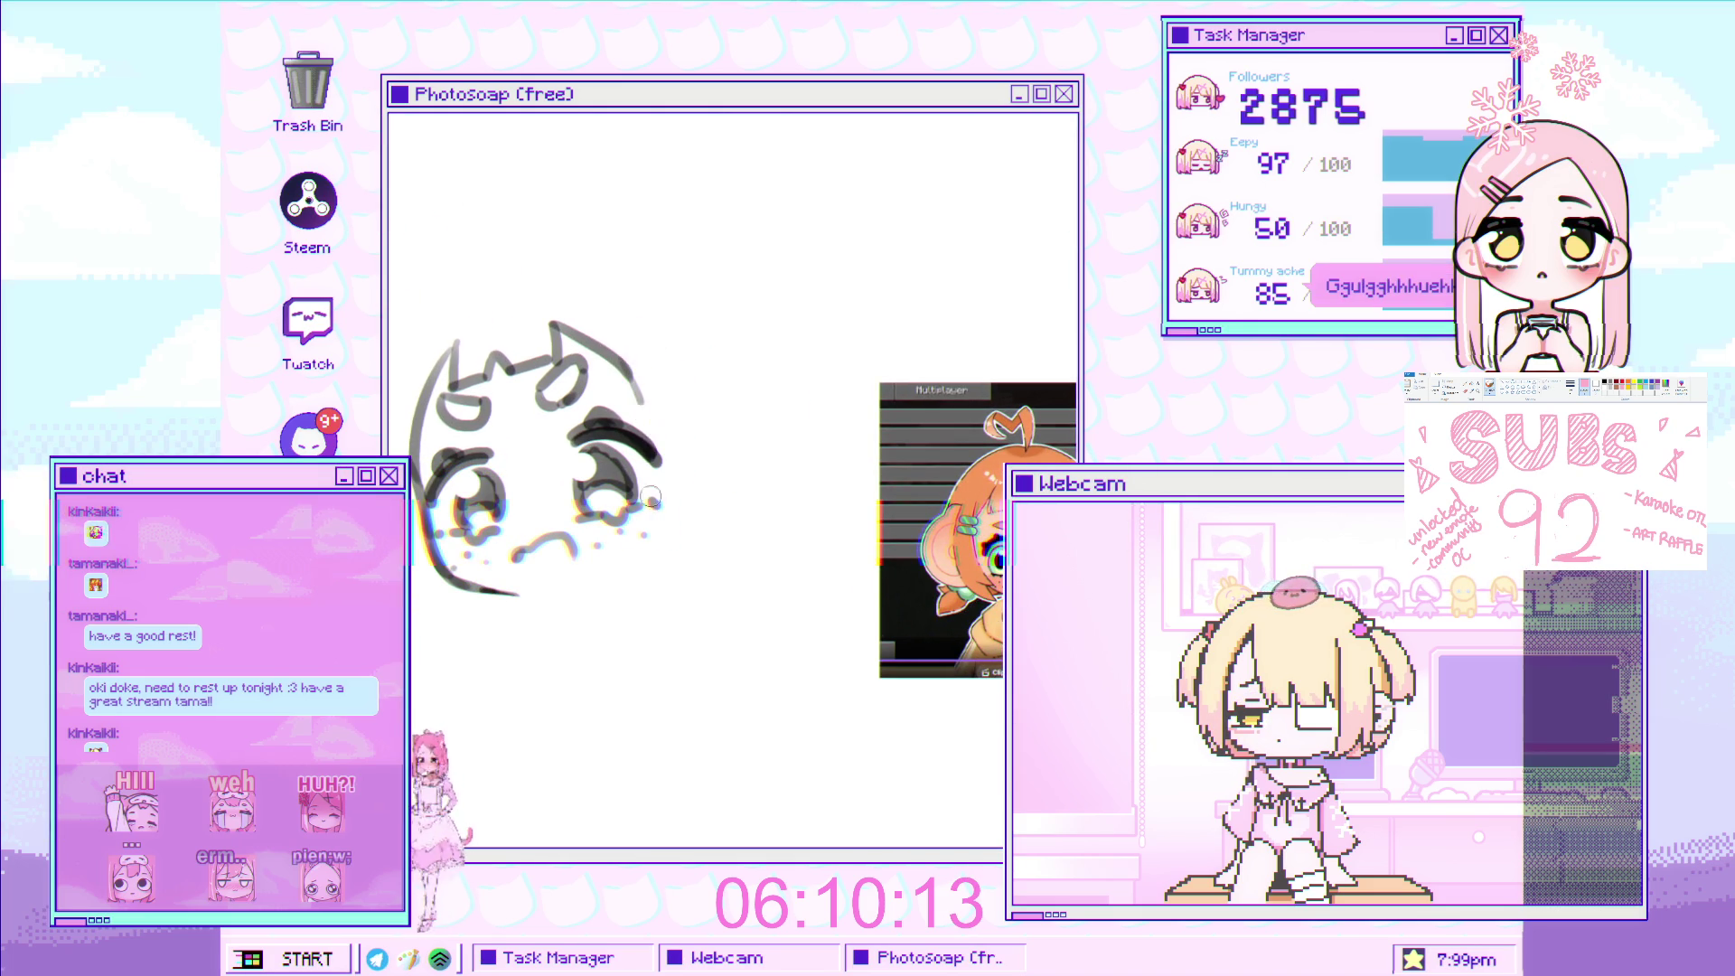
{"action": "scroll", "coordinate": [647, 404], "scroll_direction": "up", "scroll_amount": 1}
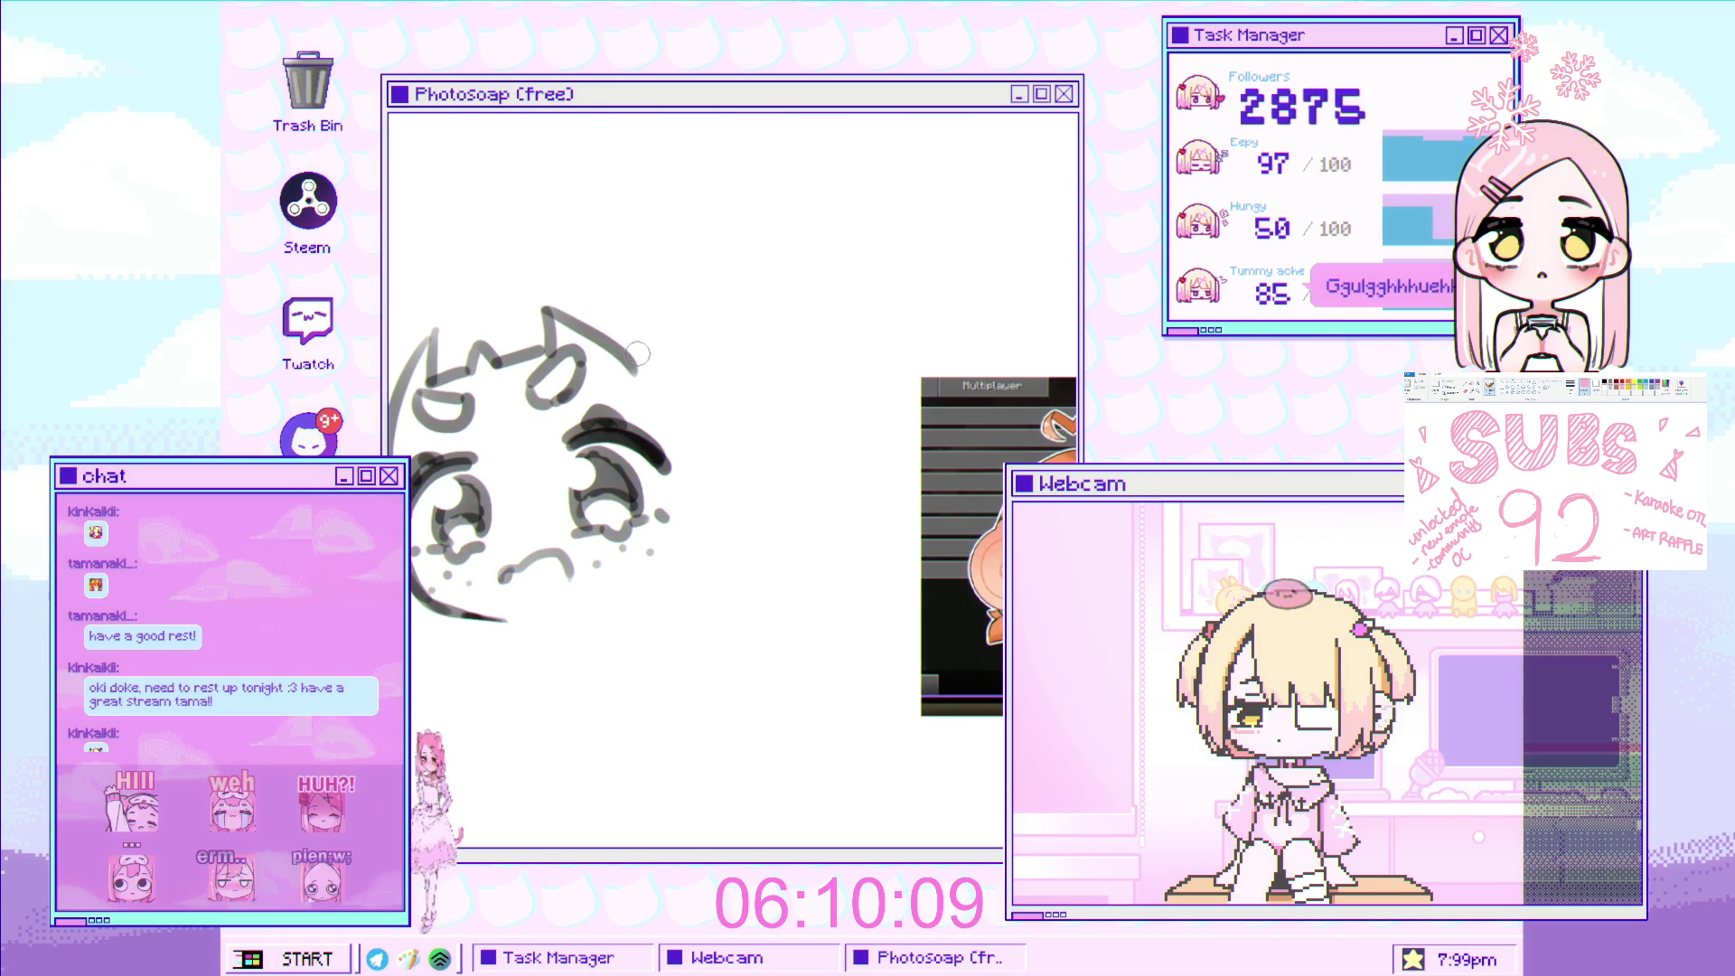
{"action": "left_click_drag", "start_coordinate": [635, 352], "coordinate": [669, 562]}
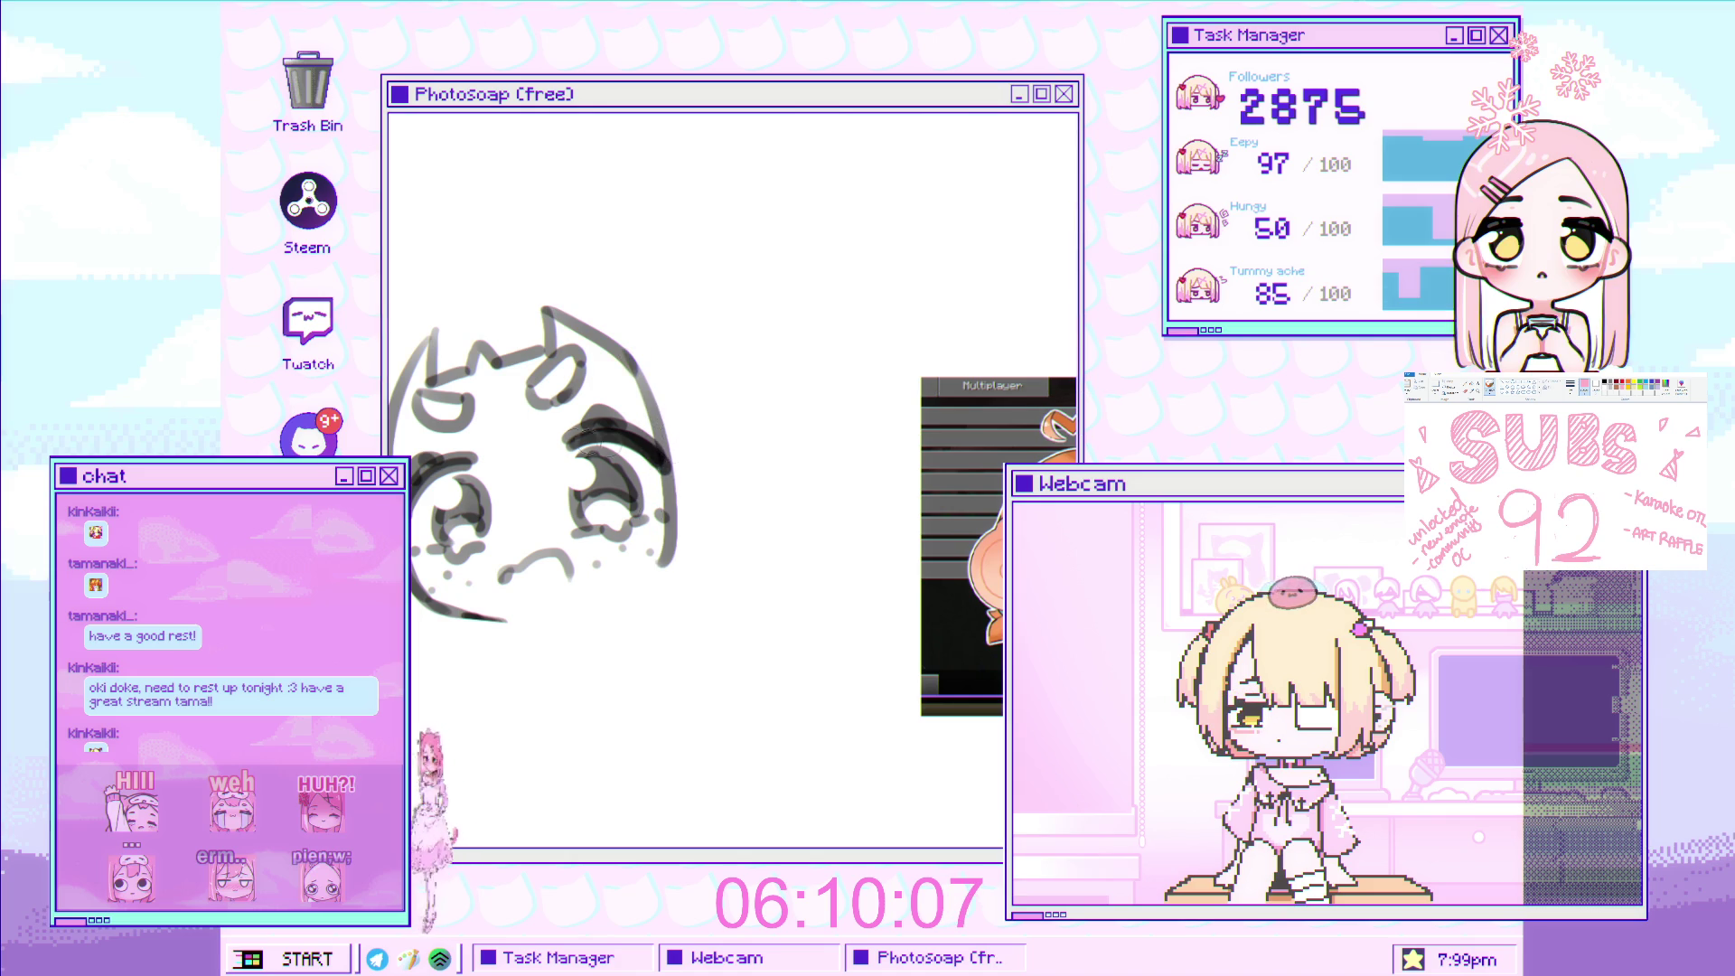
- Pan and zoom the view to reposition the sketch
{"action": "scroll", "coordinate": [575, 404], "scroll_direction": "down", "scroll_amount": 2}
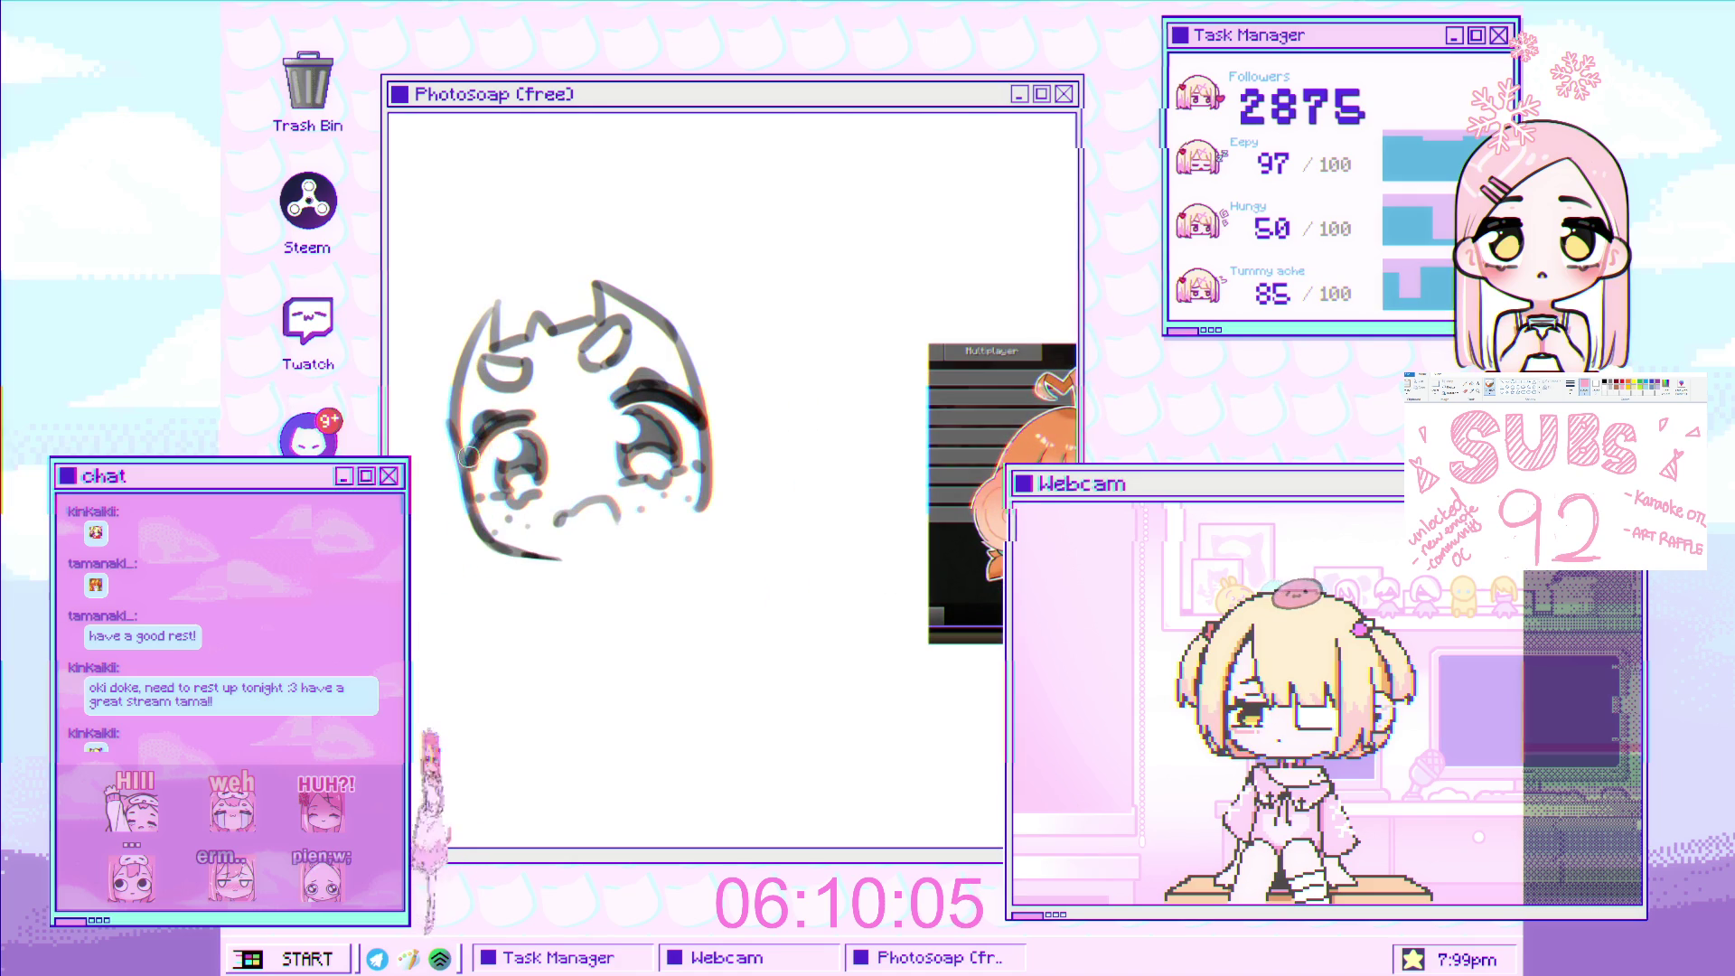
{"action": "left_click_drag", "start_coordinate": [700, 420], "coordinate": [628, 414]}
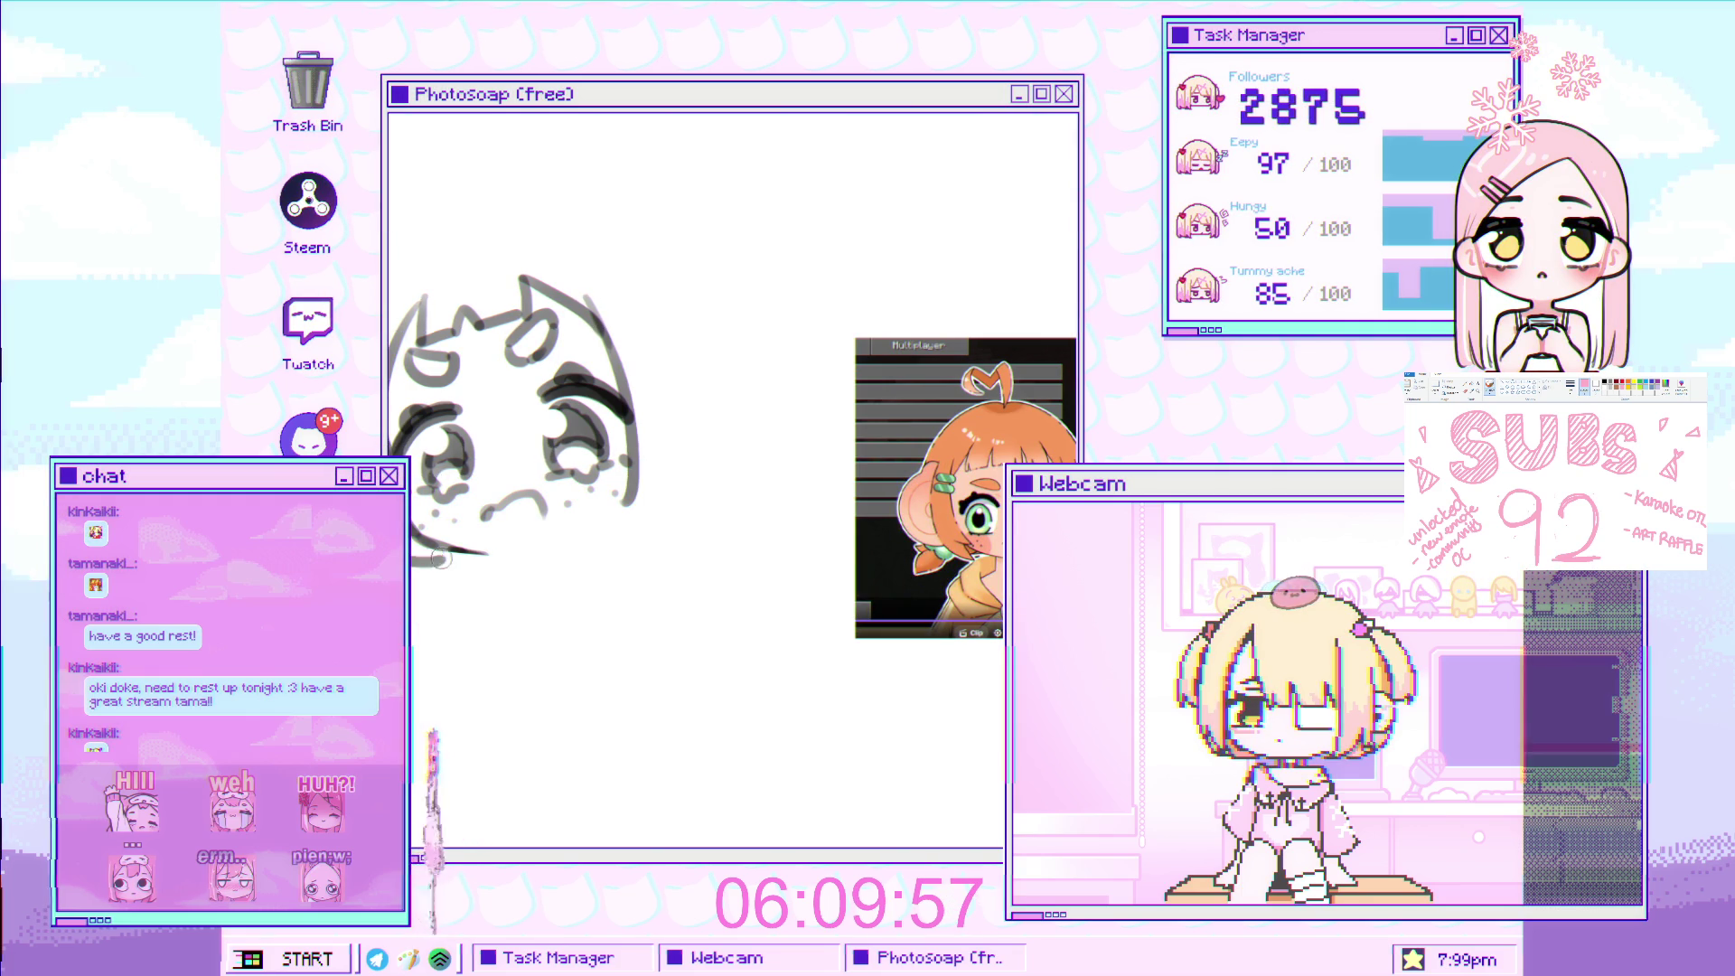
{"action": "left_click_drag", "start_coordinate": [441, 545], "coordinate": [477, 501]}
{"action": "mouse_move", "coordinate": [617, 440]}
{"action": "left_mouse_down"}
{"action": "mouse_move", "coordinate": [614, 352]}
{"action": "mouse_move", "coordinate": [676, 534]}
{"action": "left_mouse_up"}
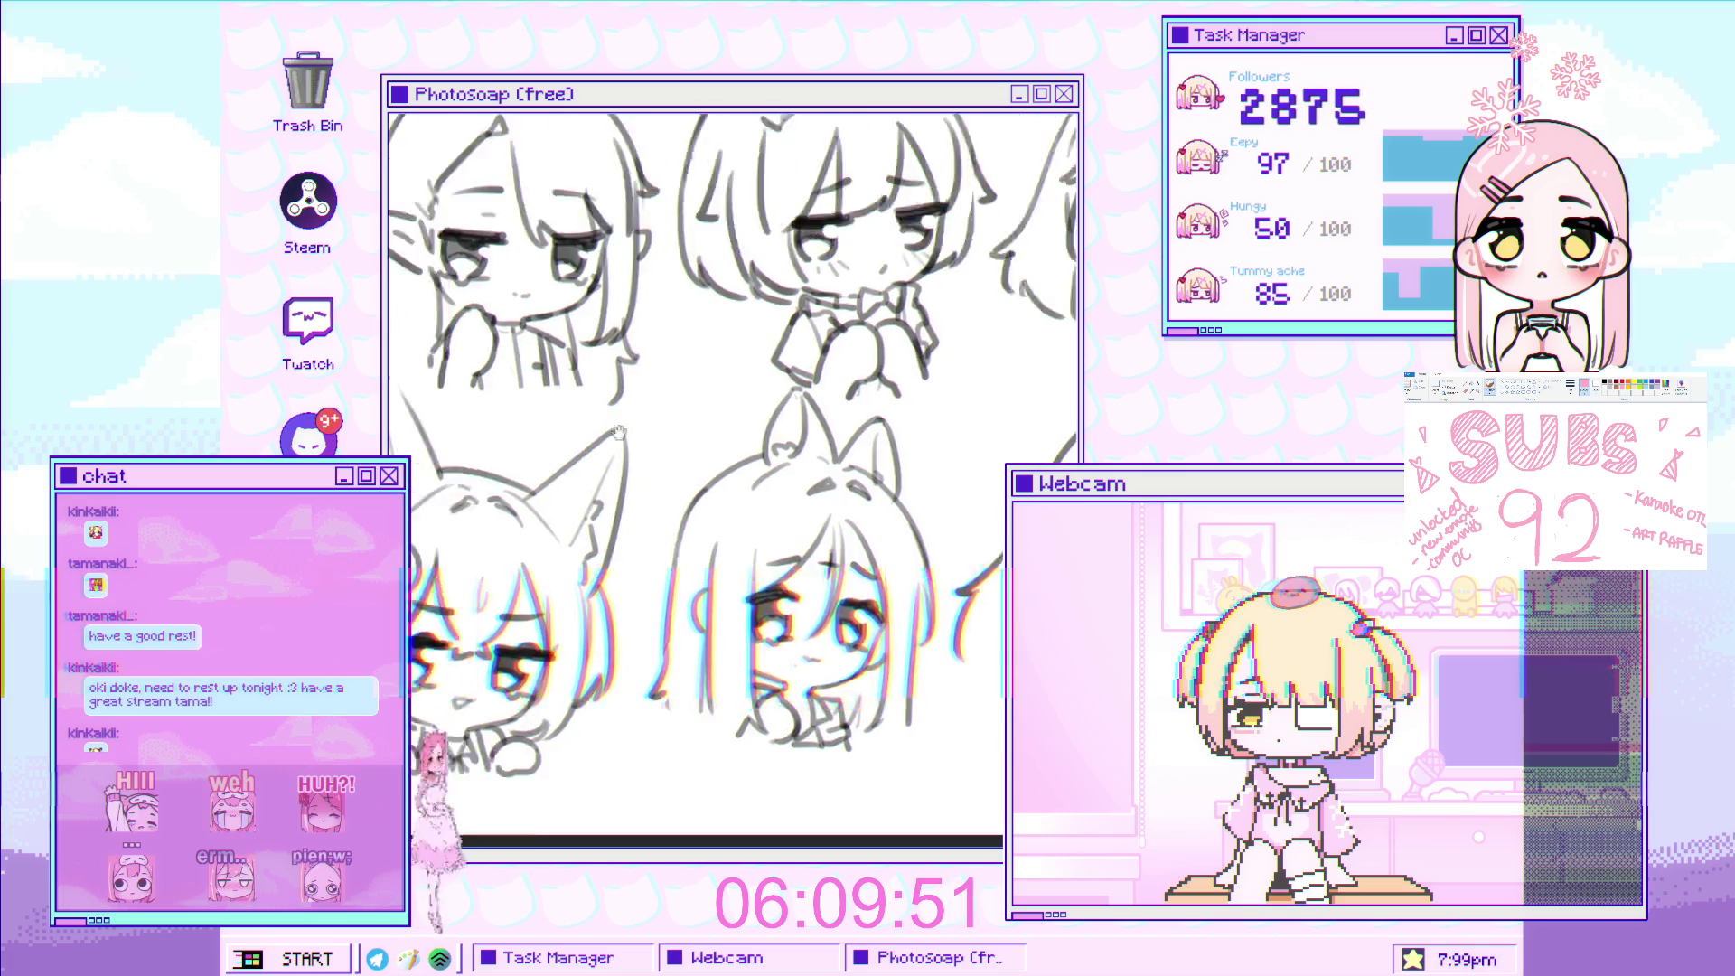
- Draw the curved line down the left side of the face, undoing and redrawing it longer
{"action": "left_click_drag", "start_coordinate": [582, 246], "coordinate": [518, 386]}
{"action": "key", "text": "ctrl+z"}
{"action": "mouse_move", "coordinate": [592, 245]}
{"action": "left_mouse_down"}
{"action": "mouse_move", "coordinate": [523, 443]}
{"action": "mouse_move", "coordinate": [624, 488]}
{"action": "left_mouse_up"}
{"action": "key", "text": "ctrl+z"}
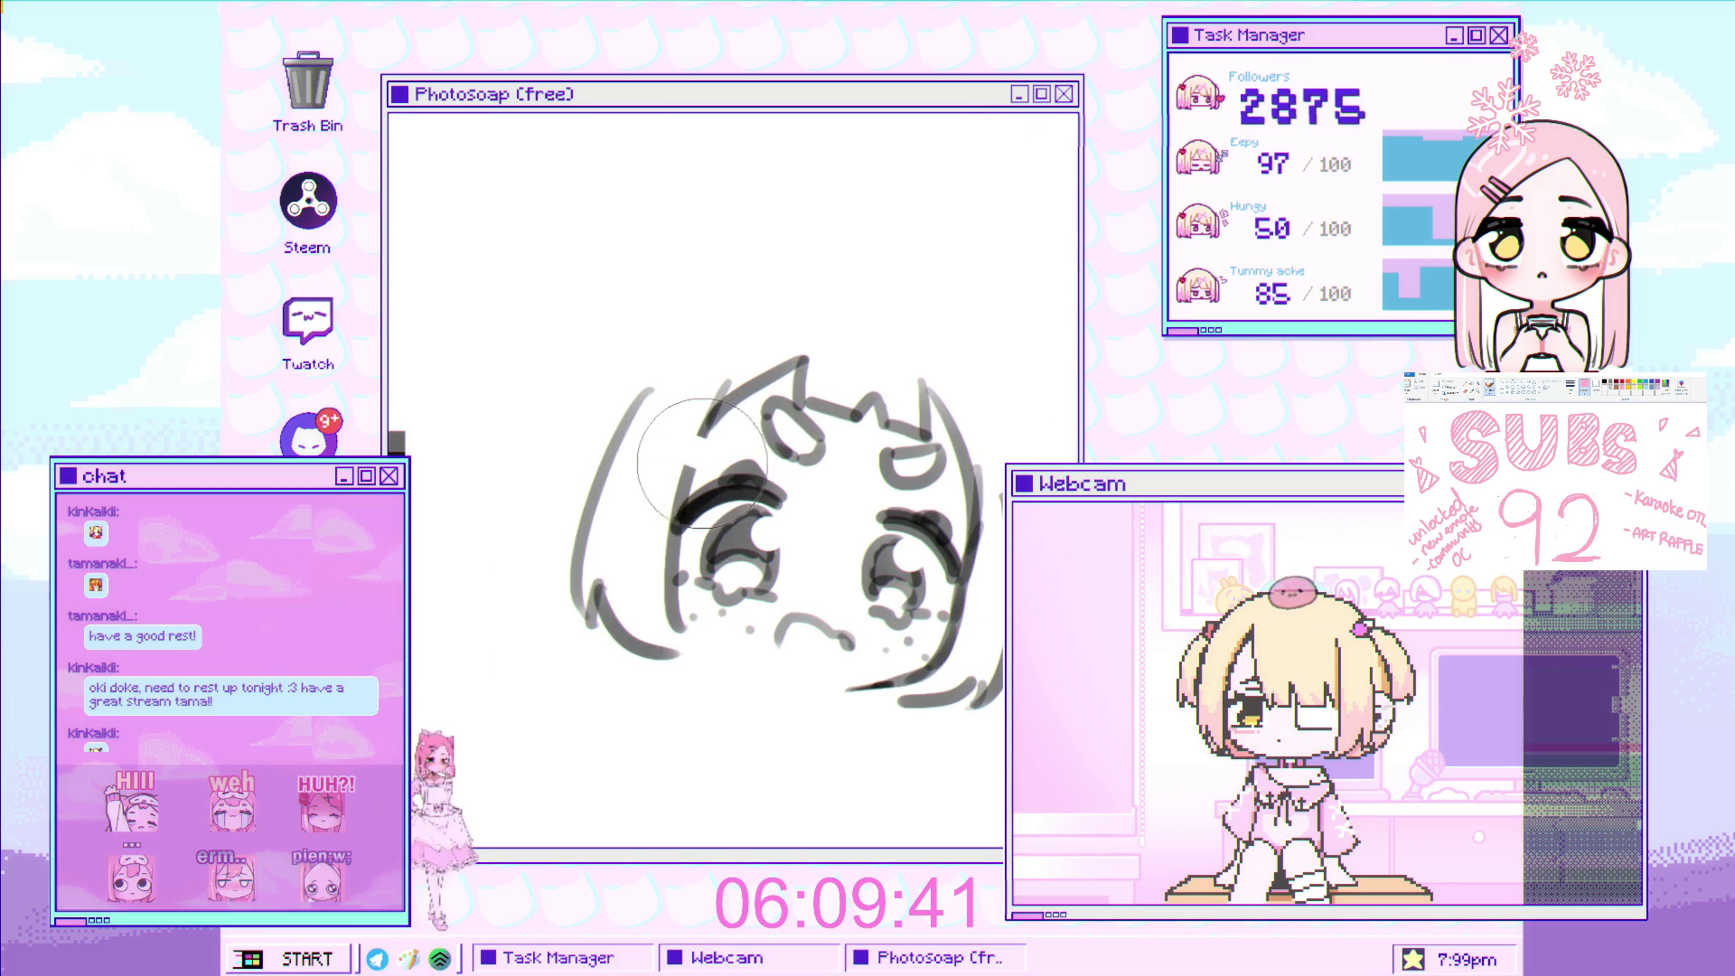
- Add a curled hair stroke beside the eye and retry a short stroke on the head's left side
{"action": "scroll", "coordinate": [733, 423], "scroll_direction": "up", "scroll_amount": 3}
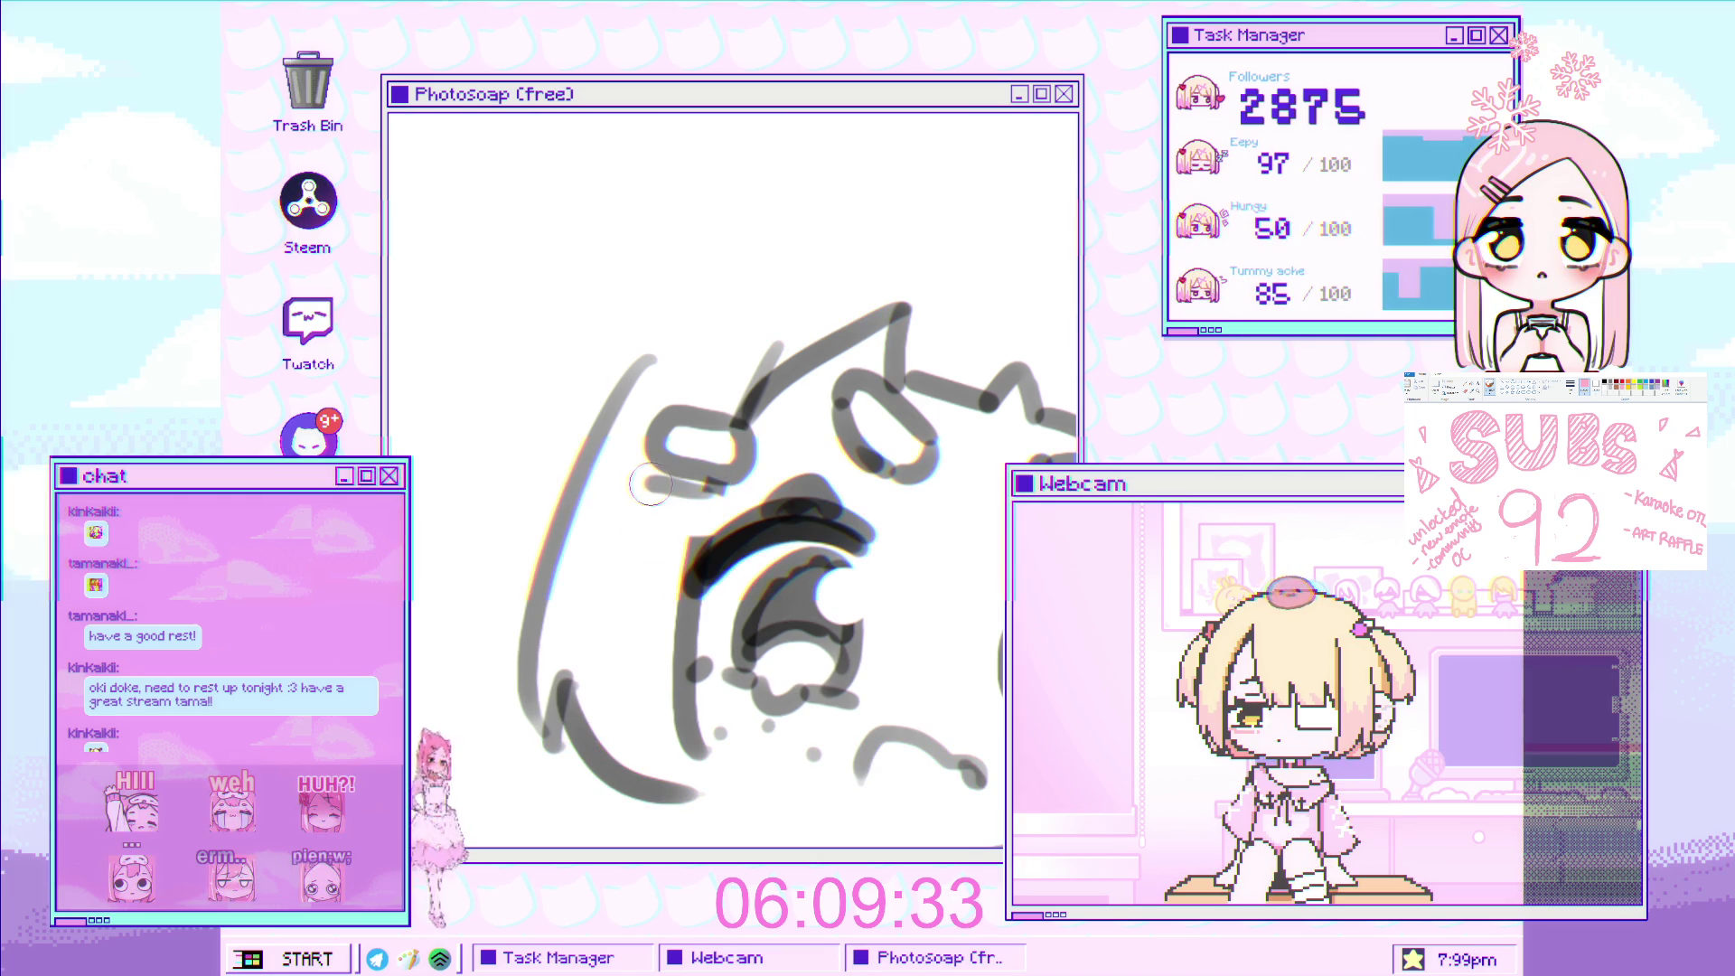
{"action": "left_click_drag", "start_coordinate": [627, 504], "coordinate": [655, 533]}
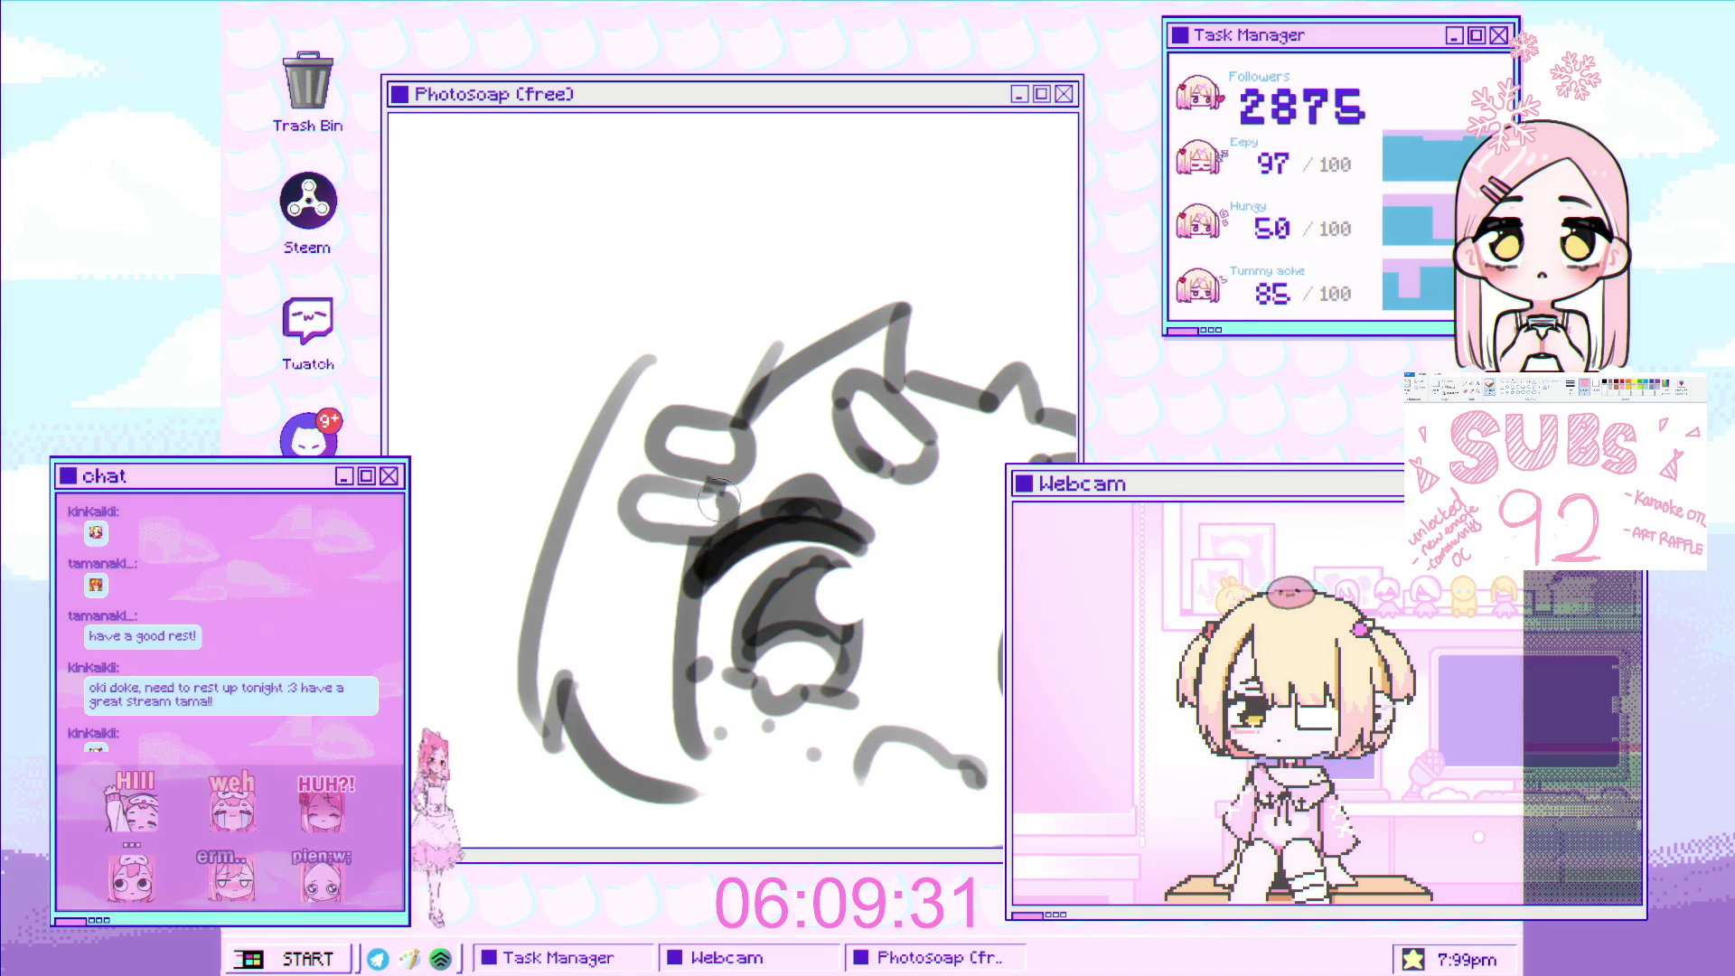
{"action": "scroll", "coordinate": [720, 497], "scroll_direction": "down", "scroll_amount": 5}
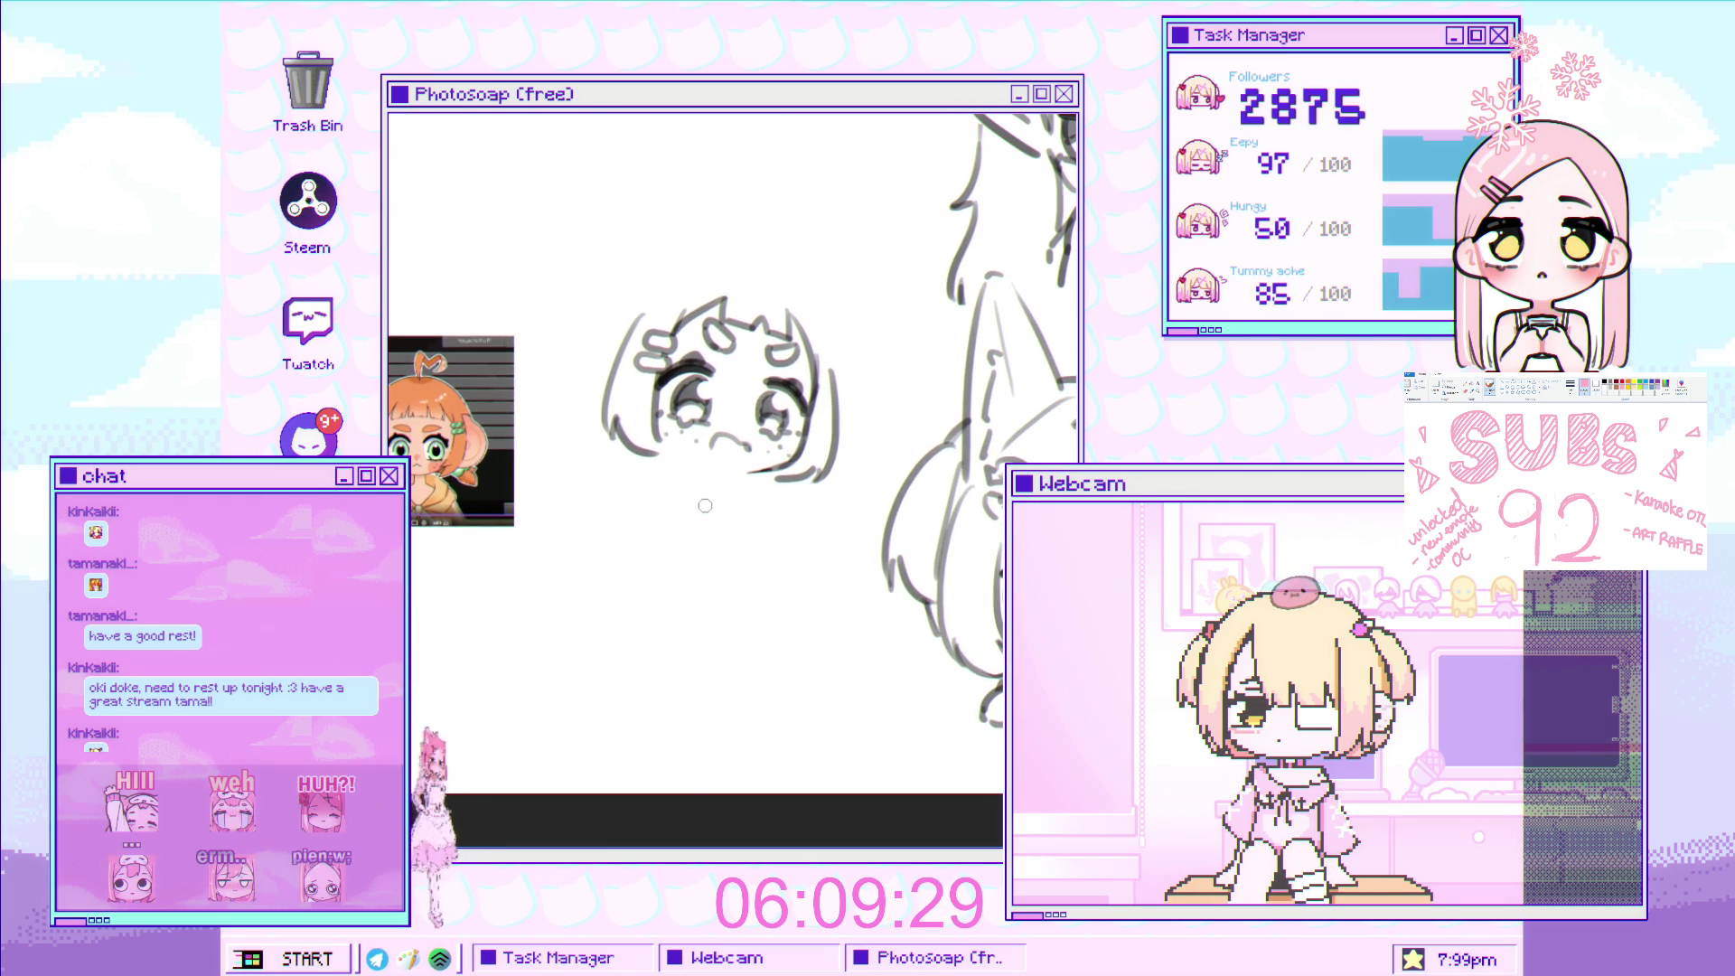
{"action": "scroll", "coordinate": [772, 348], "scroll_direction": "up", "scroll_amount": 5}
{"action": "scroll", "coordinate": [772, 348], "scroll_direction": "up", "scroll_amount": 3}
{"action": "scroll", "coordinate": [772, 348], "scroll_direction": "up", "scroll_amount": 1}
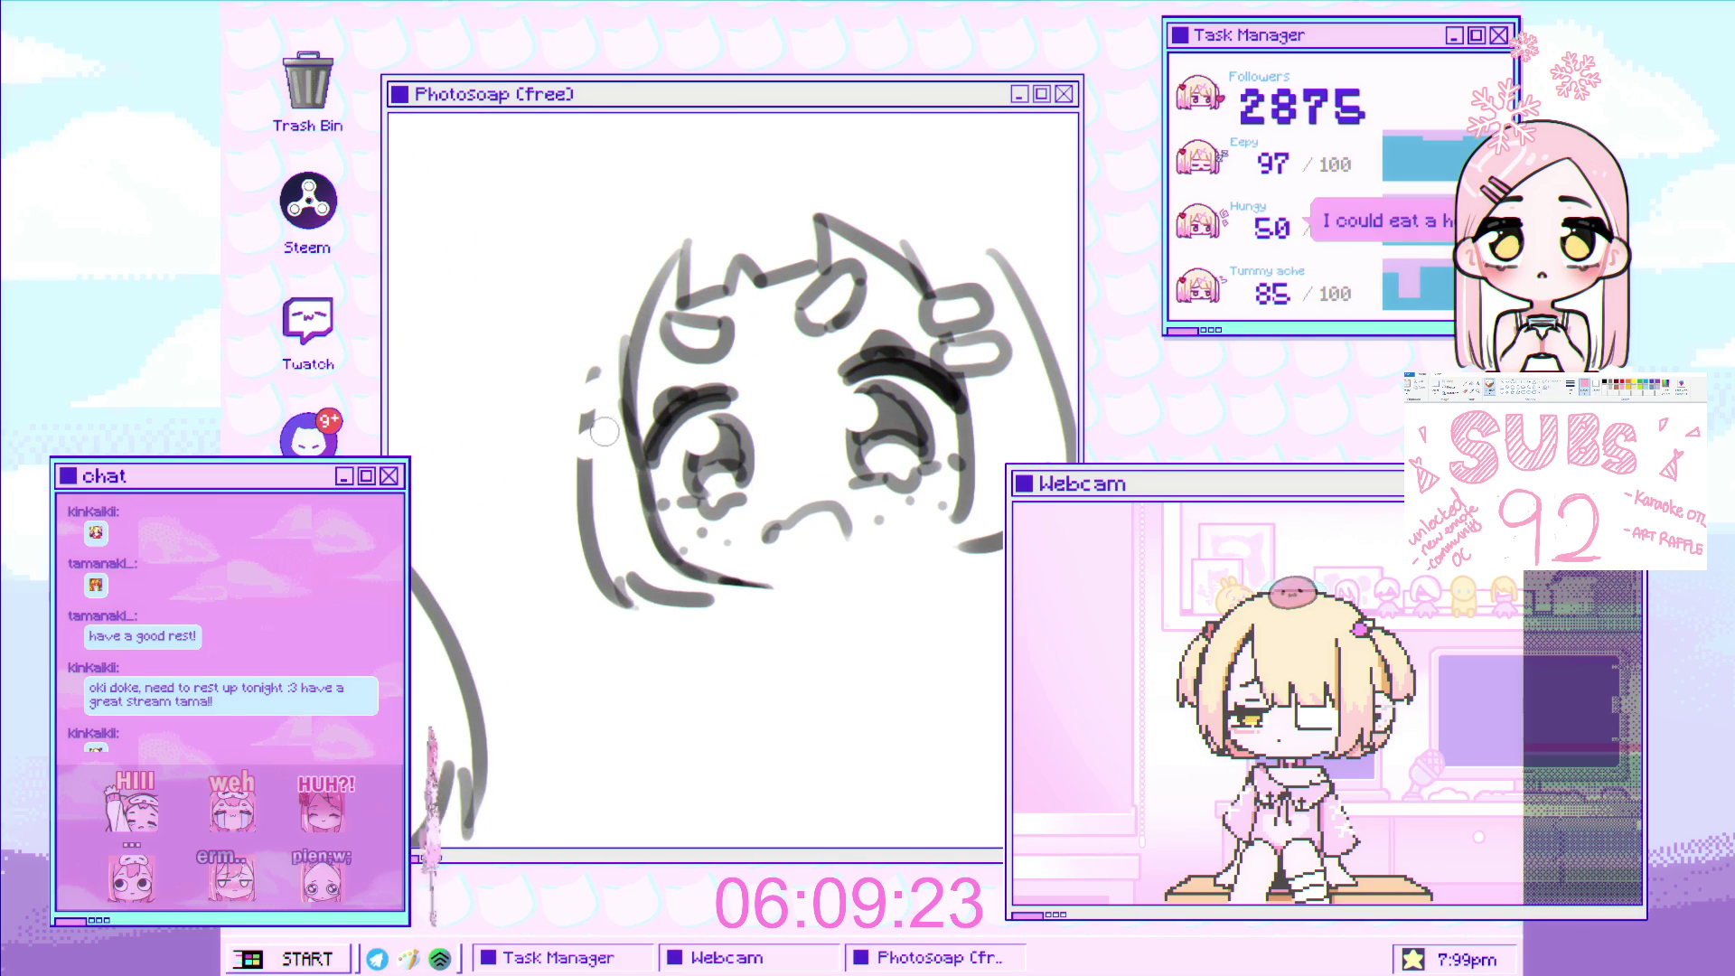
{"action": "scroll", "coordinate": [592, 423], "scroll_direction": "up", "scroll_amount": 1}
{"action": "mouse_move", "coordinate": [611, 418]}
{"action": "left_mouse_down"}
{"action": "mouse_move", "coordinate": [587, 469]}
{"action": "mouse_move", "coordinate": [622, 437]}
{"action": "left_mouse_up"}
{"action": "key", "text": "ctrl+z"}
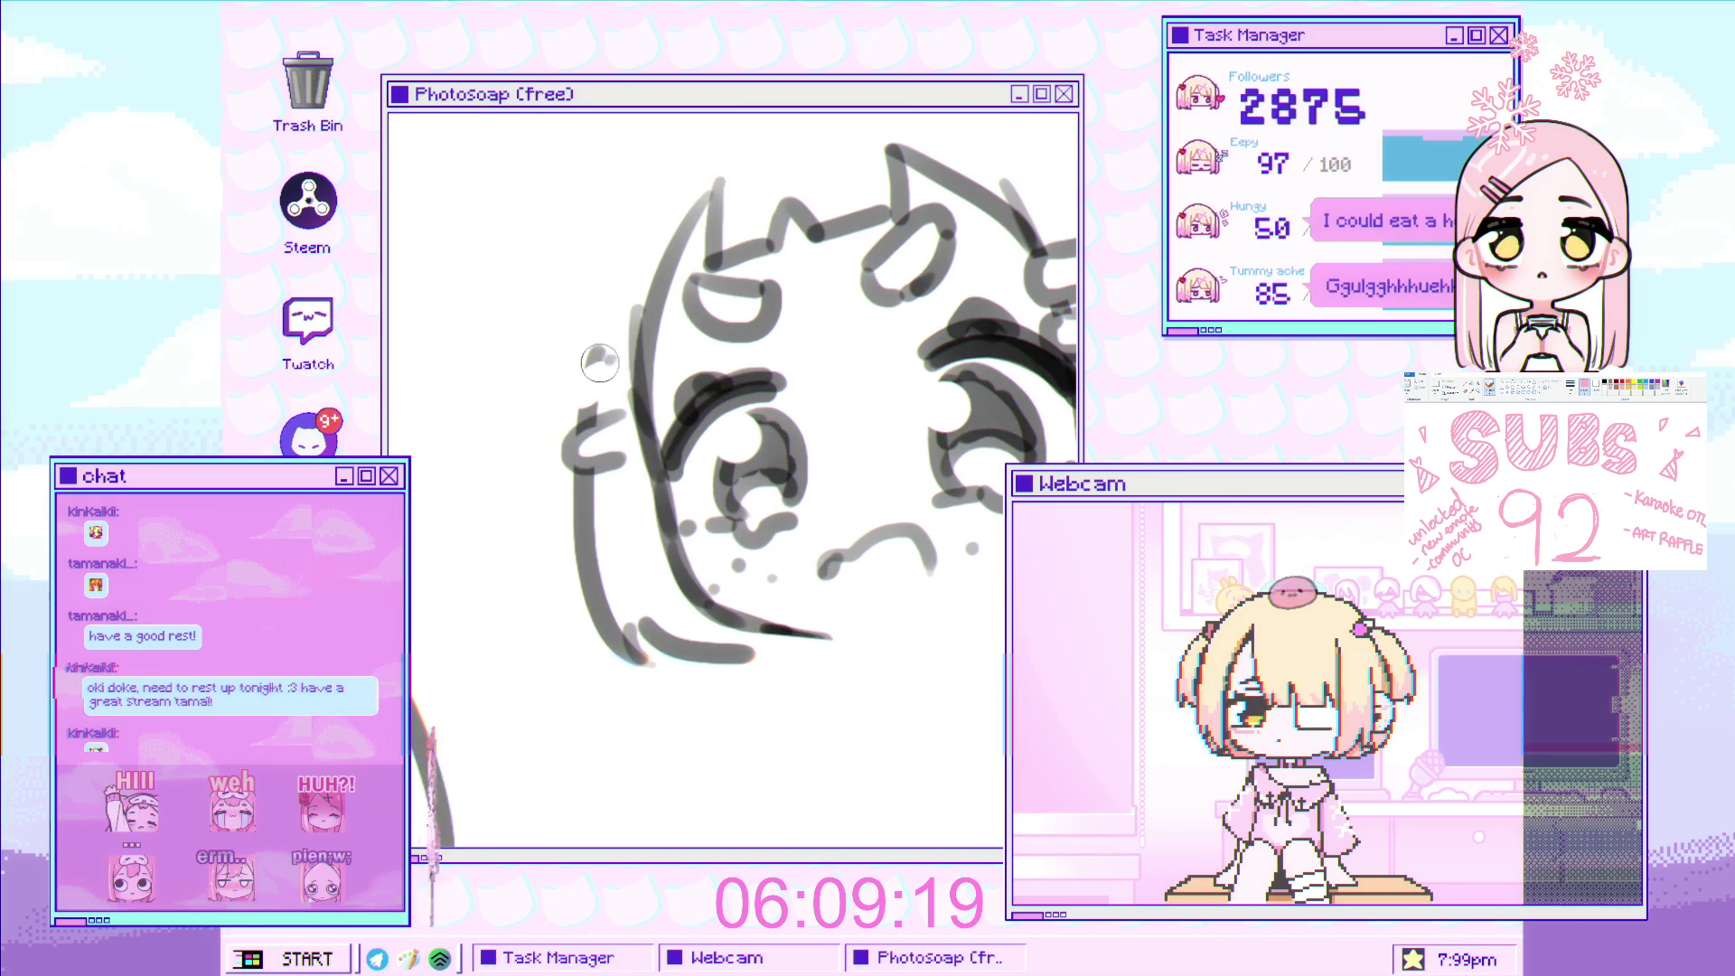
{"action": "scroll", "coordinate": [569, 431], "scroll_direction": "down", "scroll_amount": 3}
{"action": "scroll", "coordinate": [568, 432], "scroll_direction": "down", "scroll_amount": 2}
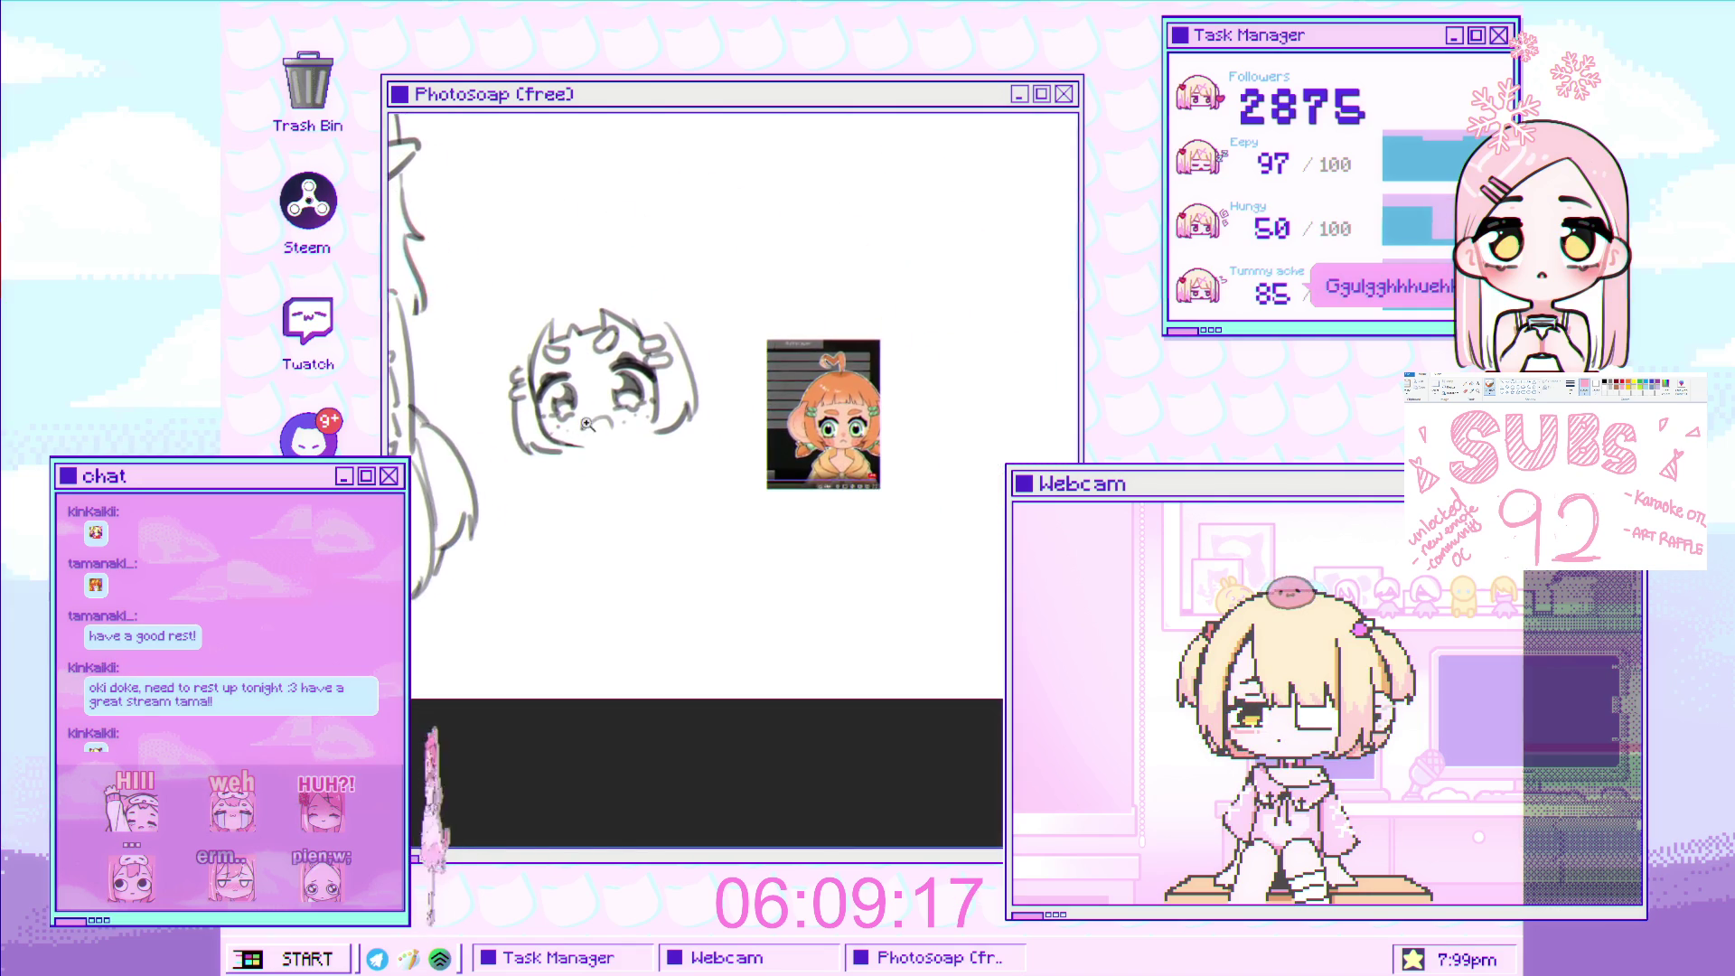
{"action": "scroll", "coordinate": [615, 163], "scroll_direction": "up", "scroll_amount": 3}
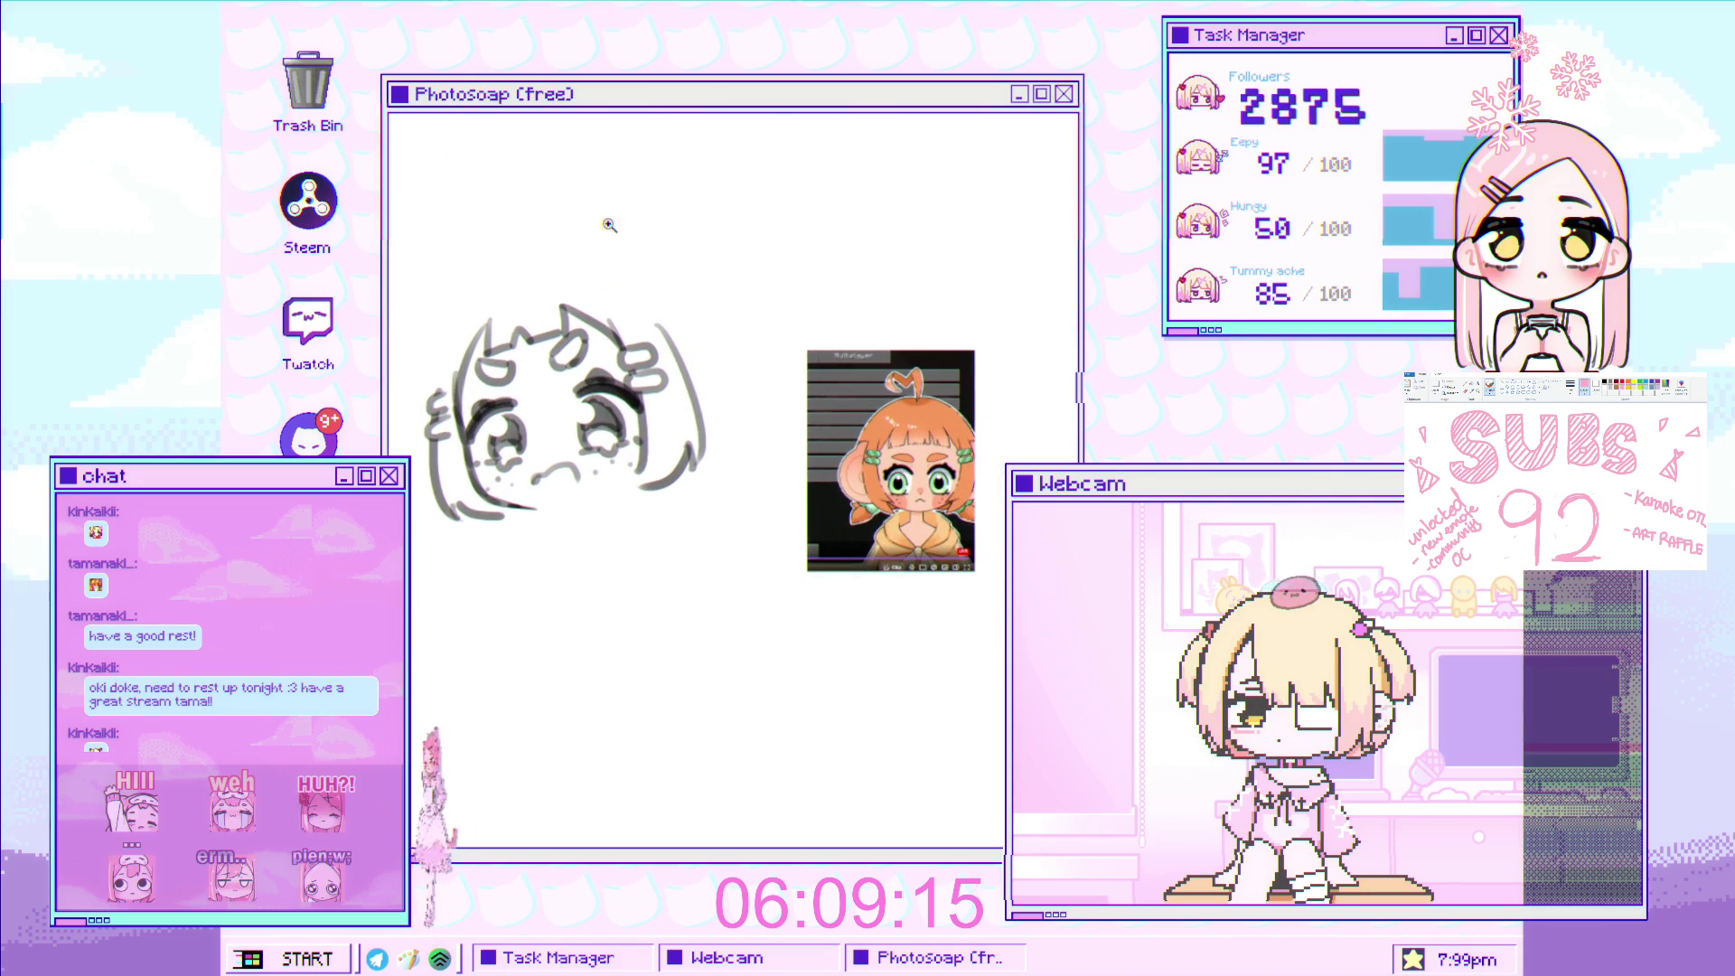
- Pan and zoom across the sketch sheet to frame the pouting chibi's head
{"action": "left_click_drag", "start_coordinate": [616, 163], "coordinate": [632, 127]}
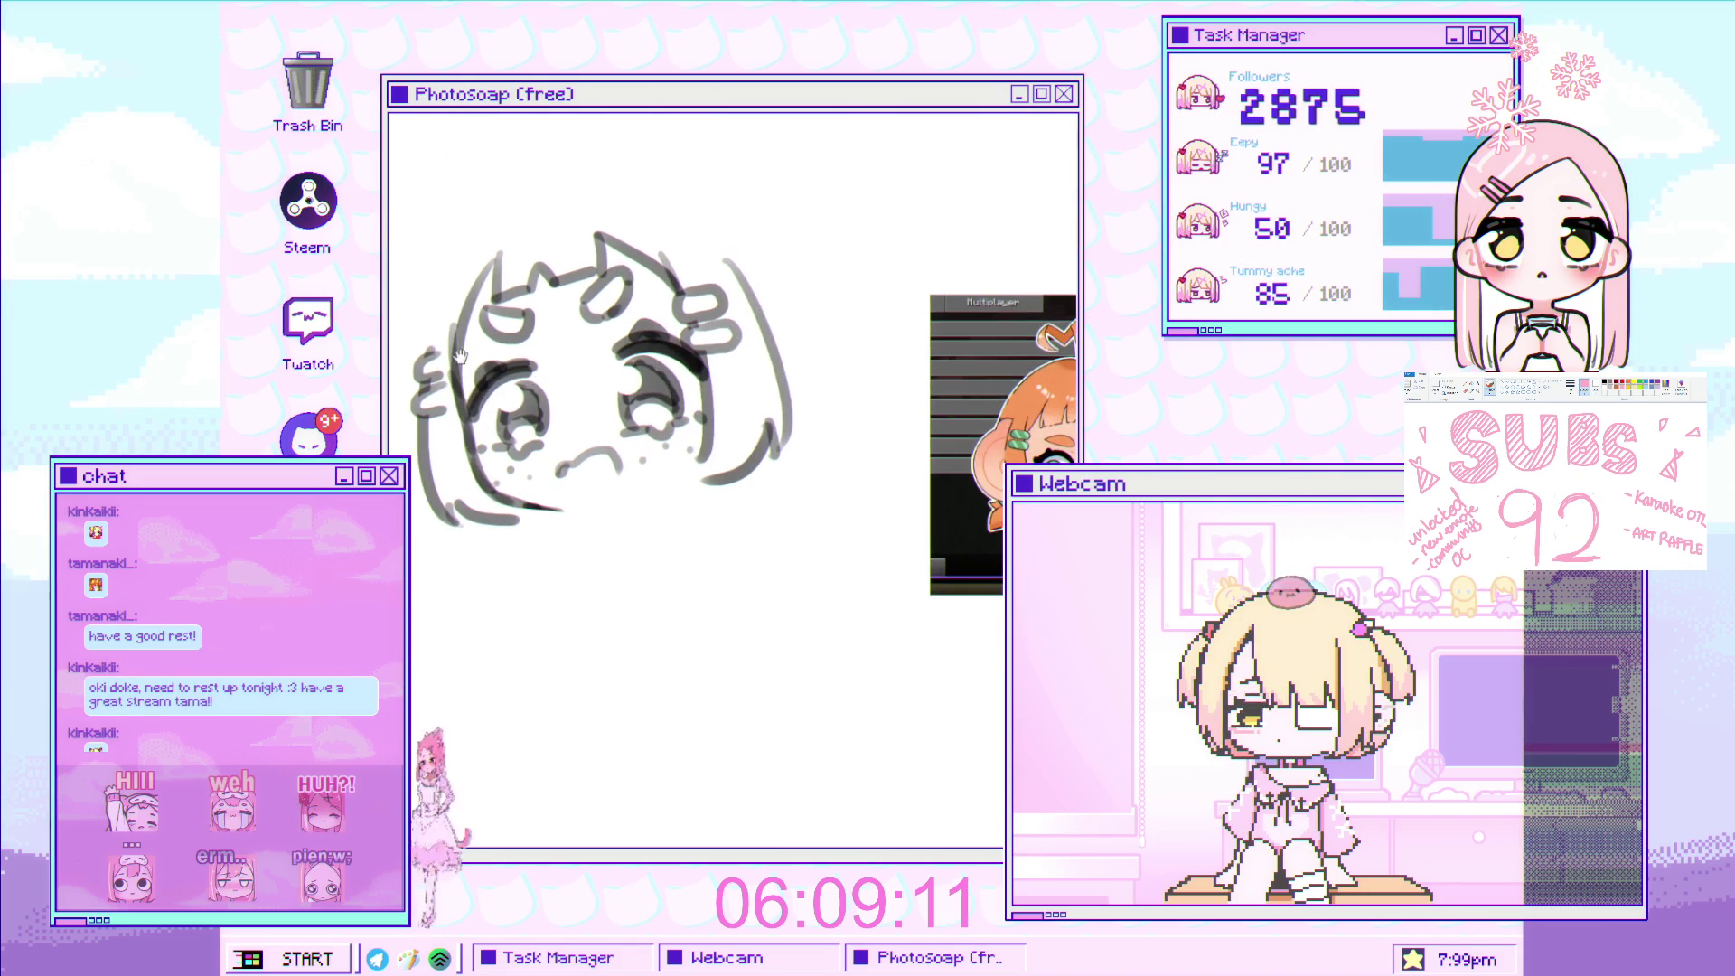
{"action": "scroll", "coordinate": [470, 371], "scroll_direction": "up", "scroll_amount": 2}
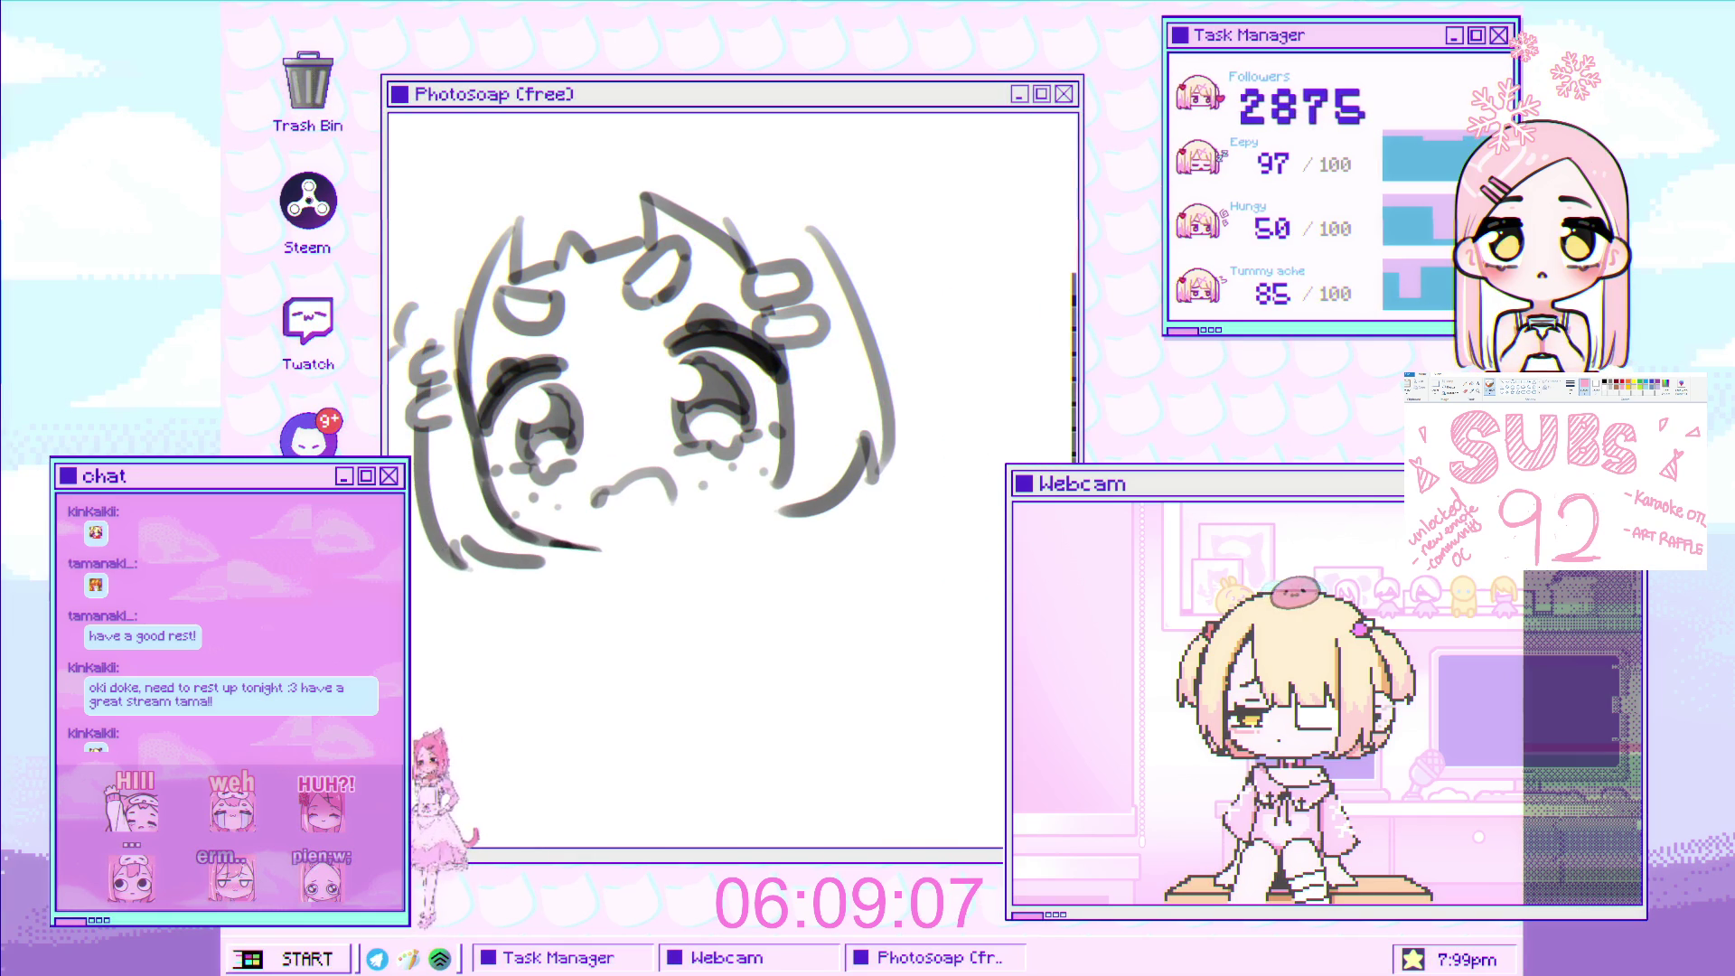
{"action": "scroll", "coordinate": [425, 443], "scroll_direction": "down", "scroll_amount": 3}
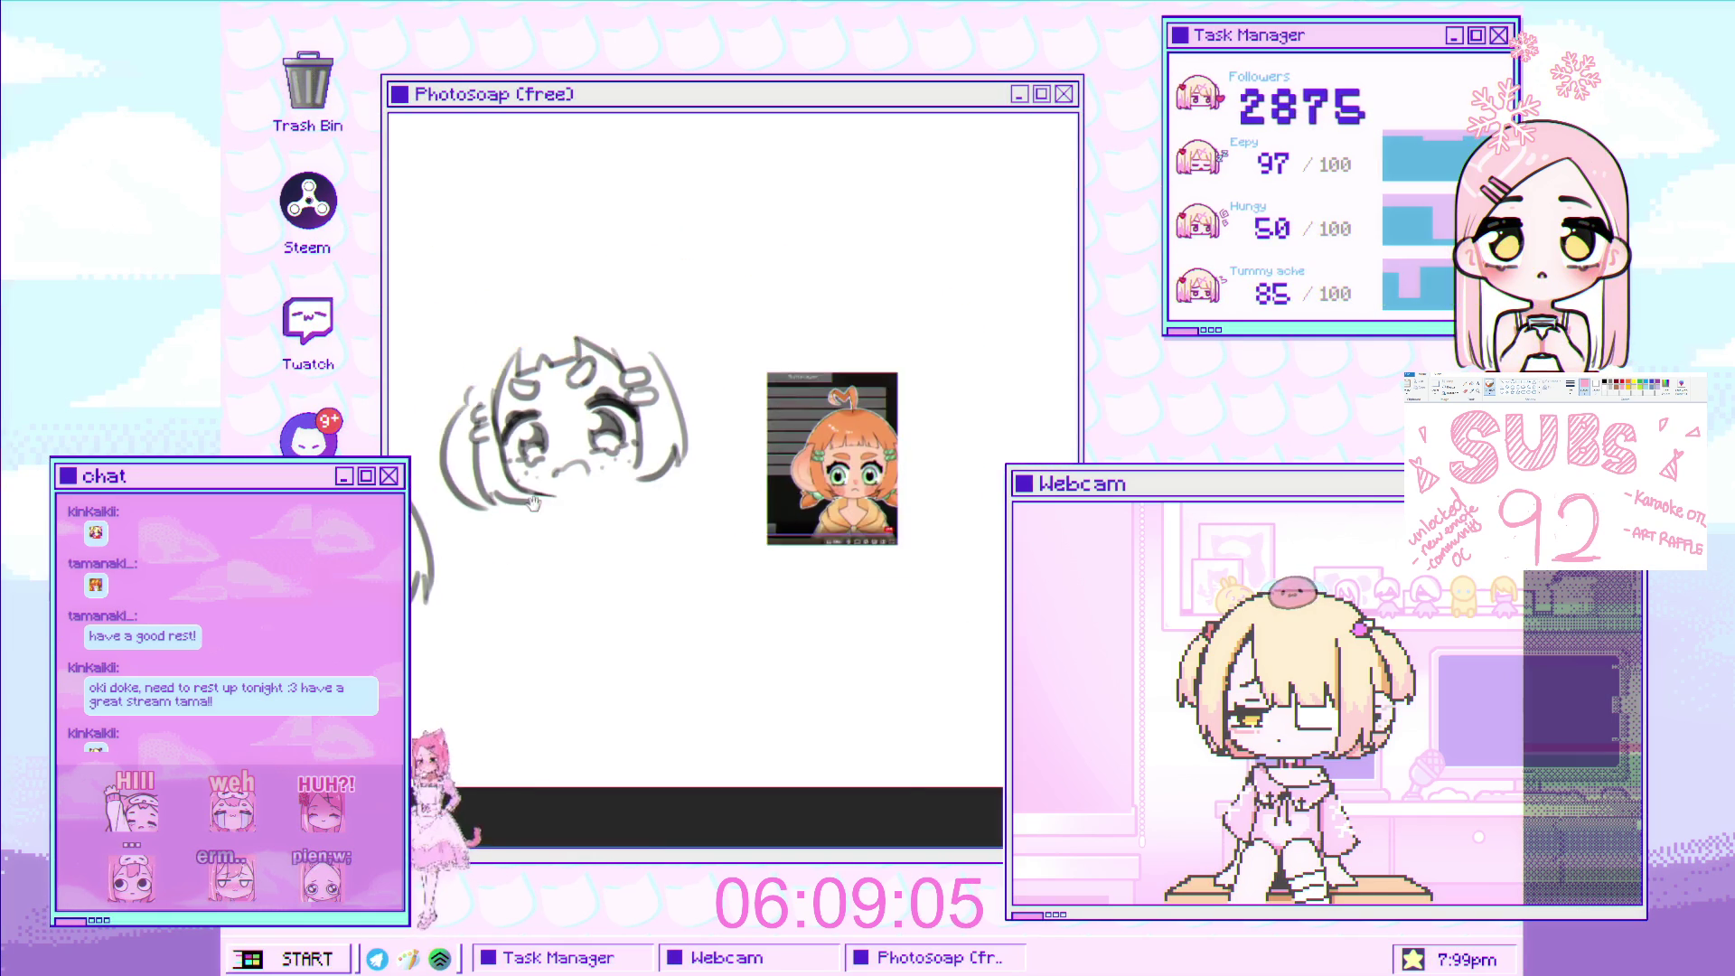
{"action": "left_click_drag", "start_coordinate": [524, 515], "coordinate": [626, 466]}
{"action": "scroll", "coordinate": [624, 461], "scroll_direction": "down", "scroll_amount": 3}
{"action": "scroll", "coordinate": [605, 434], "scroll_direction": "up", "scroll_amount": 2}
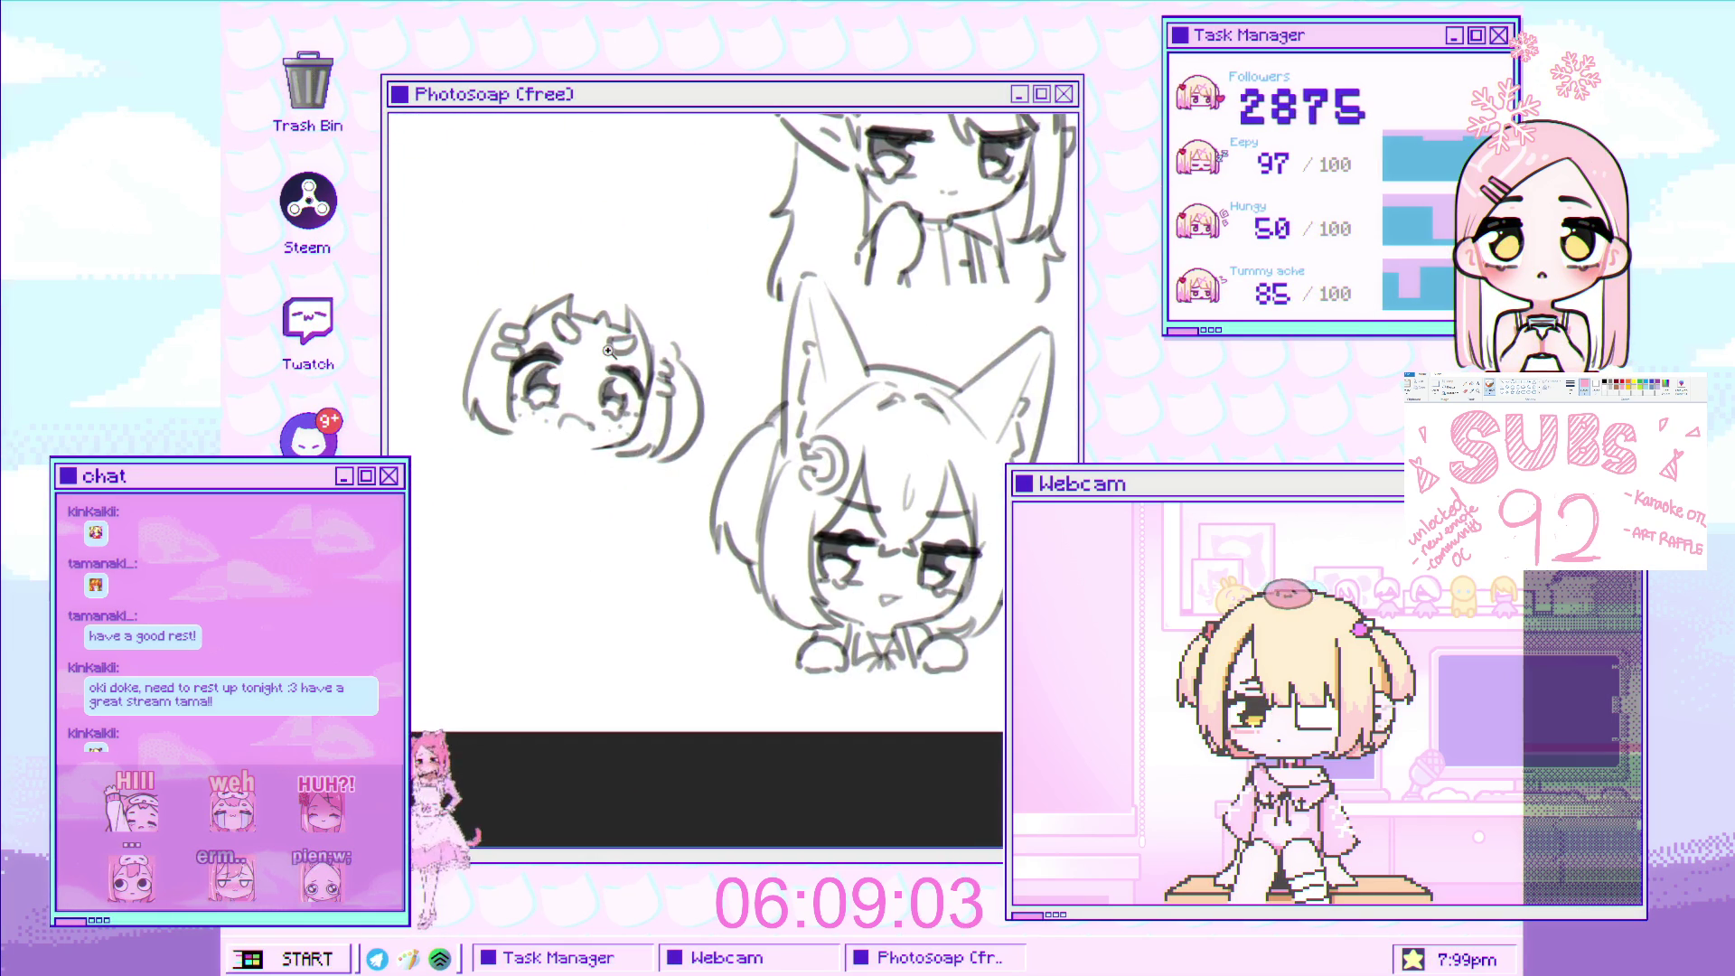
{"action": "scroll", "coordinate": [592, 407], "scroll_direction": "up", "scroll_amount": 2}
{"action": "scroll", "coordinate": [561, 397], "scroll_direction": "up", "scroll_amount": 2}
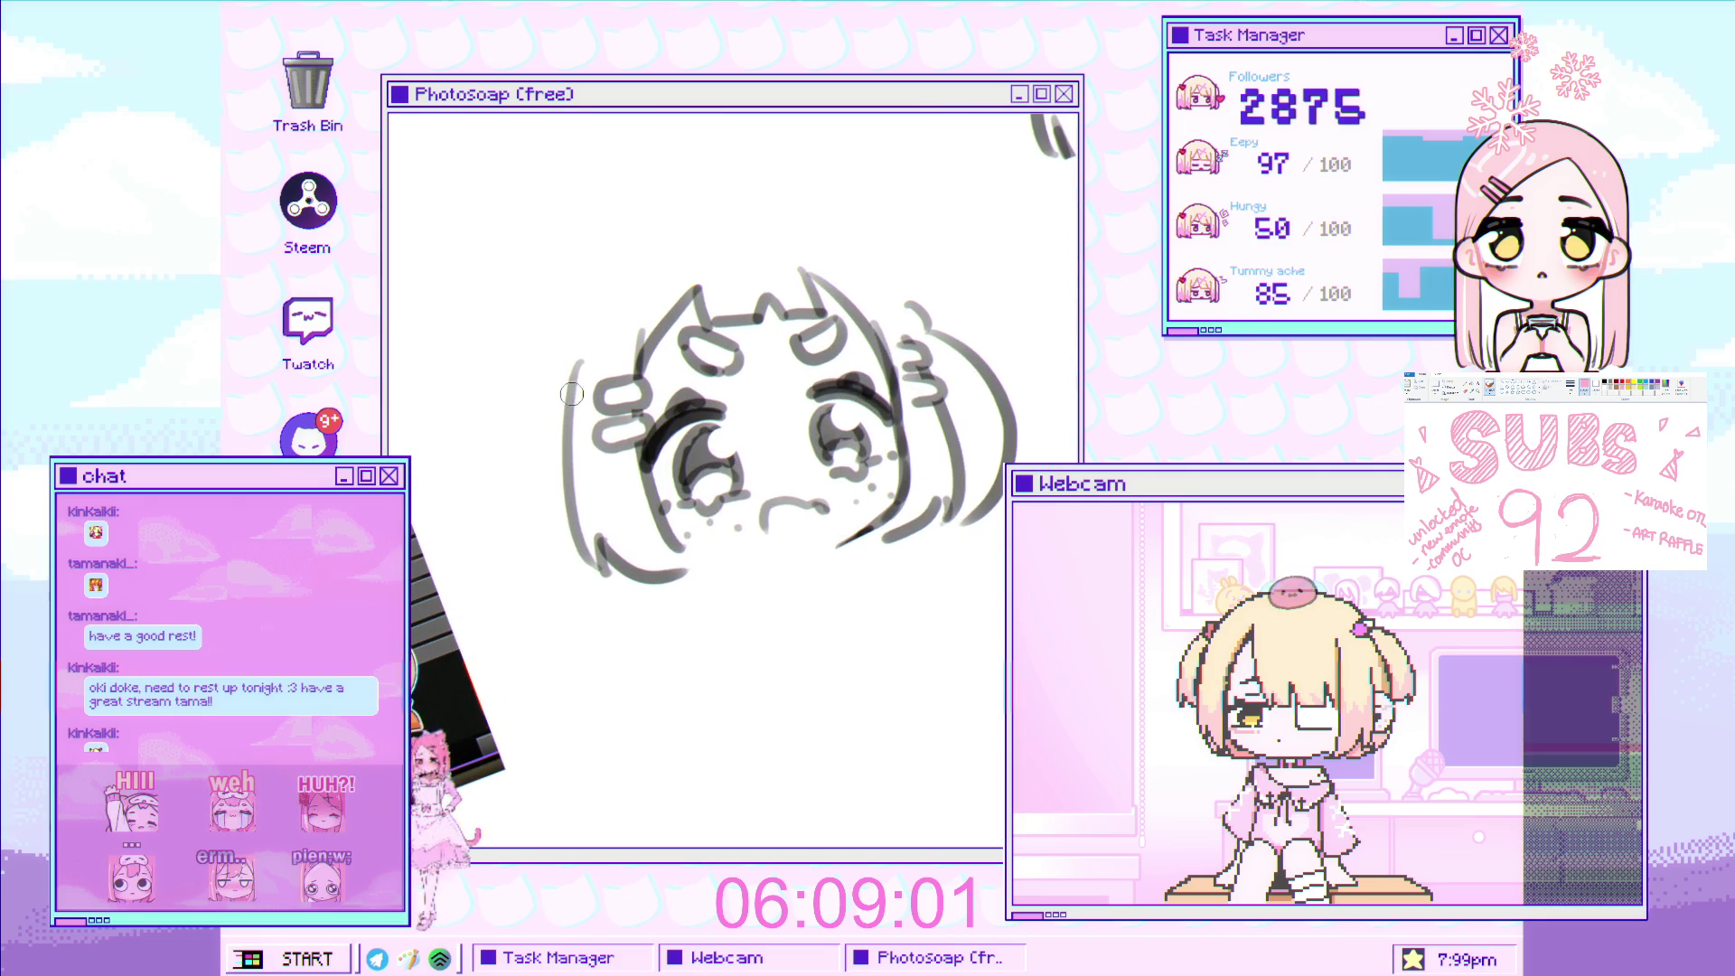
- Draw hair arcs left of the head, redo the outer arc, and move the reference image aside
{"action": "left_click_drag", "start_coordinate": [553, 355], "coordinate": [484, 529]}
{"action": "key", "text": "ctrl+z"}
{"action": "key", "text": "ctrl+z"}
{"action": "left_click_drag", "start_coordinate": [506, 438], "coordinate": [570, 596]}
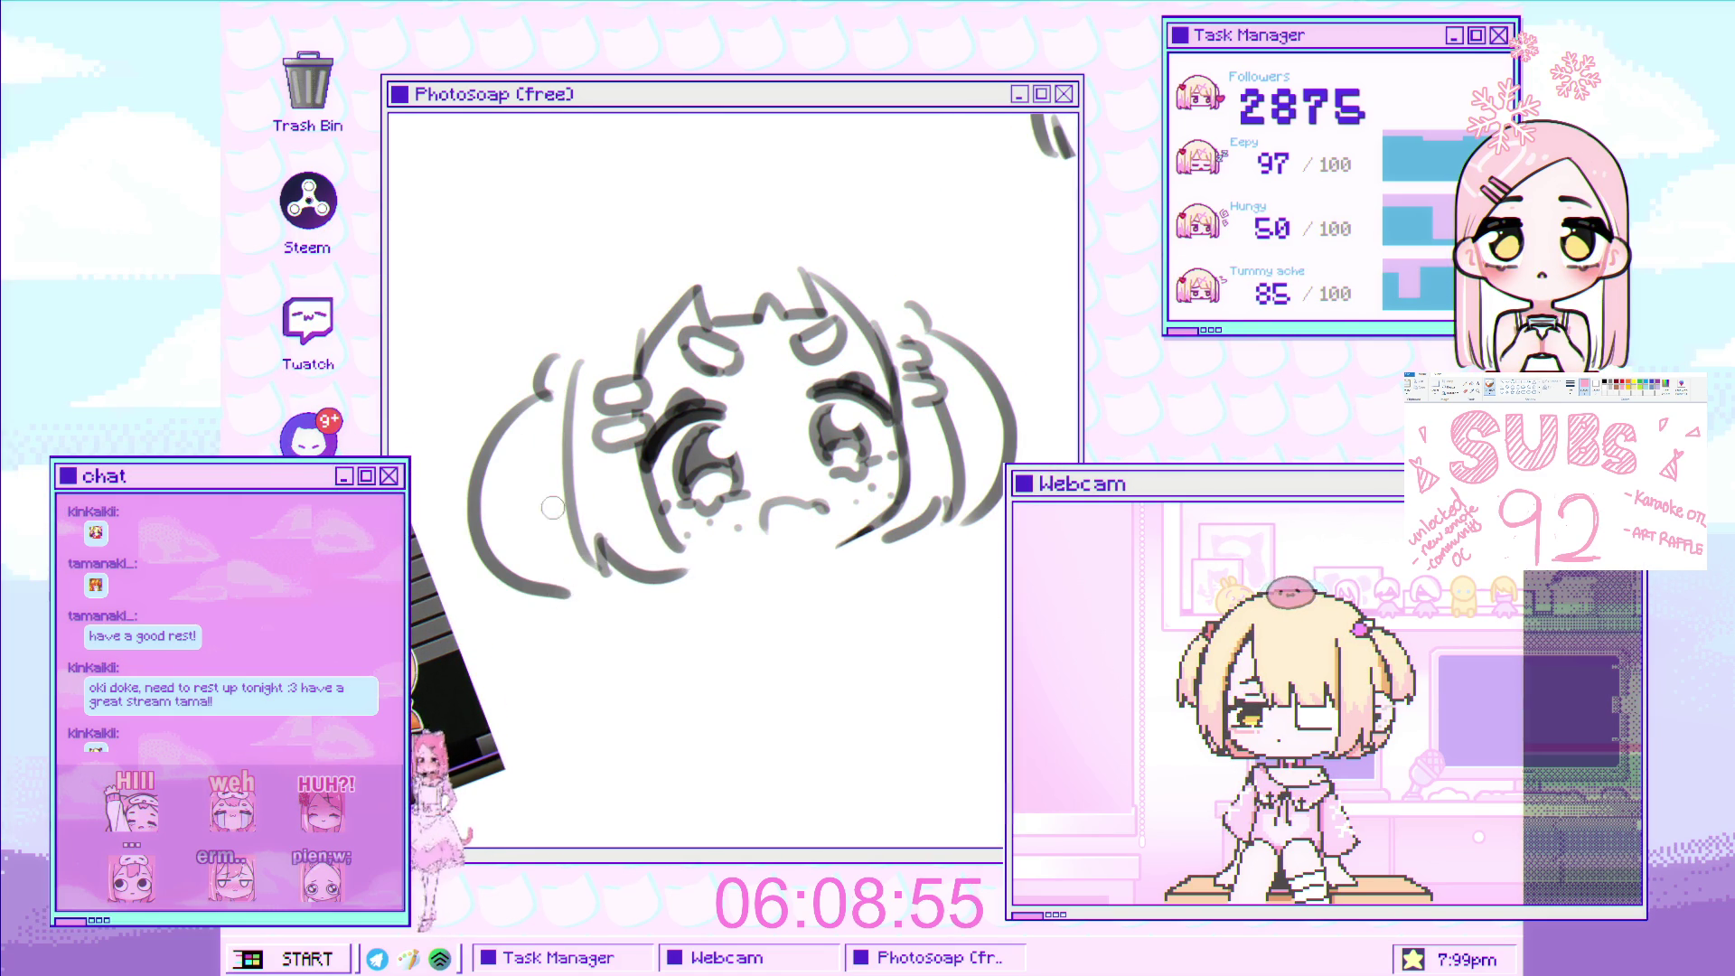
{"action": "left_click", "coordinate": [471, 523]}
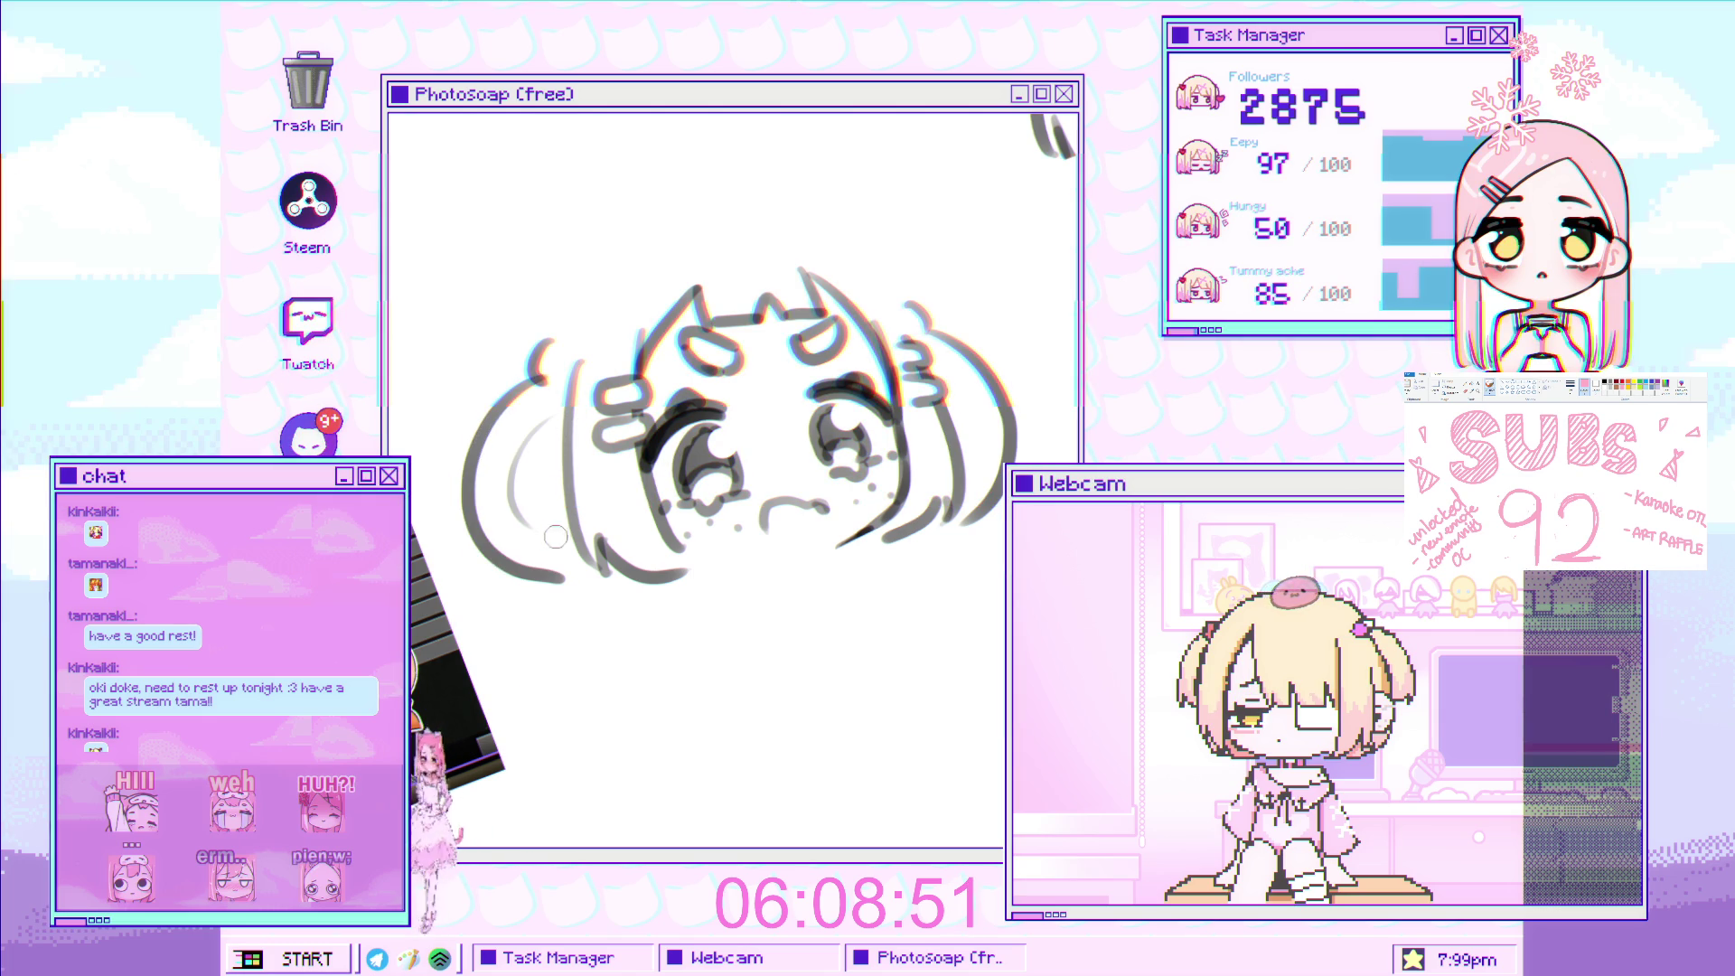
{"action": "mouse_move", "coordinate": [954, 432]}
{"action": "left_mouse_down"}
{"action": "mouse_move", "coordinate": [804, 423]}
{"action": "mouse_move", "coordinate": [840, 477]}
{"action": "mouse_move", "coordinate": [981, 491]}
{"action": "left_mouse_up"}
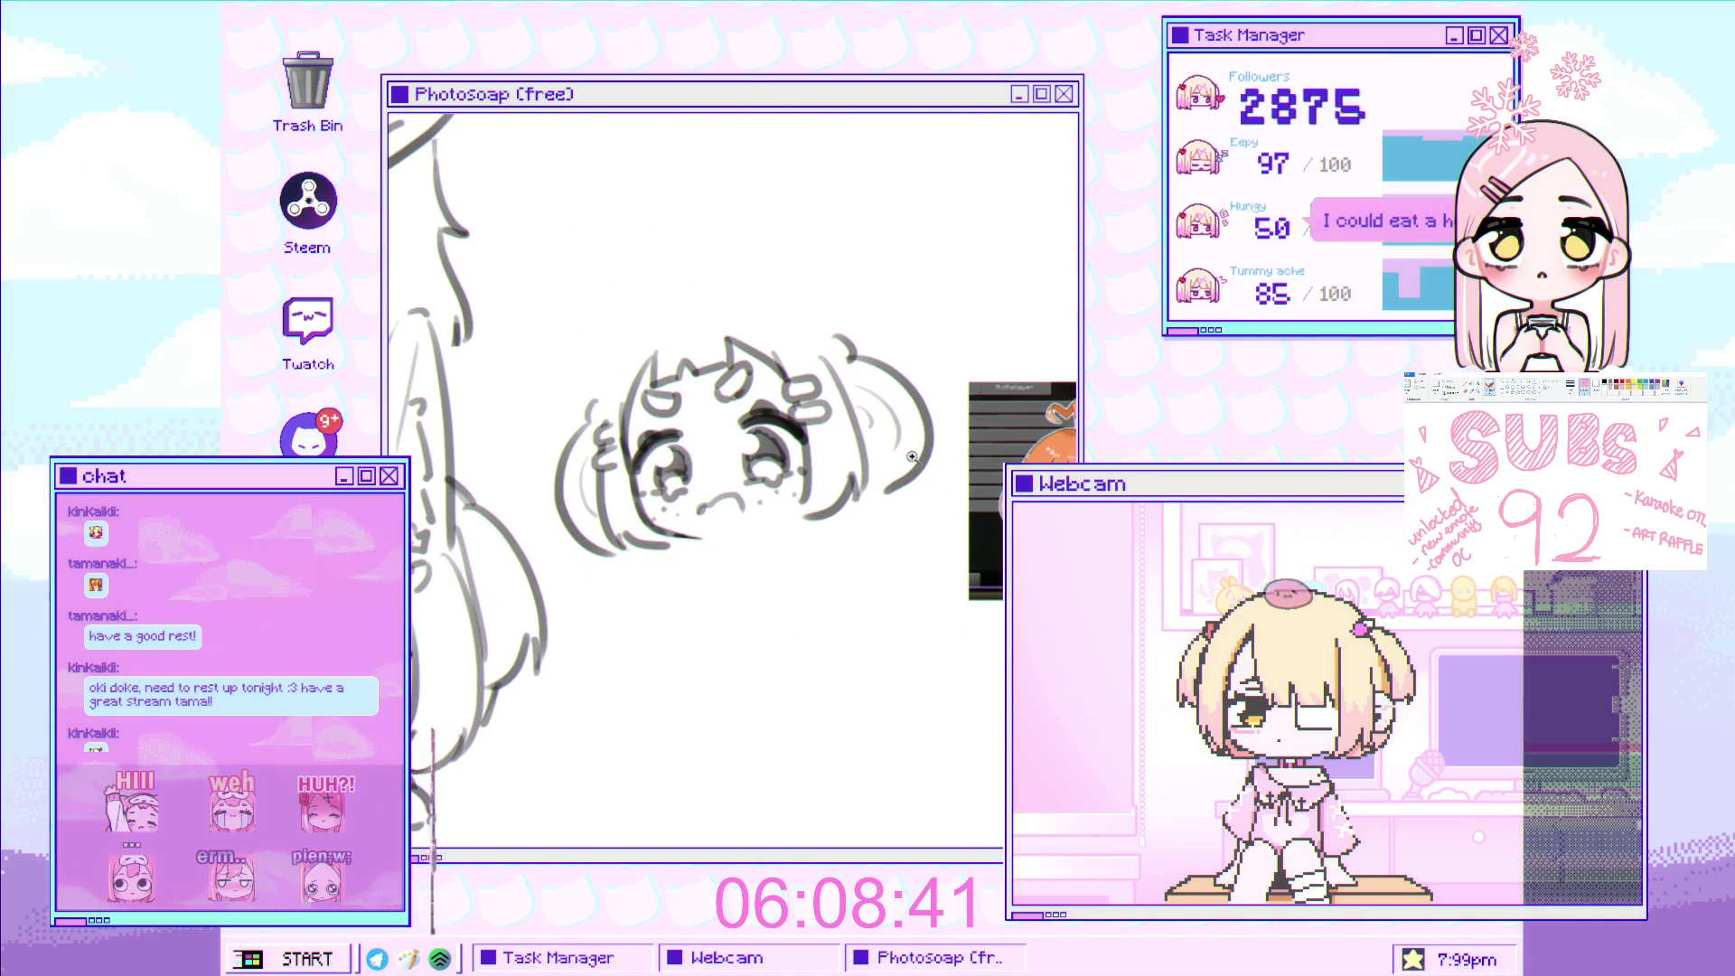
{"action": "mouse_move", "coordinate": [1033, 387]}
{"action": "left_mouse_down"}
{"action": "mouse_move", "coordinate": [748, 312]}
{"action": "mouse_move", "coordinate": [599, 108]}
{"action": "left_mouse_up"}
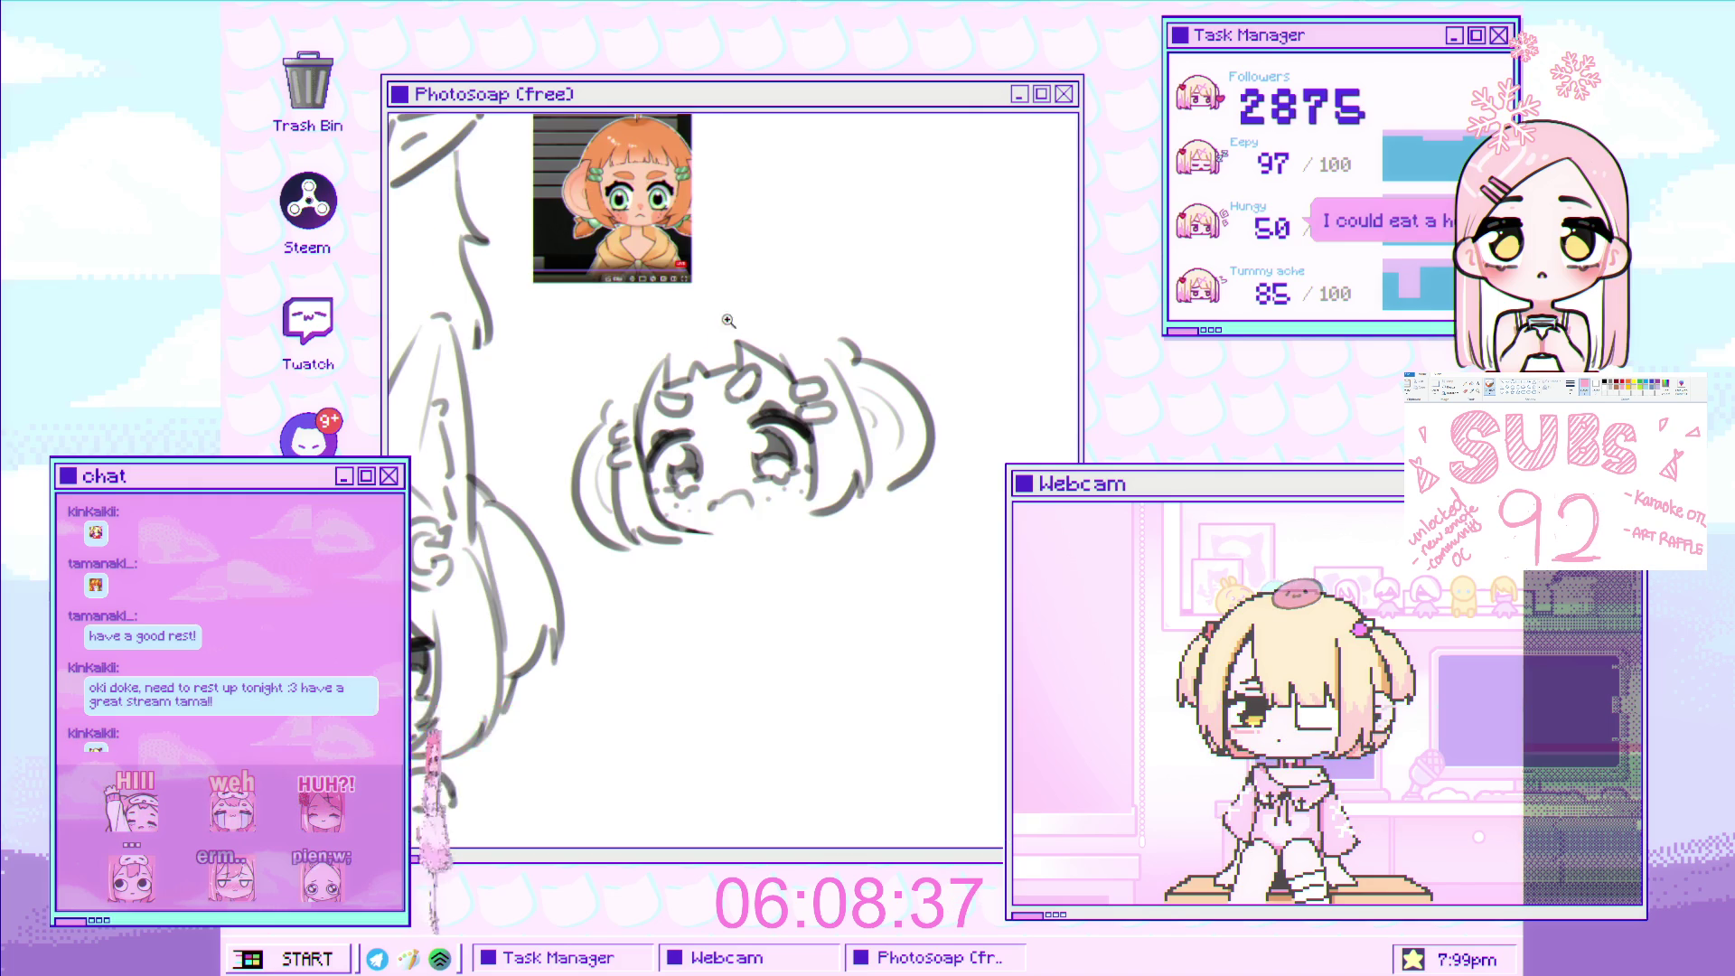
- Draw long curved strokes down the hair's left side and an arc across the top of the head
{"action": "scroll", "coordinate": [623, 421], "scroll_direction": "up", "scroll_amount": 2}
{"action": "scroll", "coordinate": [623, 420], "scroll_direction": "up", "scroll_amount": 1}
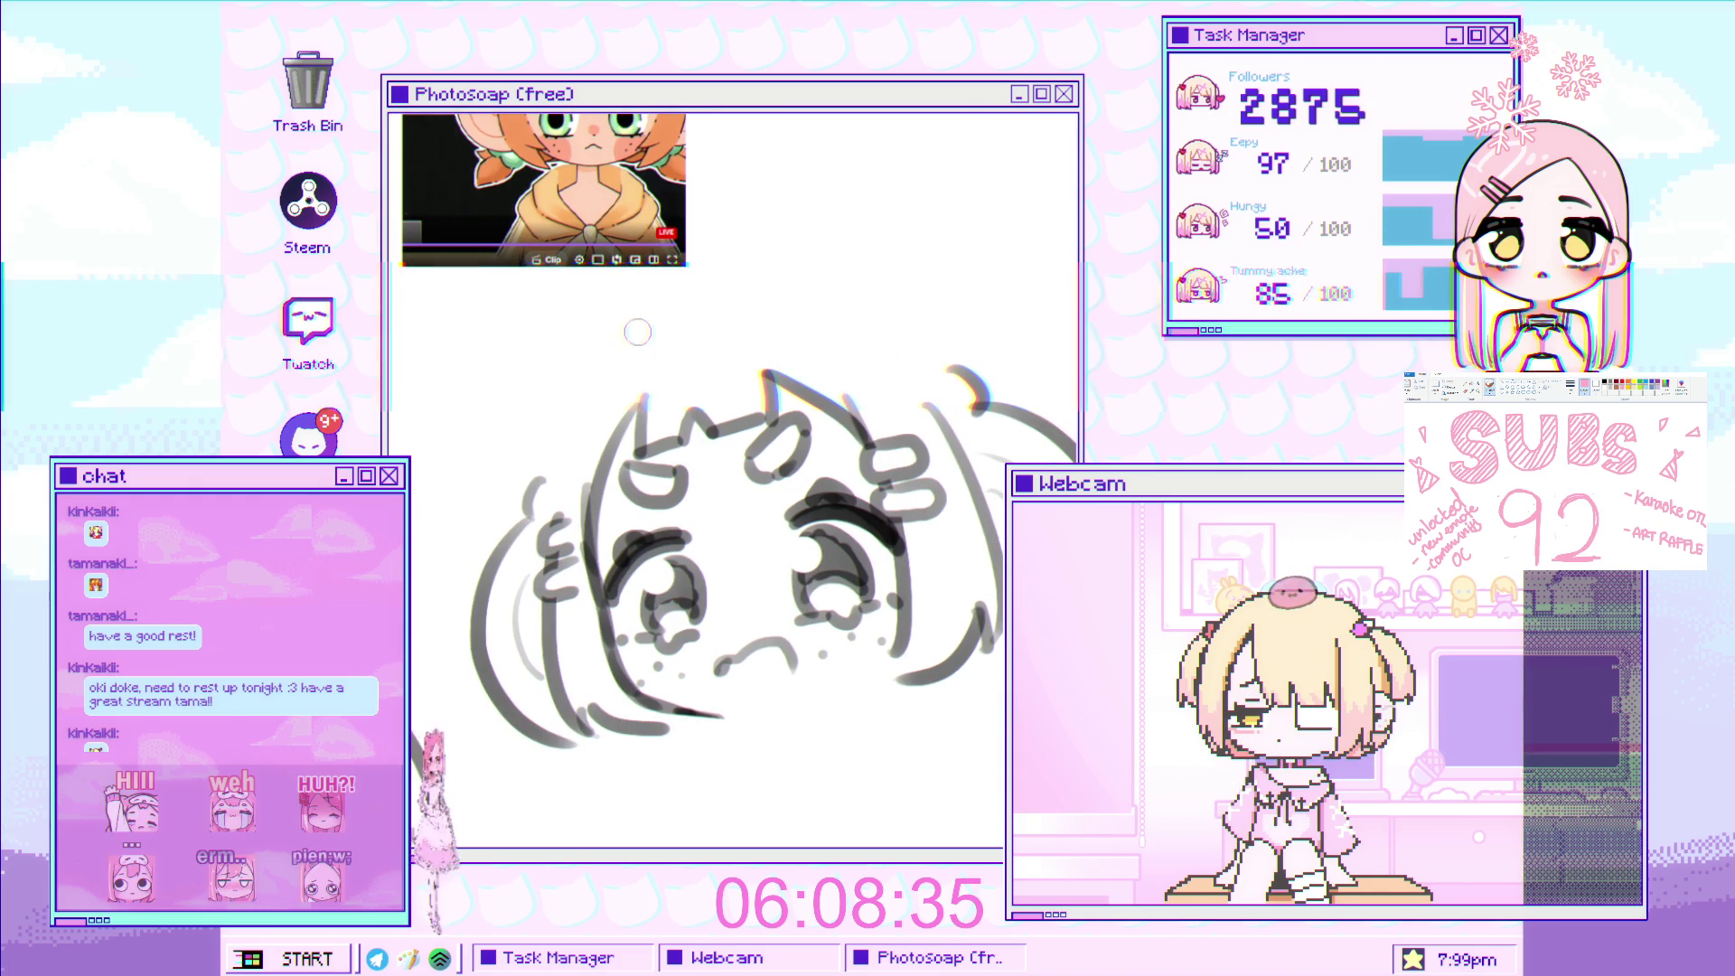
{"action": "left_click_drag", "start_coordinate": [621, 334], "coordinate": [540, 542]}
{"action": "key", "text": "ctrl+z"}
{"action": "left_click_drag", "start_coordinate": [638, 324], "coordinate": [534, 555]}
{"action": "left_click_drag", "start_coordinate": [635, 327], "coordinate": [533, 560]}
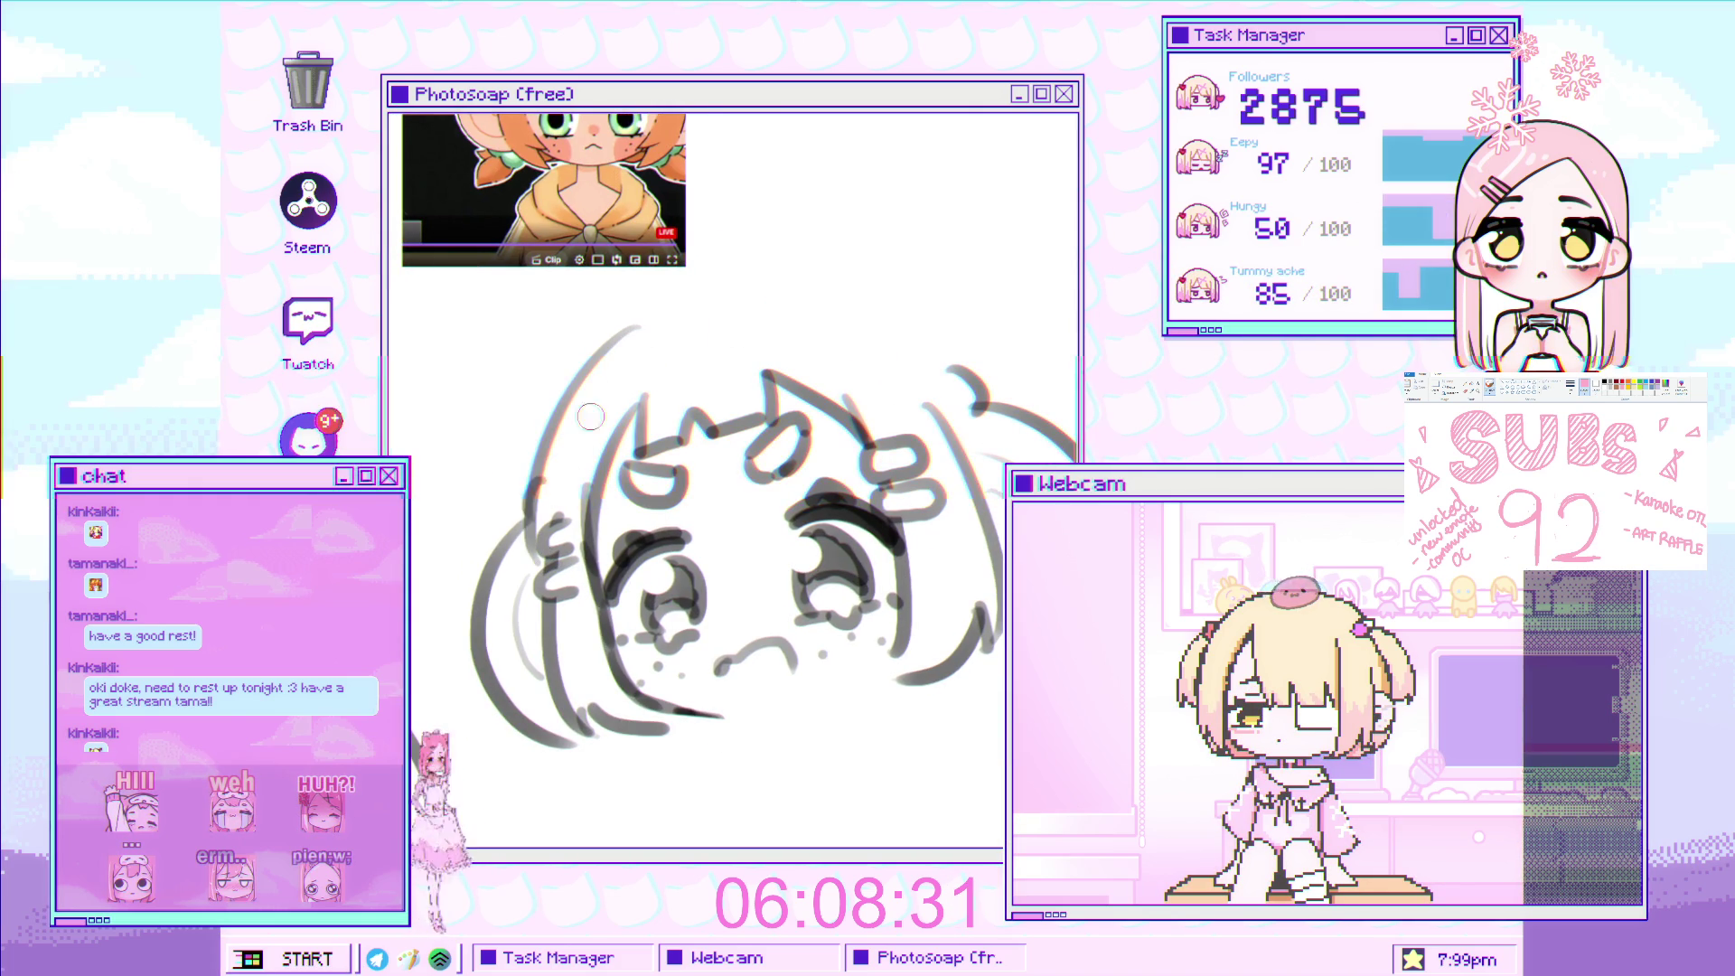
{"action": "left_click_drag", "start_coordinate": [654, 320], "coordinate": [855, 340]}
- Undo the large left arc, adjust view rotation and zoom, and begin transforming the face sketch
{"action": "key", "text": "ctrl+0"}
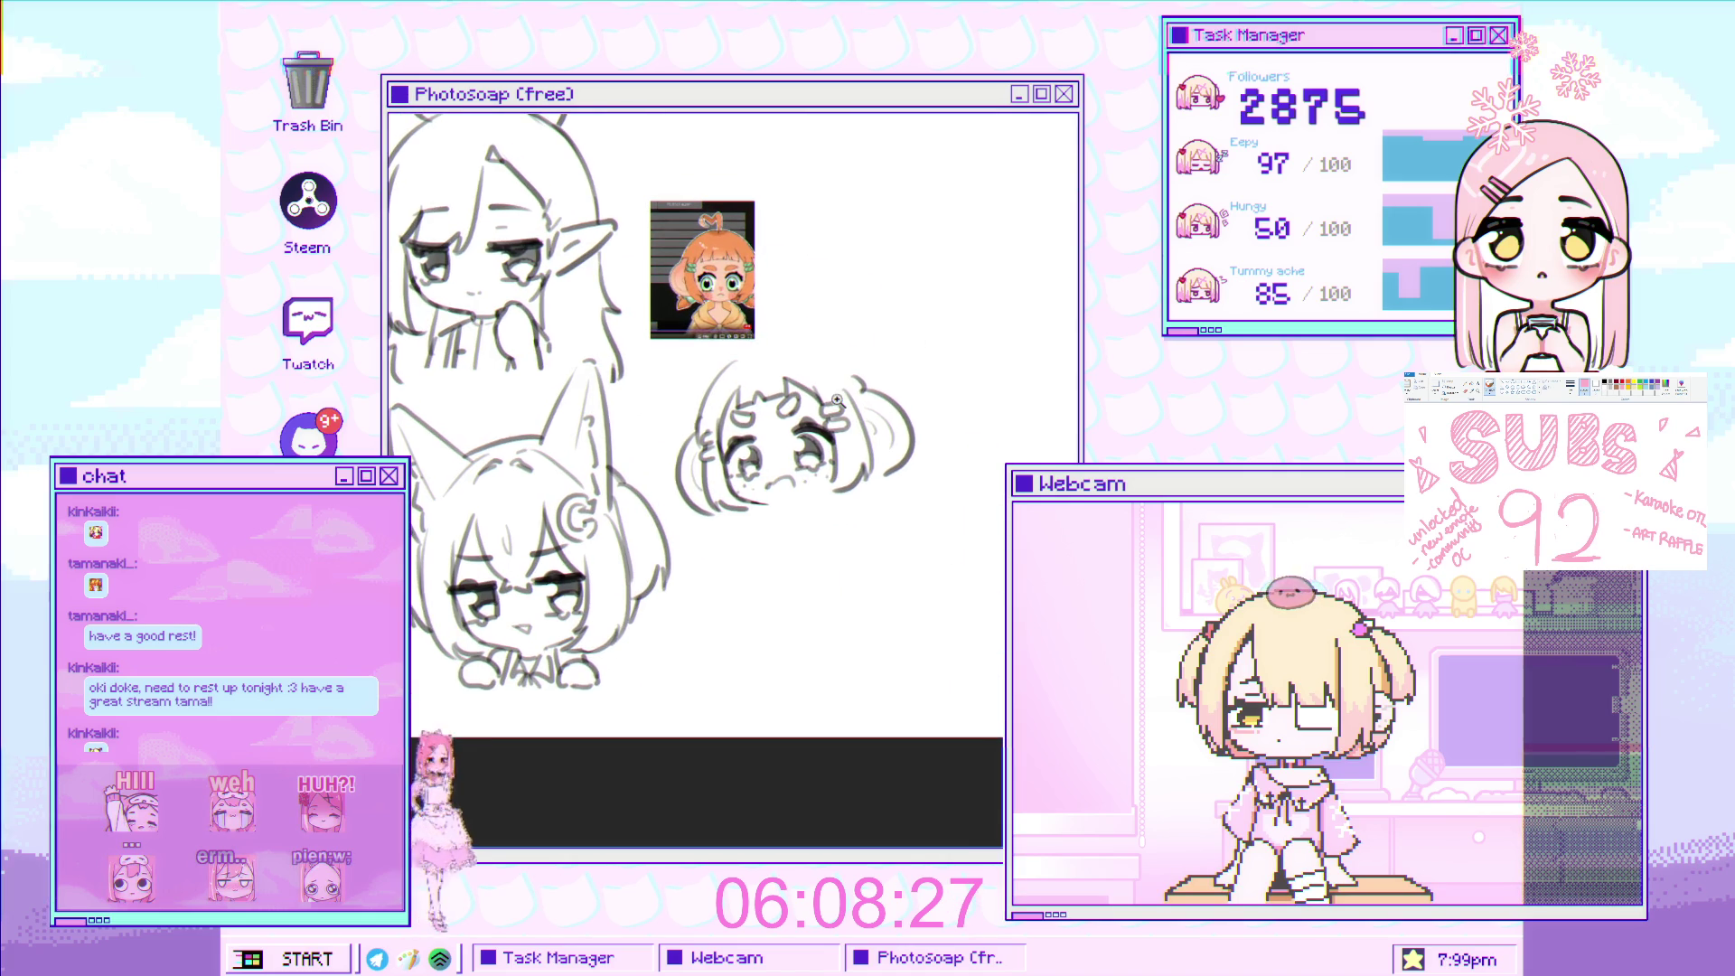
{"action": "scroll", "coordinate": [763, 176], "scroll_direction": "up", "scroll_amount": 5}
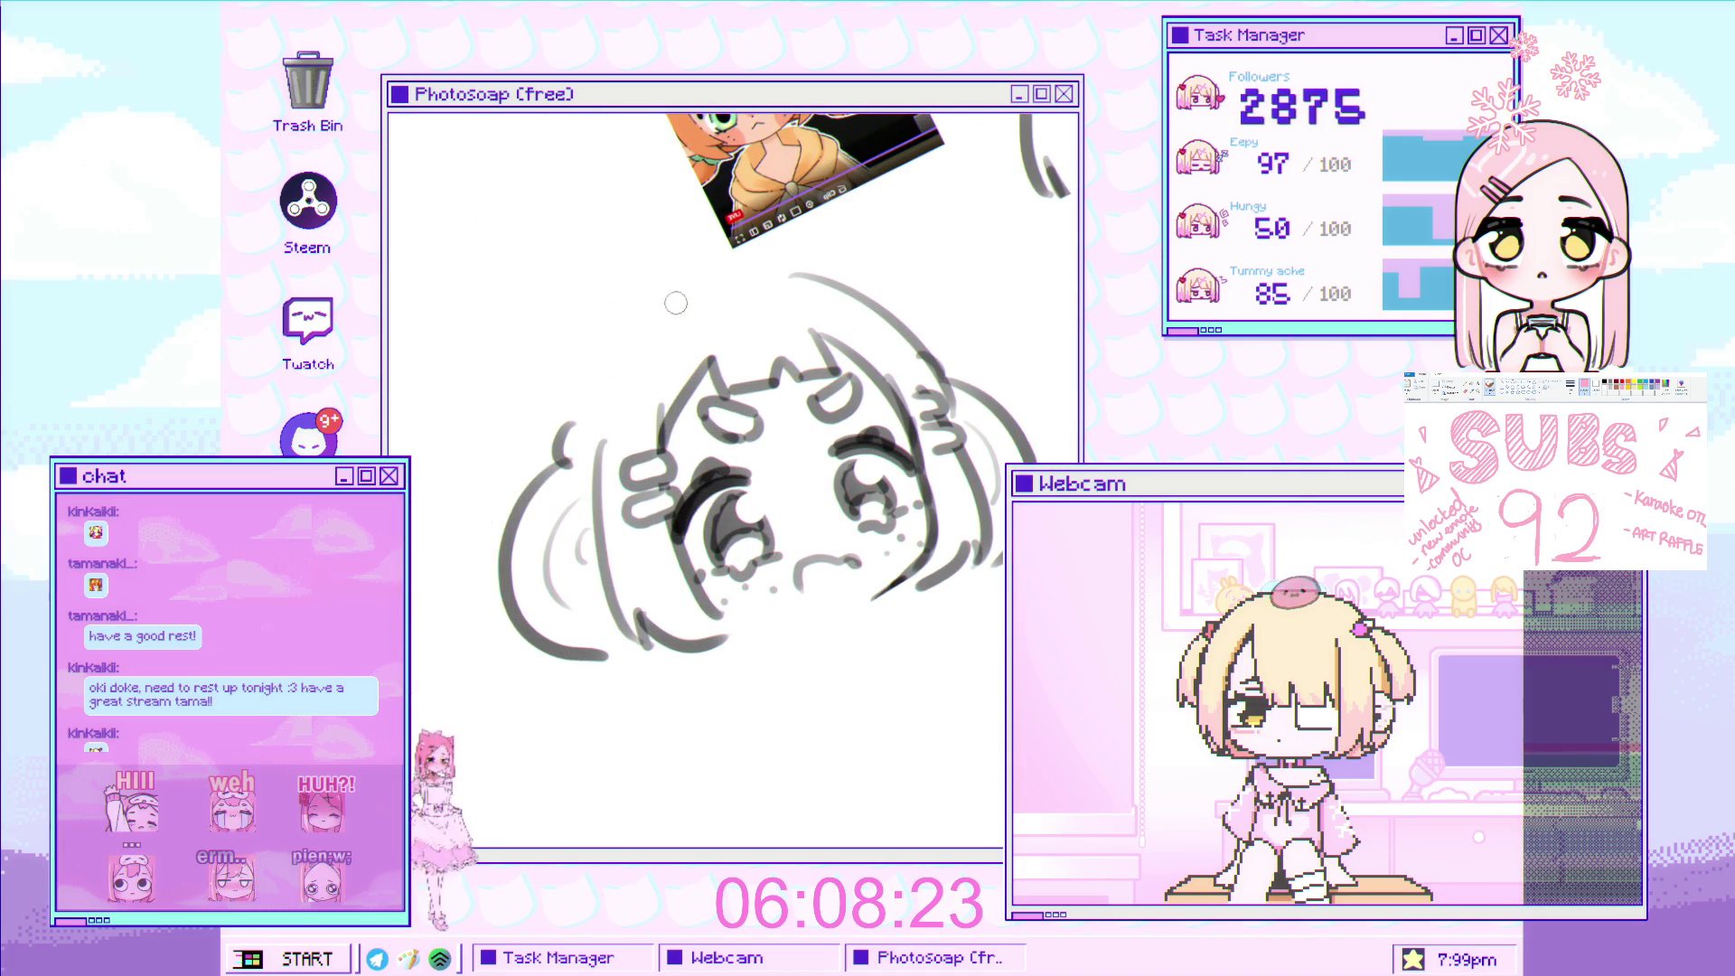
{"action": "key", "text": "ctrl+z"}
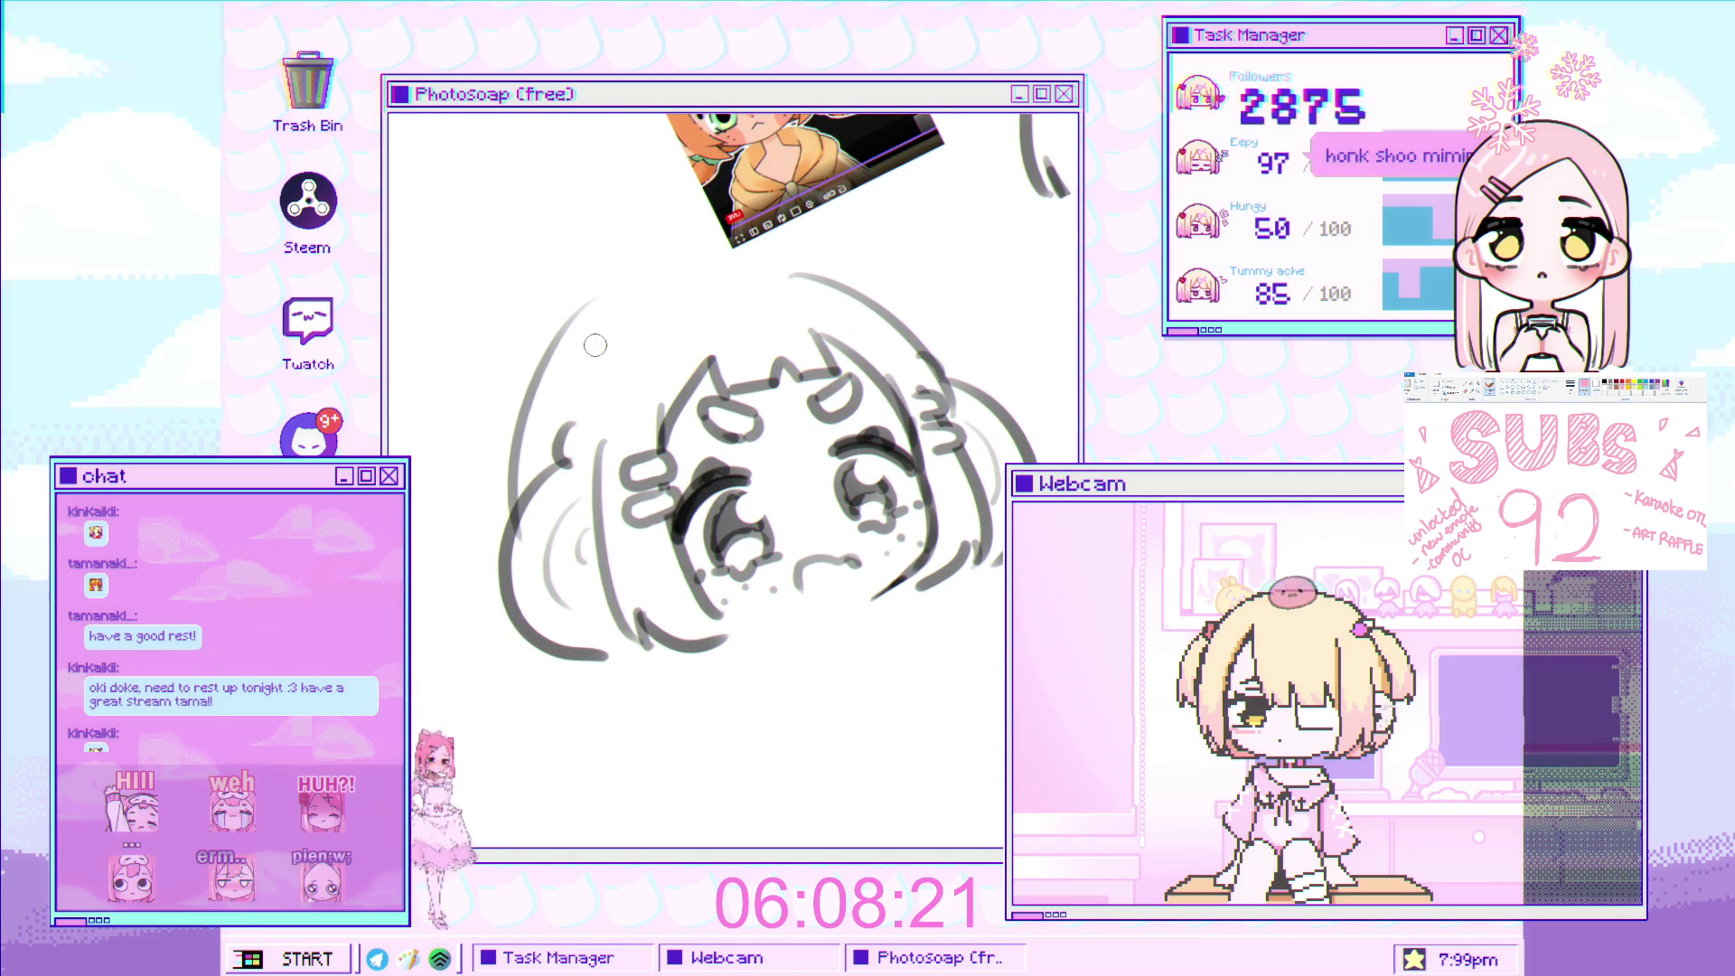
{"action": "scroll", "coordinate": [679, 436], "scroll_direction": "down", "scroll_amount": 1}
{"action": "scroll", "coordinate": [680, 436], "scroll_direction": "down", "scroll_amount": 1}
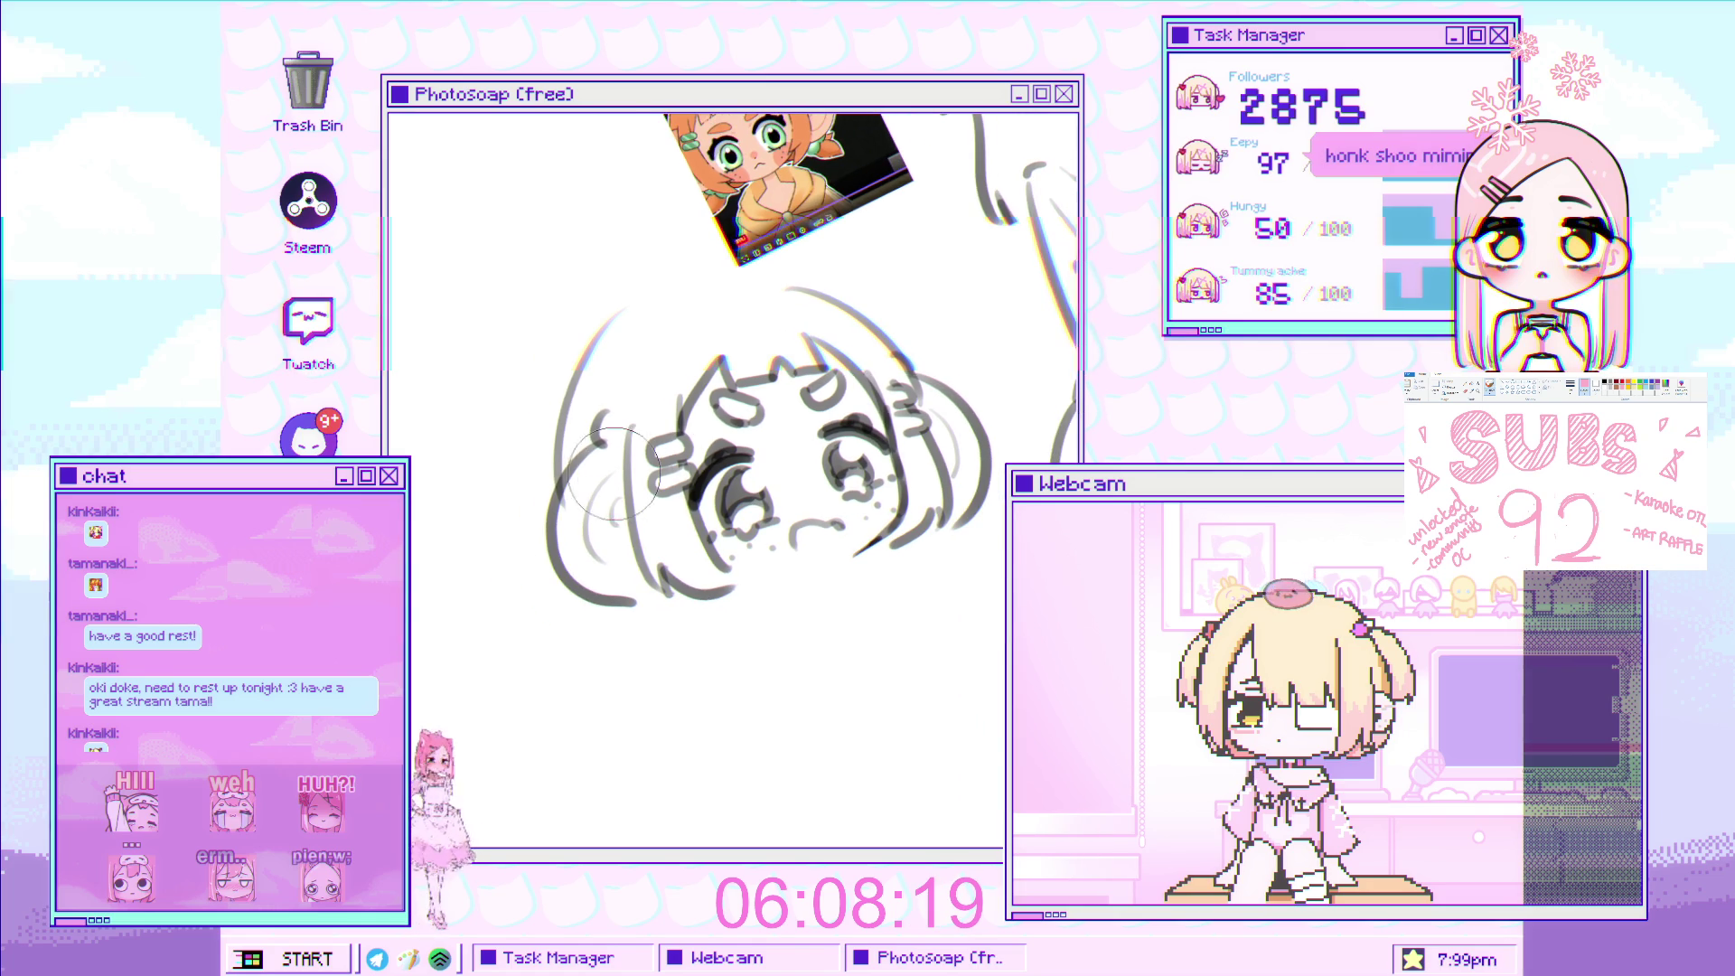
{"action": "left_click_drag", "start_coordinate": [680, 436], "coordinate": [806, 371]}
{"action": "key", "text": "ctrl+0"}
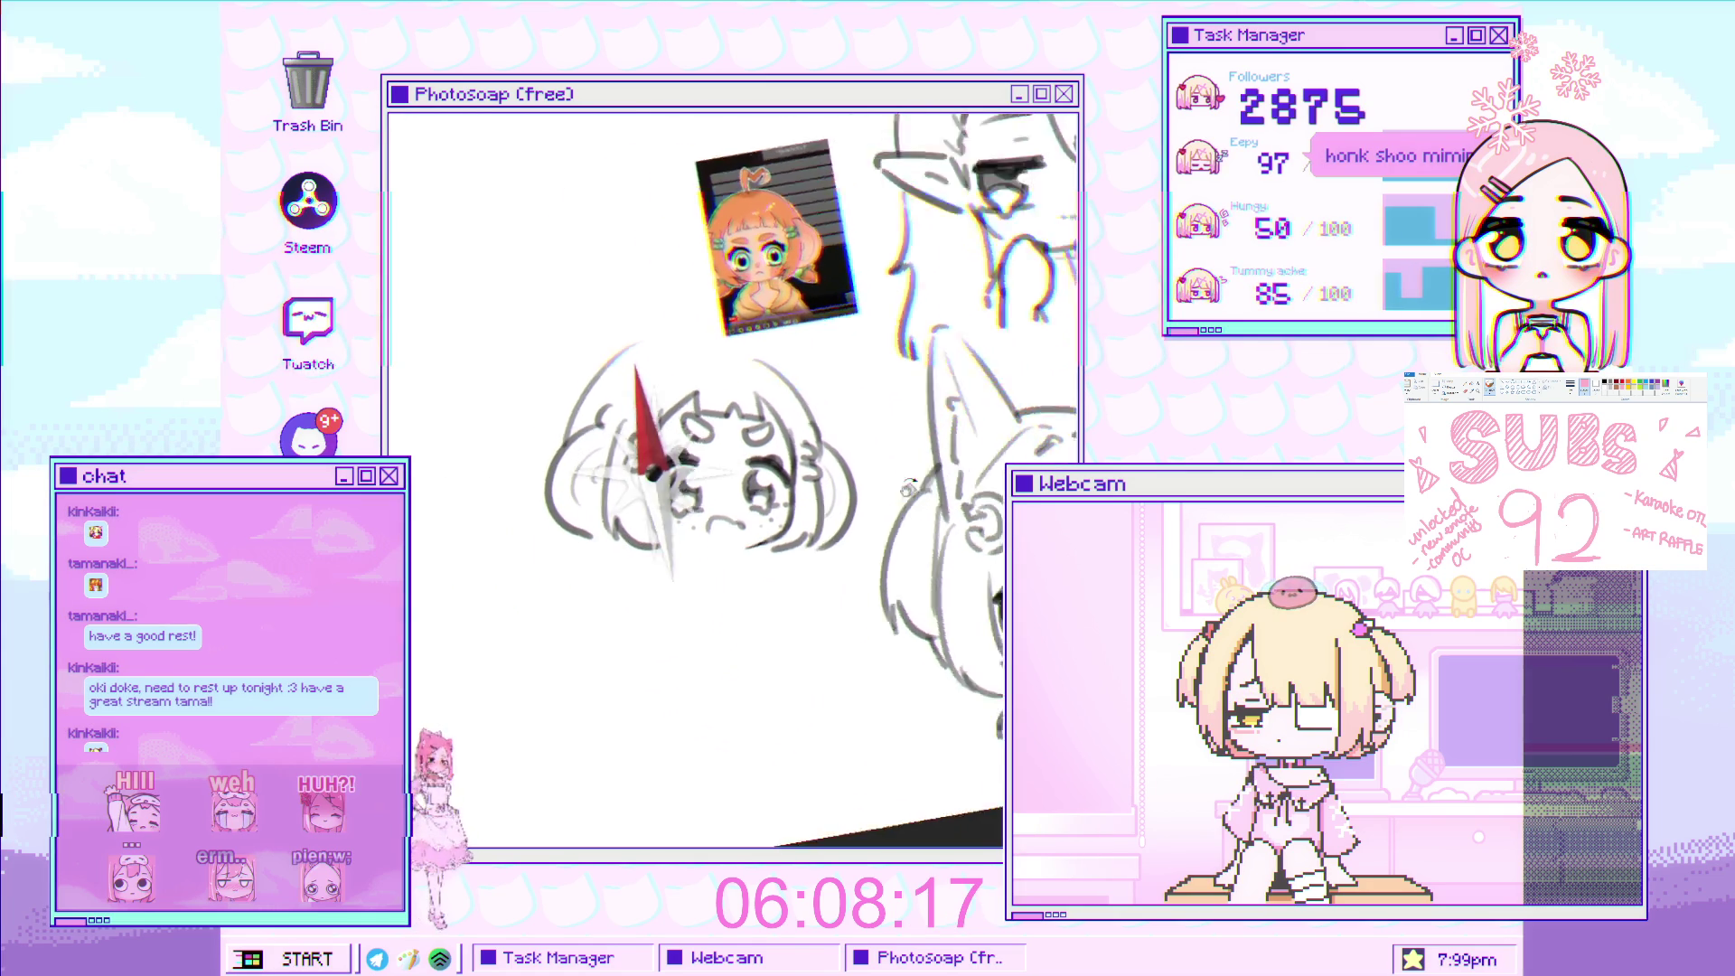
{"action": "scroll", "coordinate": [759, 285], "scroll_direction": "up", "scroll_amount": 2}
{"action": "scroll", "coordinate": [759, 286], "scroll_direction": "up", "scroll_amount": 2}
{"action": "scroll", "coordinate": [759, 285], "scroll_direction": "up", "scroll_amount": 3}
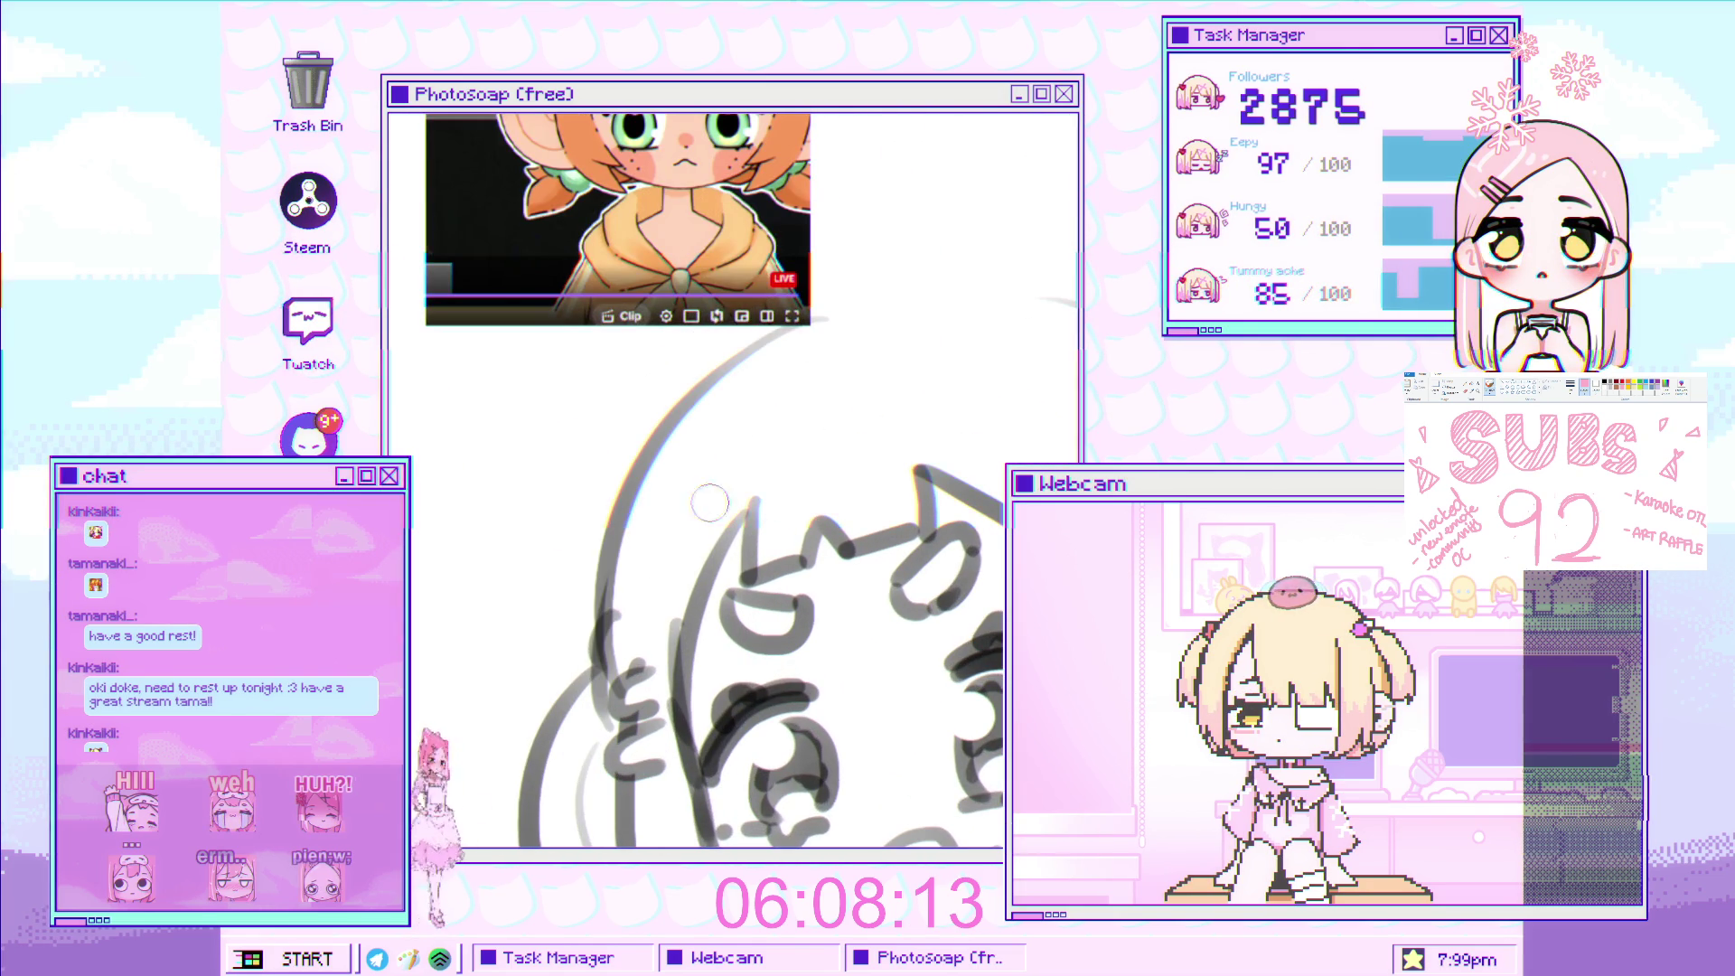
{"action": "scroll", "coordinate": [841, 330], "scroll_direction": "down", "scroll_amount": 2}
{"action": "key", "text": "ctrl+t"}
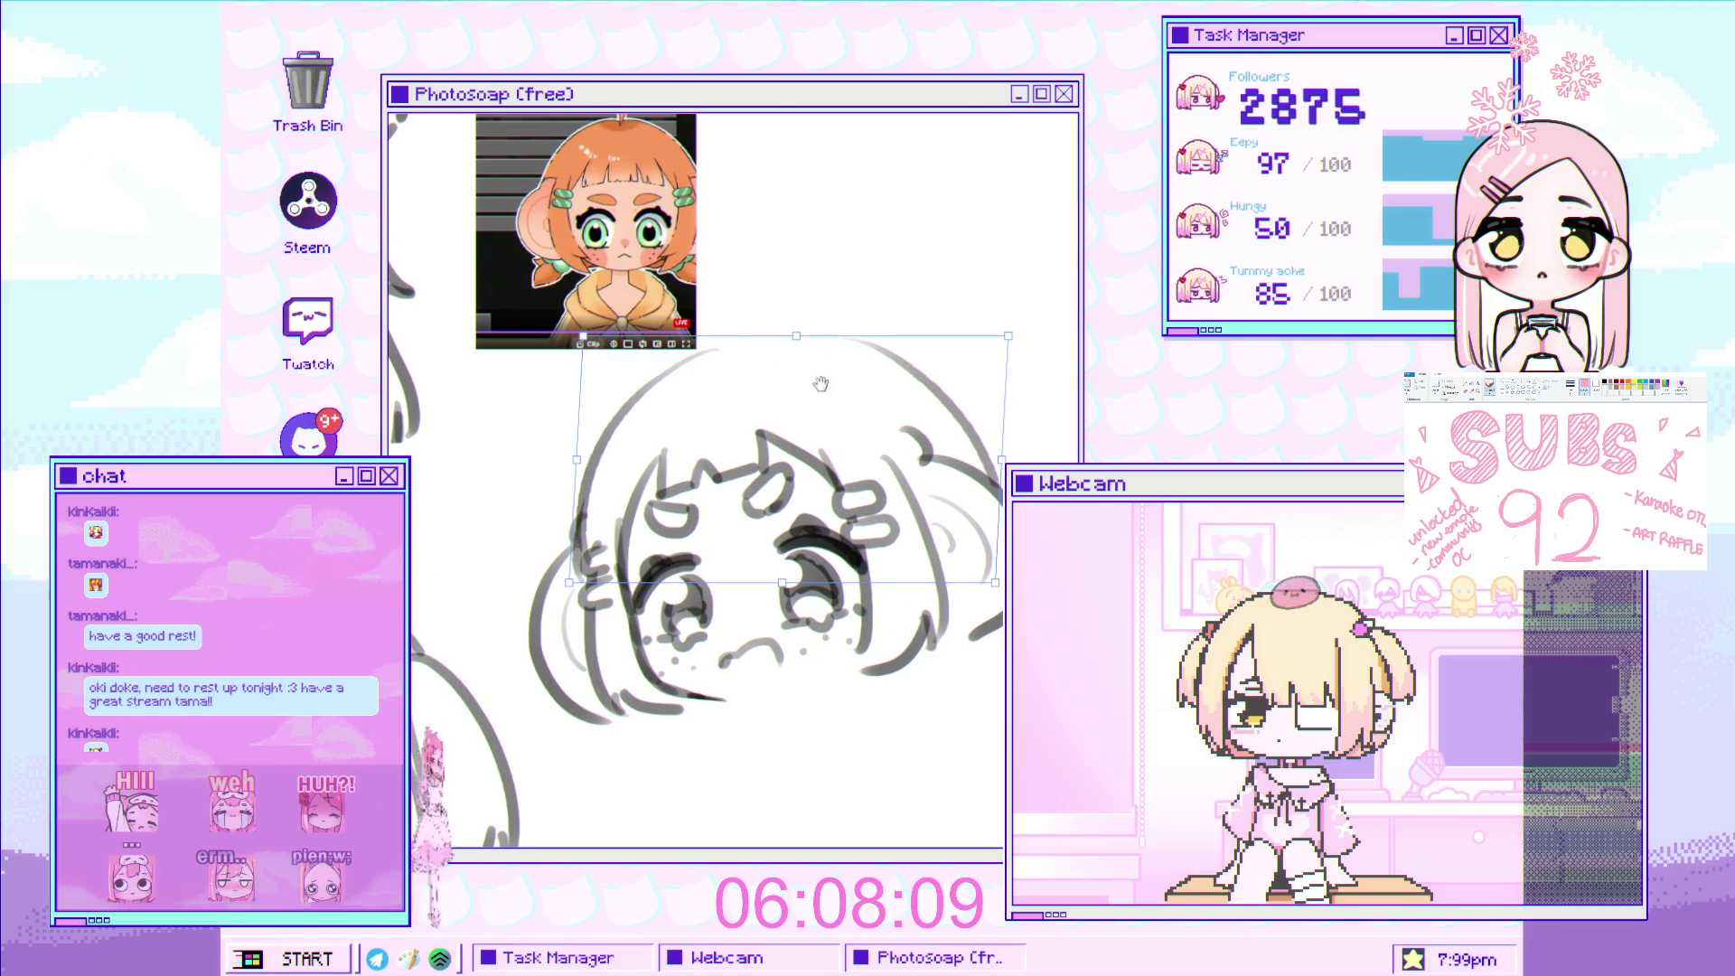
{"action": "scroll", "coordinate": [816, 354], "scroll_direction": "down", "scroll_amount": 4}
{"action": "scroll", "coordinate": [807, 425], "scroll_direction": "up", "scroll_amount": 2}
{"action": "scroll", "coordinate": [807, 425], "scroll_direction": "up", "scroll_amount": 1}
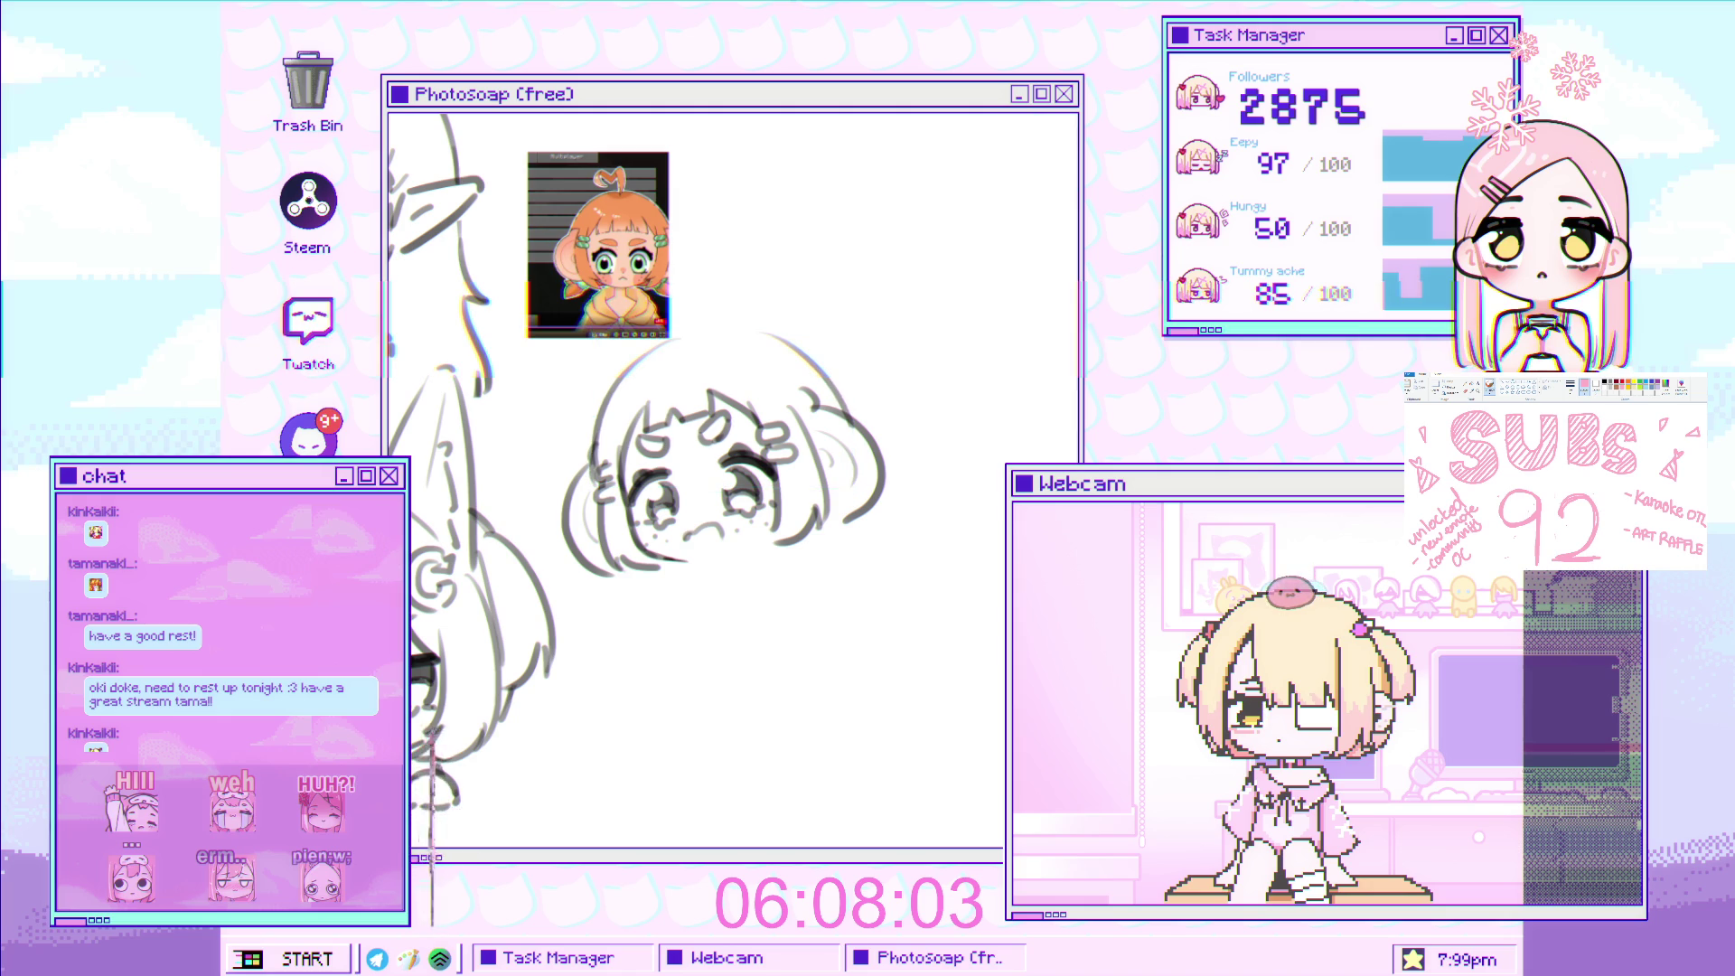
{"action": "scroll", "coordinate": [711, 363], "scroll_direction": "up", "scroll_amount": 2}
{"action": "scroll", "coordinate": [711, 363], "scroll_direction": "up", "scroll_amount": 1}
{"action": "scroll", "coordinate": [711, 363], "scroll_direction": "up", "scroll_amount": 2}
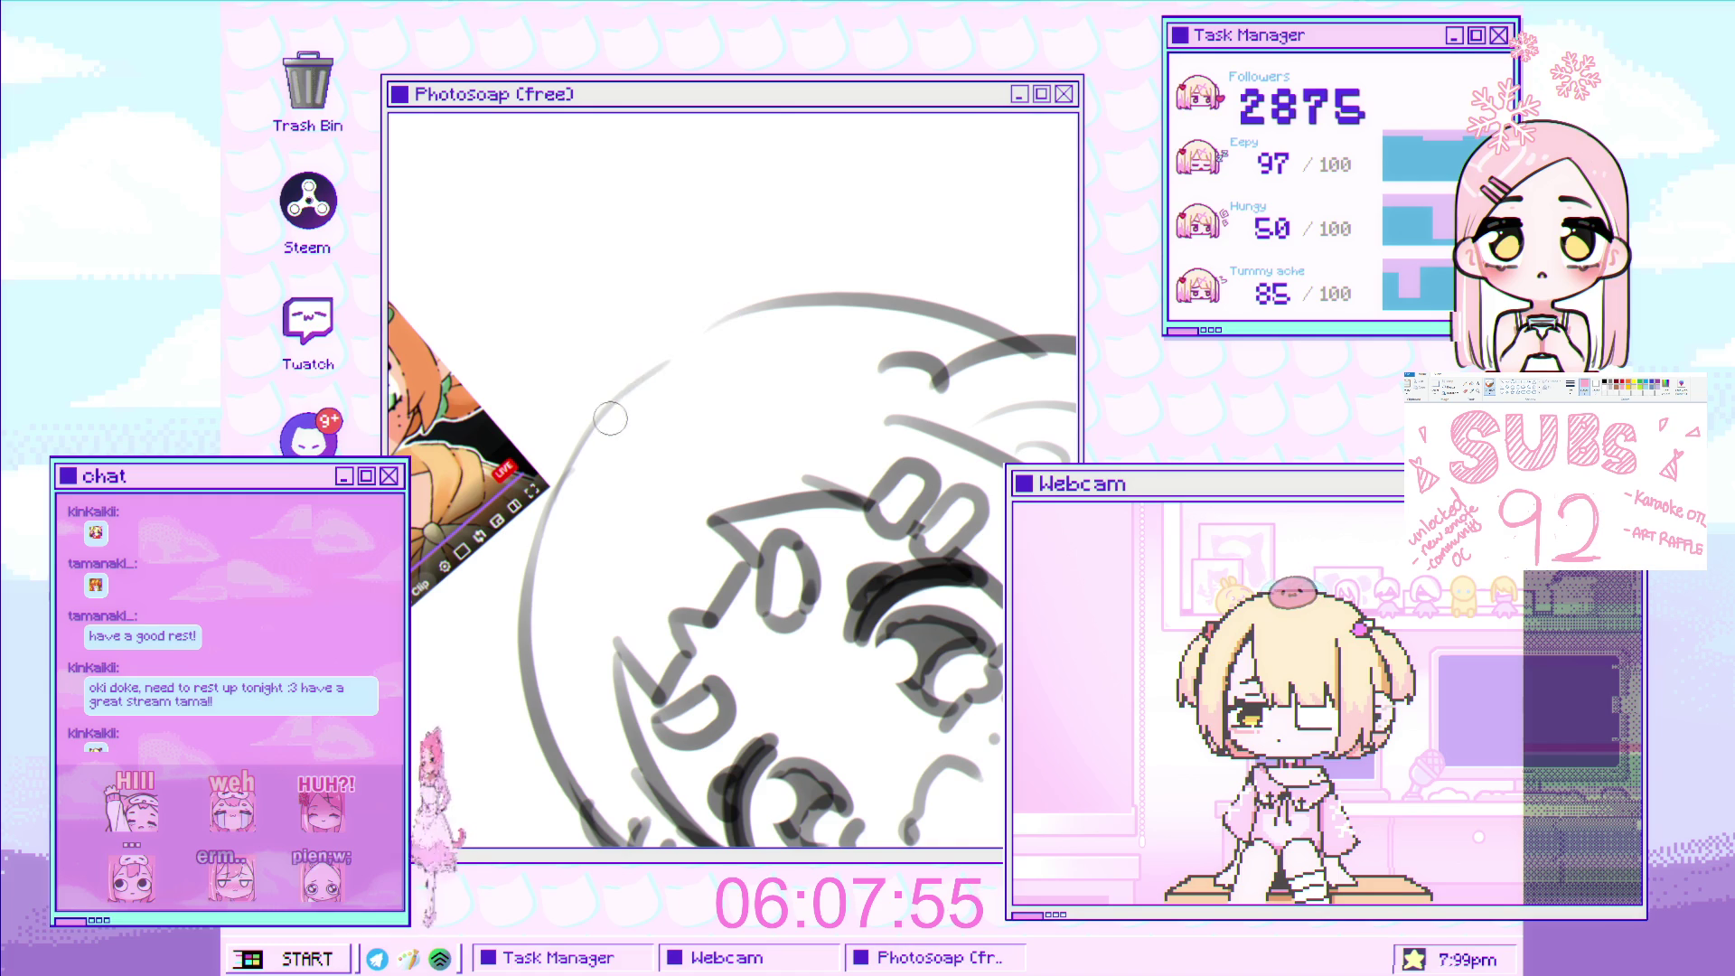
- Darken the head outline with two arc strokes and enlarge the brush
{"action": "left_click_drag", "start_coordinate": [769, 298], "coordinate": [601, 415]}
{"action": "left_click_drag", "start_coordinate": [705, 327], "coordinate": [571, 485]}
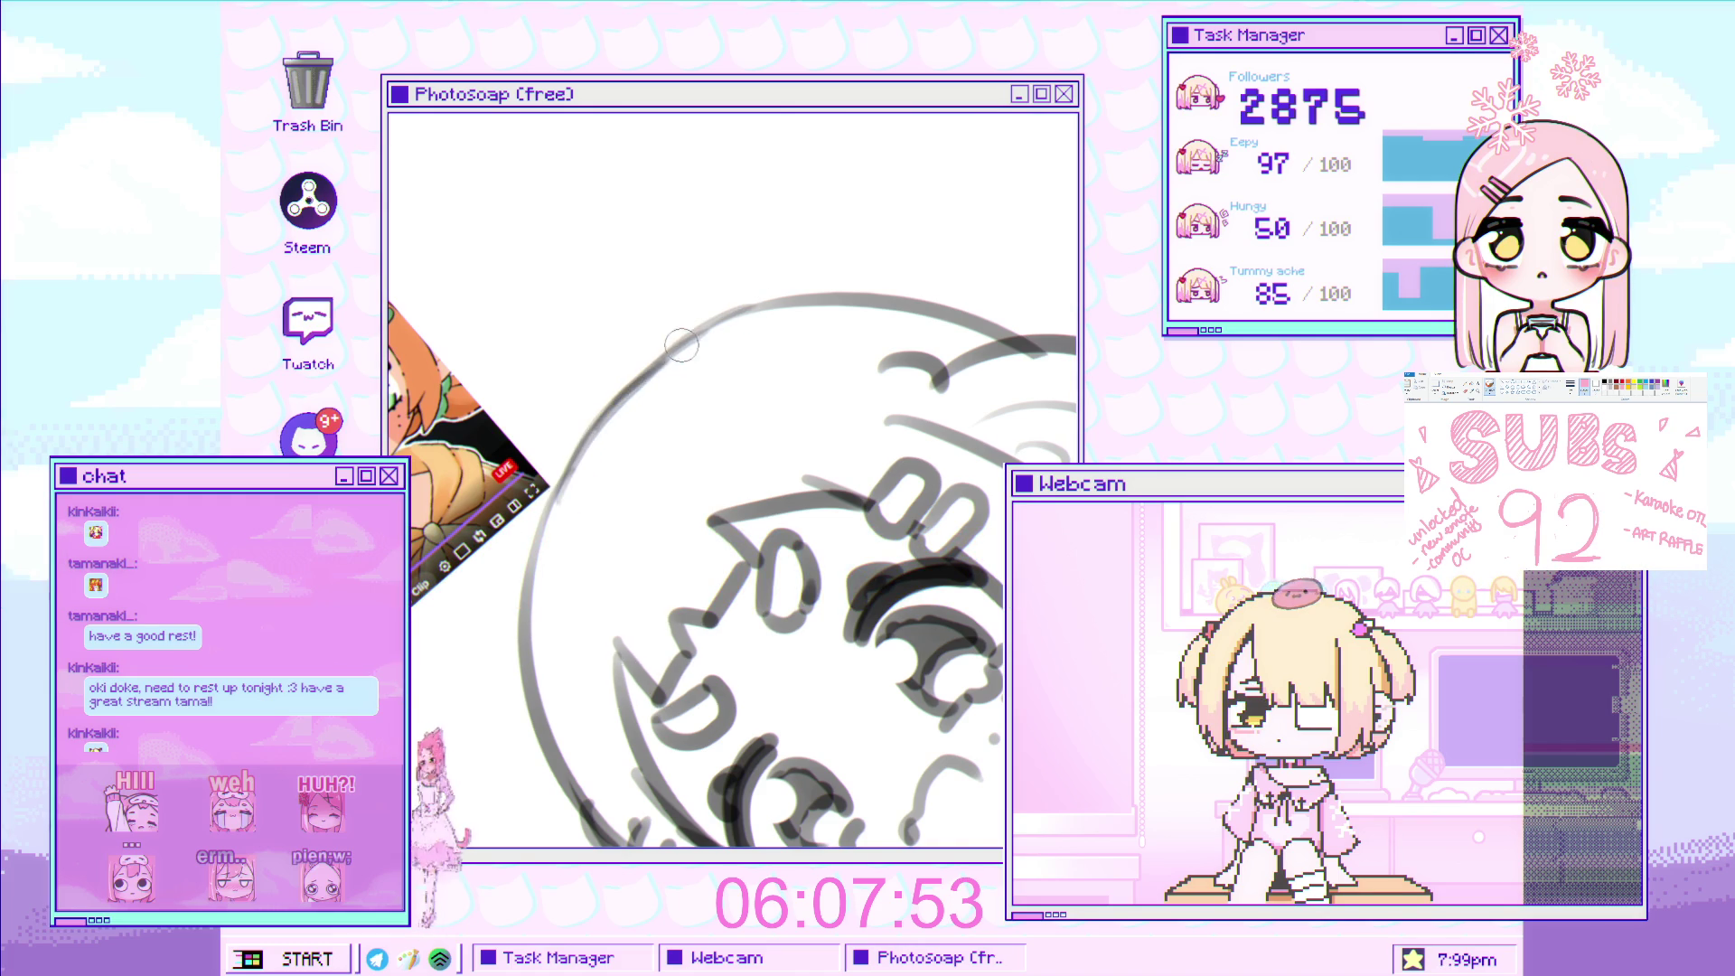
{"action": "key", "text": "bracketright"}
{"action": "key", "text": "bracketright"}
{"action": "key", "text": "bracketright"}
{"action": "key", "text": "ctrl+minus"}
{"action": "key", "text": "ctrl+0"}
- Zoom in and out to frame the head sketch for drawing
{"action": "scroll", "coordinate": [836, 485], "scroll_direction": "down", "scroll_amount": 2}
{"action": "scroll", "coordinate": [768, 415], "scroll_direction": "up", "scroll_amount": 3}
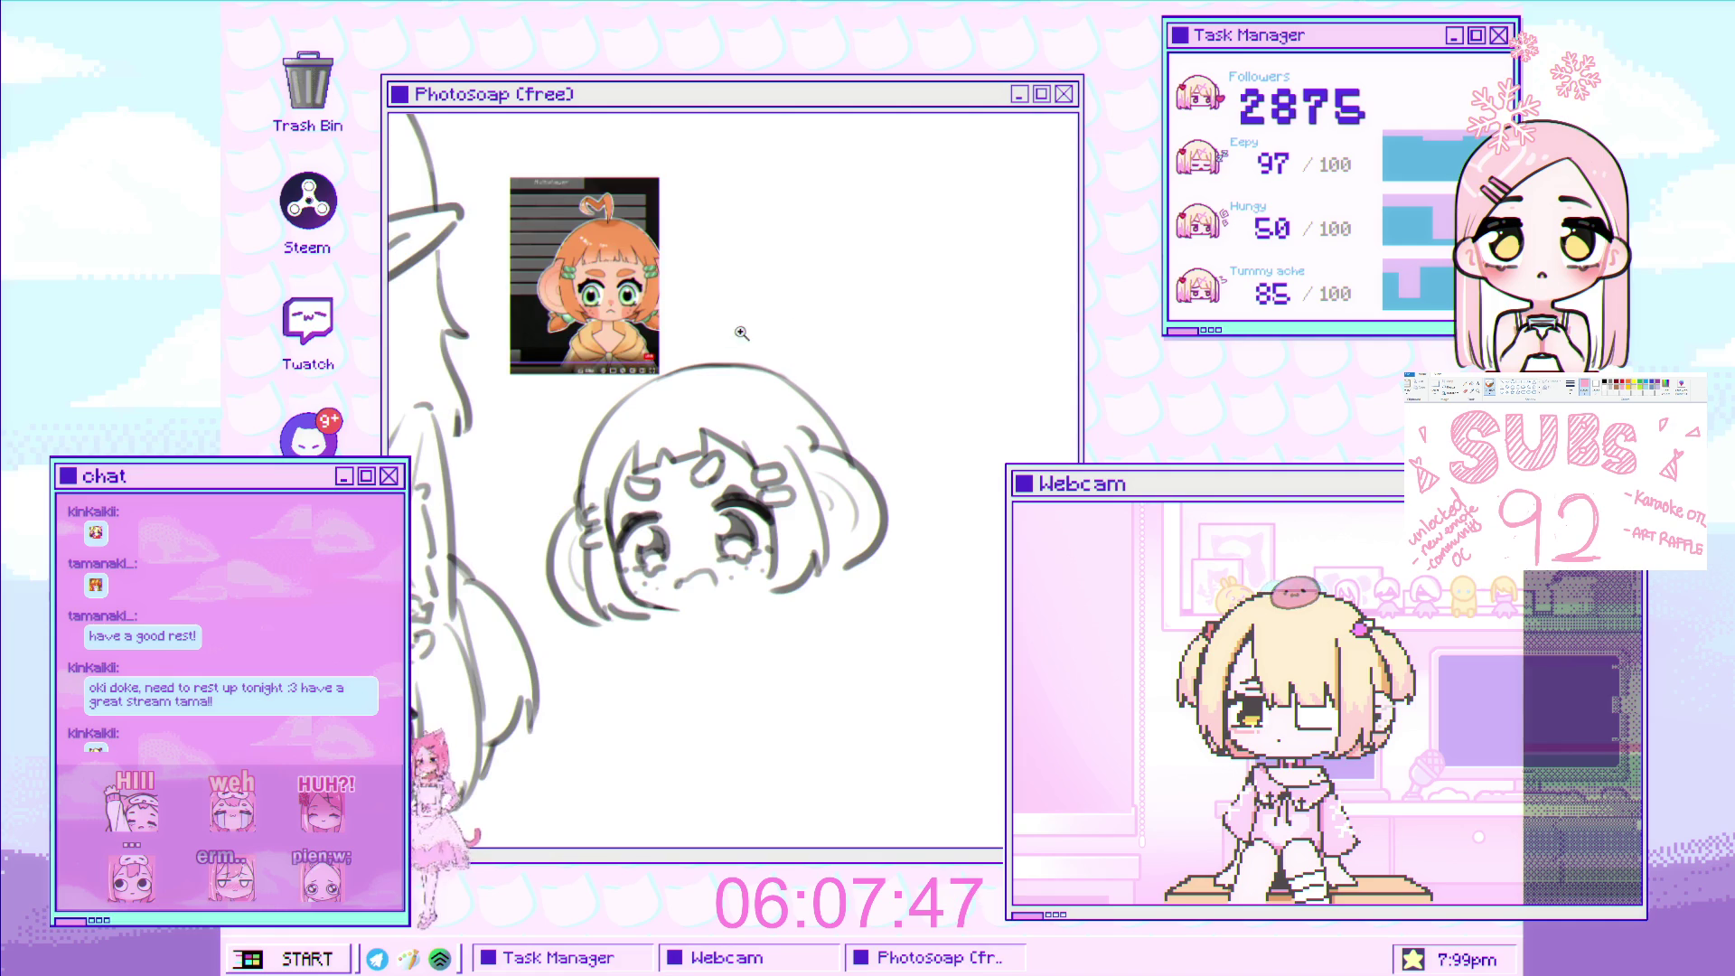
{"action": "scroll", "coordinate": [696, 349], "scroll_direction": "up", "scroll_amount": 2}
{"action": "scroll", "coordinate": [748, 387], "scroll_direction": "down", "scroll_amount": 2}
{"action": "scroll", "coordinate": [759, 457], "scroll_direction": "up", "scroll_amount": 1}
{"action": "scroll", "coordinate": [630, 537], "scroll_direction": "up", "scroll_amount": 2}
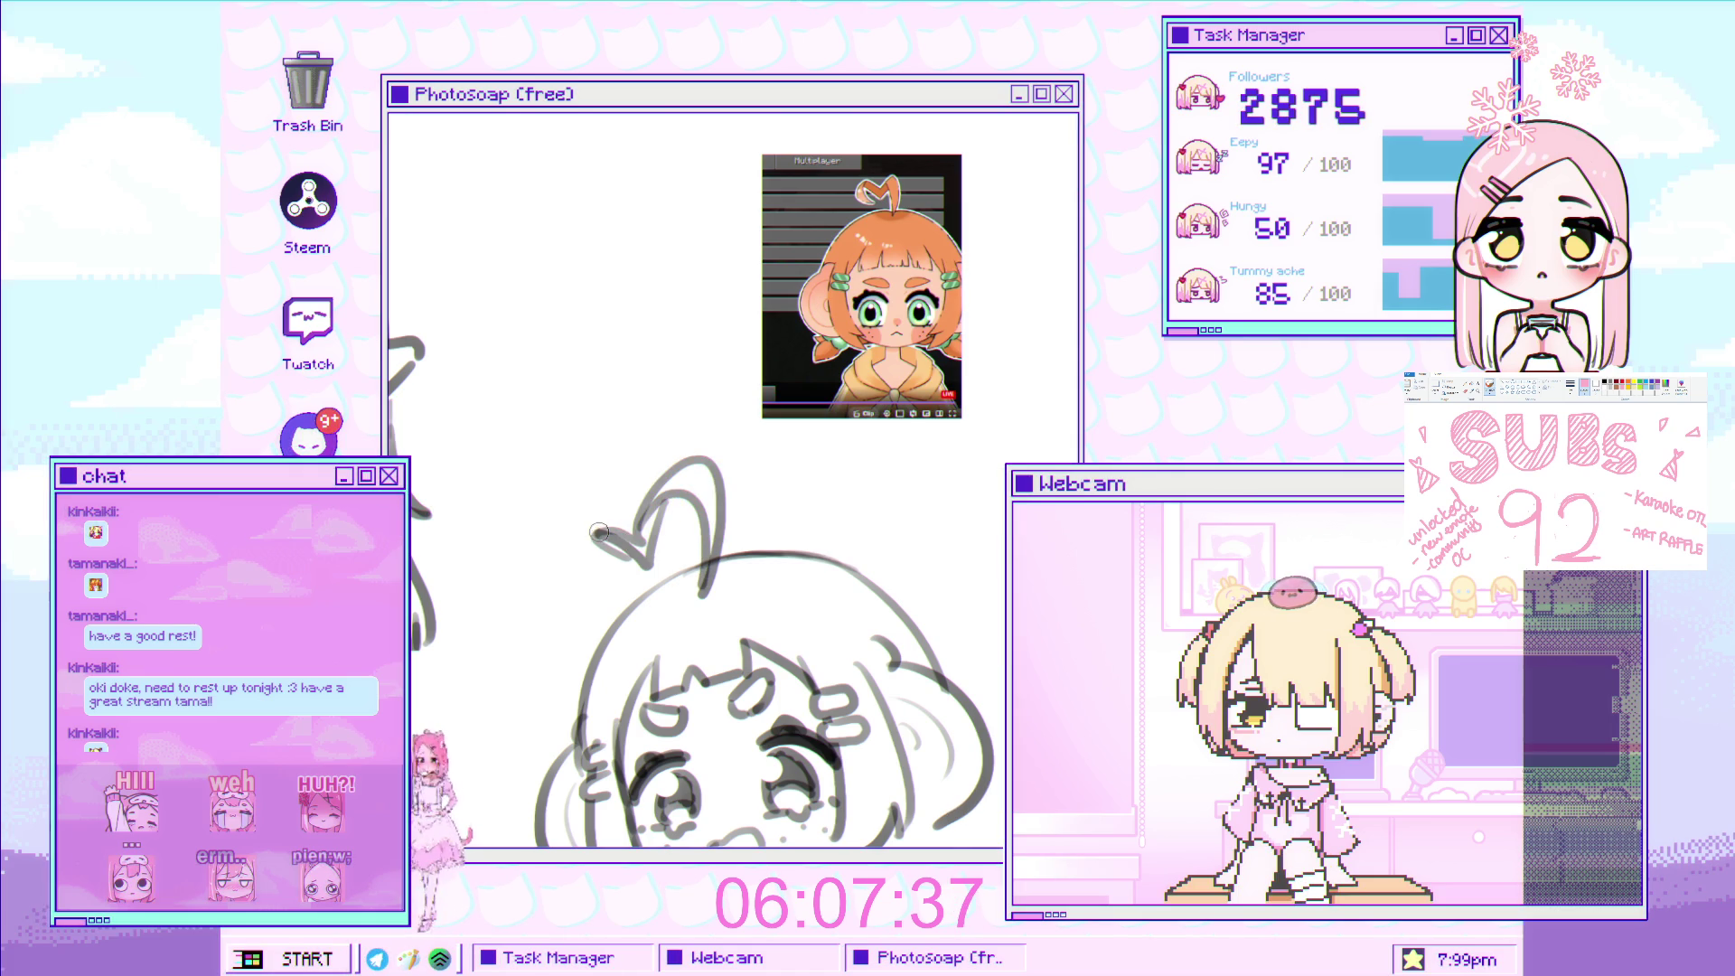
{"action": "scroll", "coordinate": [620, 584], "scroll_direction": "down", "scroll_amount": 3}
{"action": "scroll", "coordinate": [726, 411], "scroll_direction": "up", "scroll_amount": 3}
{"action": "scroll", "coordinate": [687, 388], "scroll_direction": "down", "scroll_amount": 2}
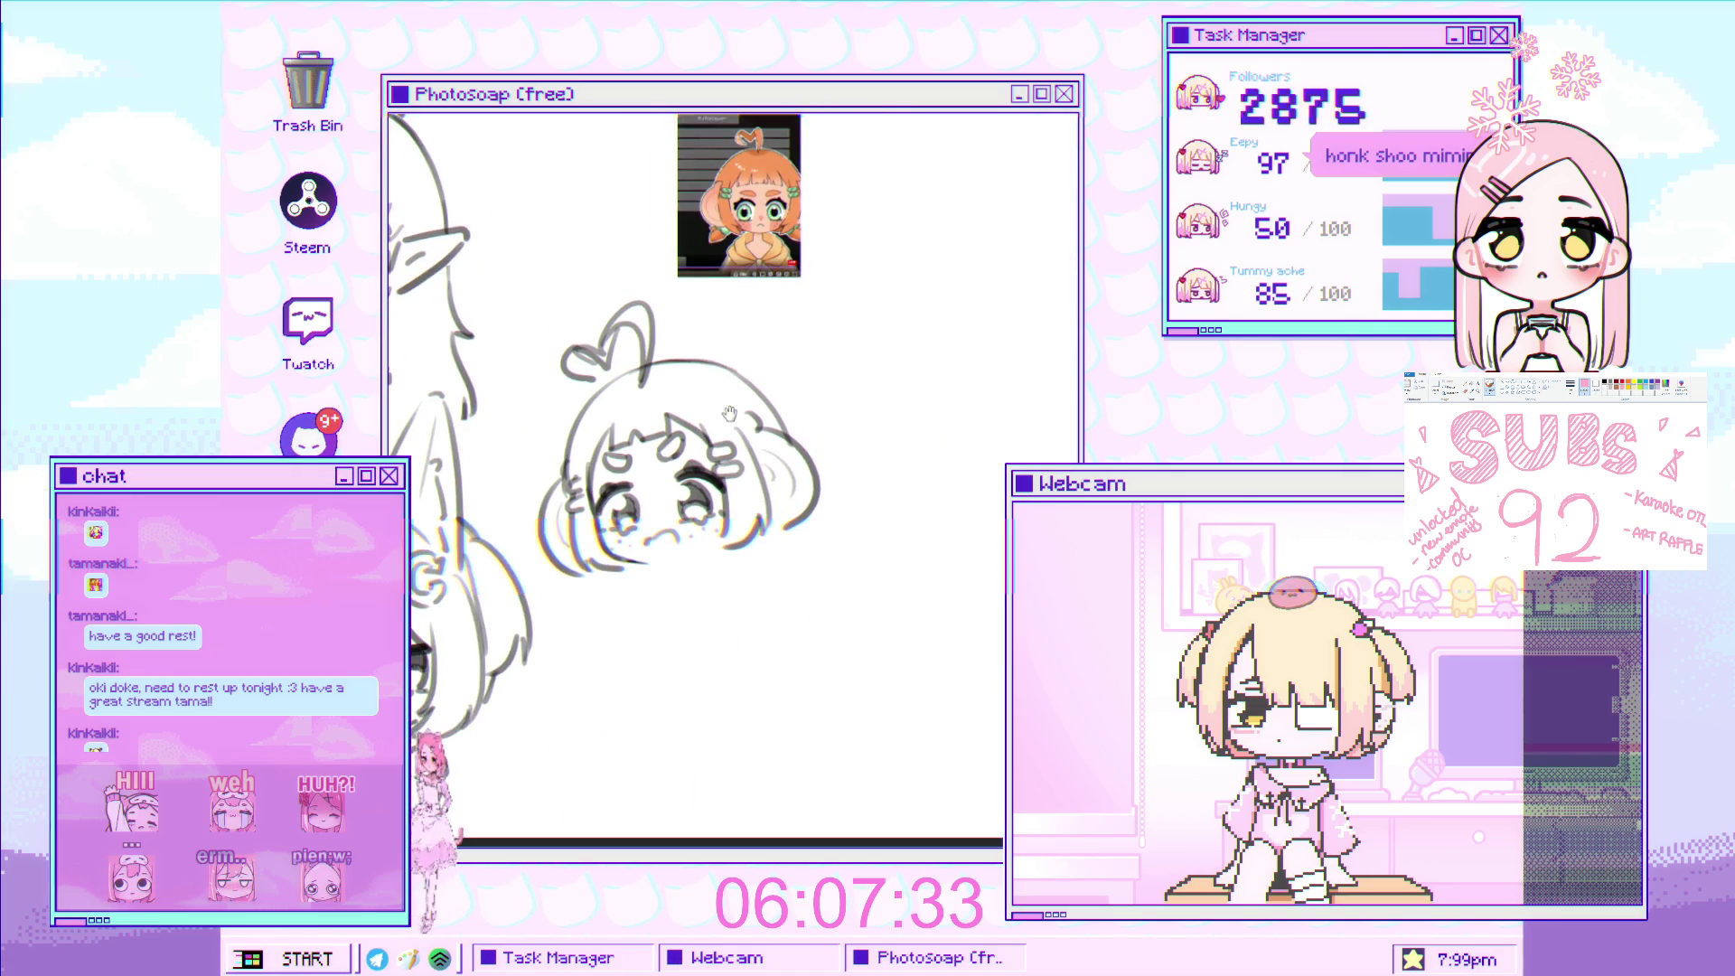
{"action": "scroll", "coordinate": [669, 368], "scroll_direction": "up", "scroll_amount": 1}
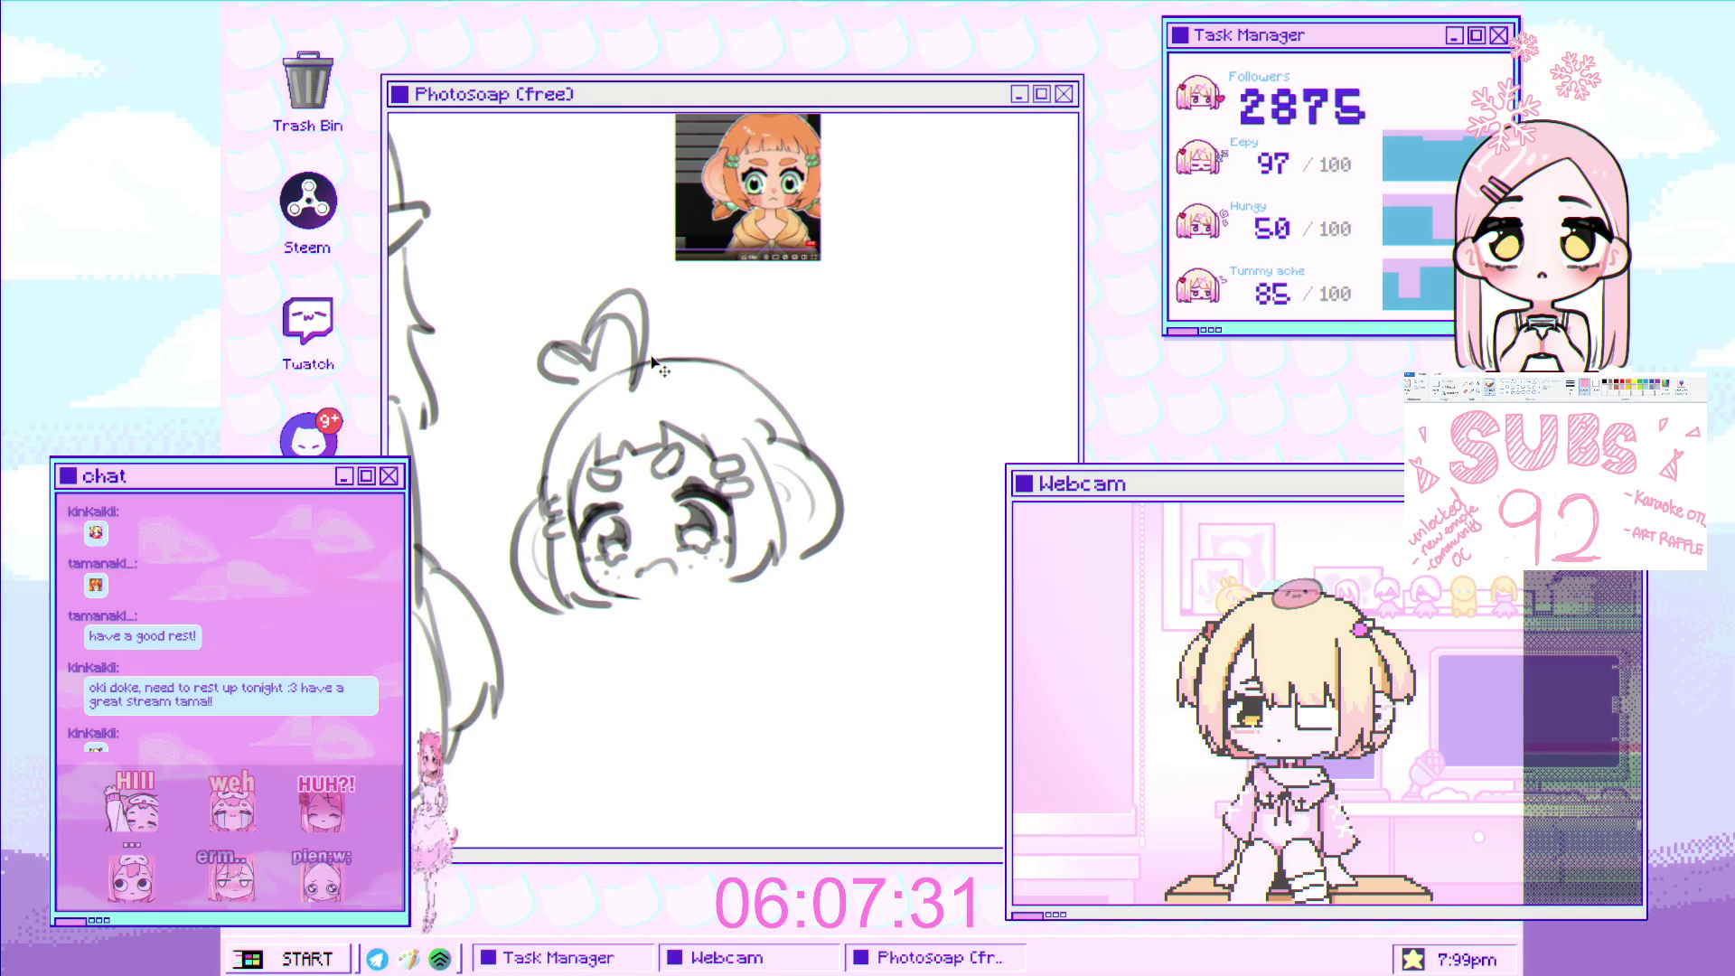
{"action": "scroll", "coordinate": [735, 352], "scroll_direction": "down", "scroll_amount": 1}
{"action": "scroll", "coordinate": [730, 446], "scroll_direction": "down", "scroll_amount": 2}
{"action": "scroll", "coordinate": [730, 446], "scroll_direction": "up", "scroll_amount": 2}
{"action": "scroll", "coordinate": [759, 420], "scroll_direction": "down", "scroll_amount": 1}
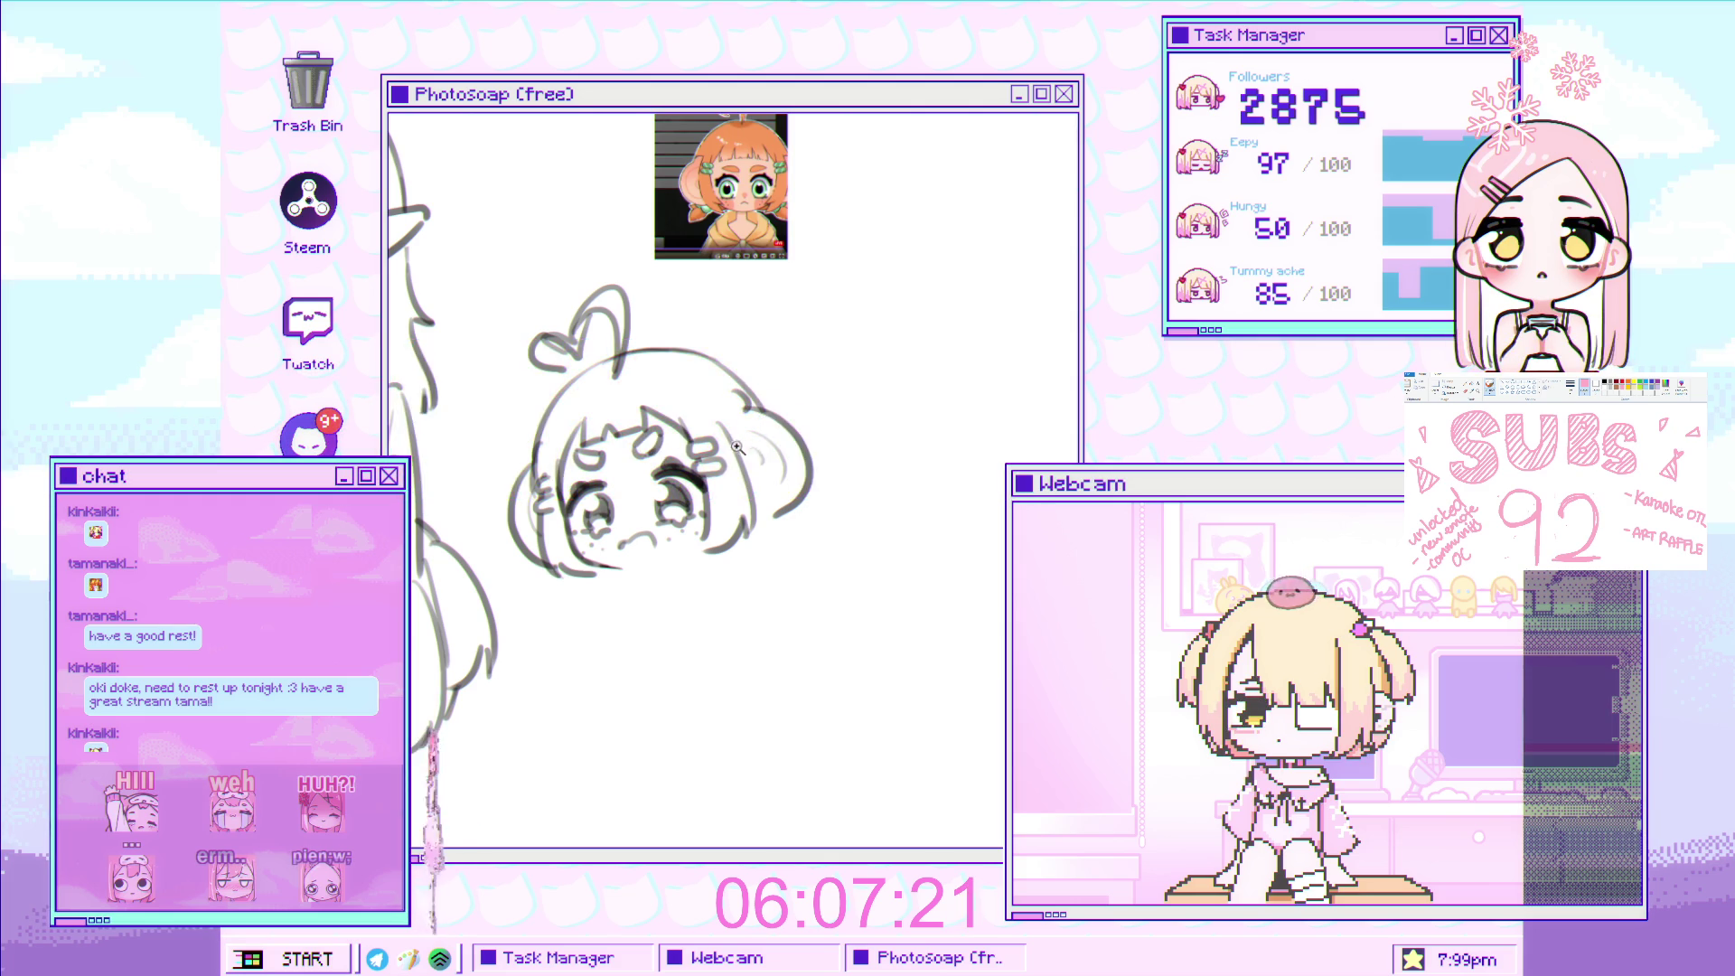
{"action": "left_click", "coordinate": [788, 385], "text": "ctrl"}
{"action": "scroll", "coordinate": [787, 385], "scroll_direction": "up", "scroll_amount": 2}
{"action": "scroll", "coordinate": [777, 385], "scroll_direction": "down", "scroll_amount": 5}
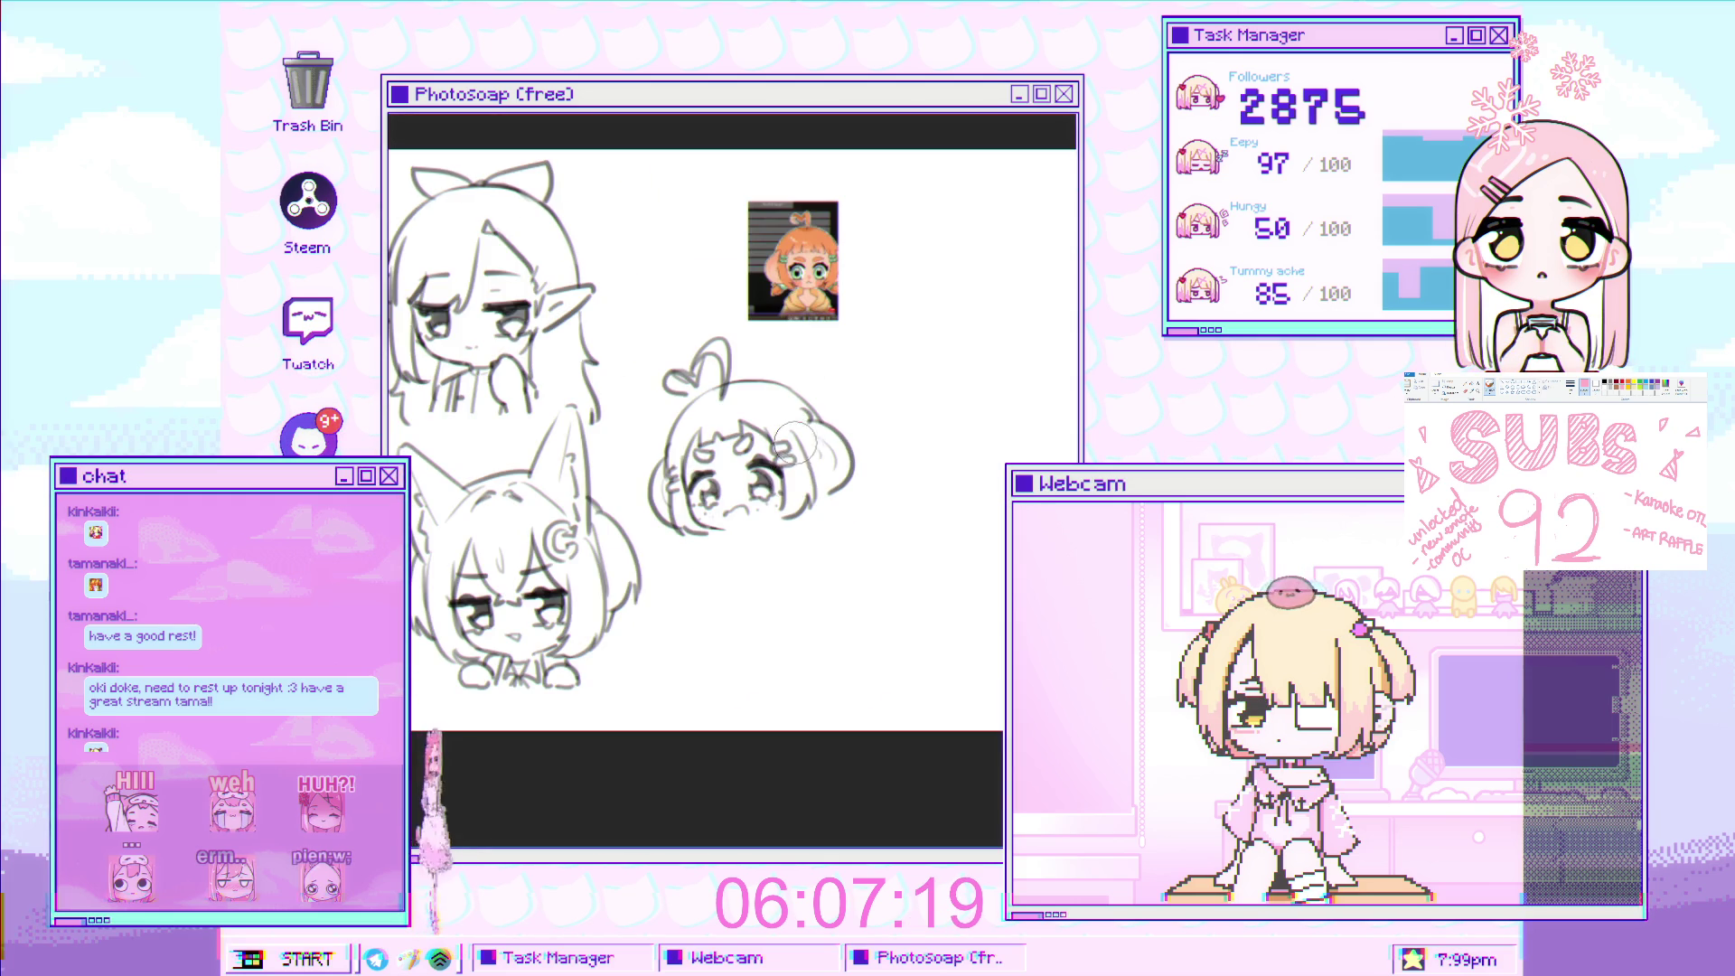
- Start and confirm a transform on the heart-tufted head
{"action": "scroll", "coordinate": [757, 386], "scroll_direction": "up", "scroll_amount": 2}
{"action": "scroll", "coordinate": [488, 427], "scroll_direction": "up", "scroll_amount": 2}
{"action": "key", "text": "v"}
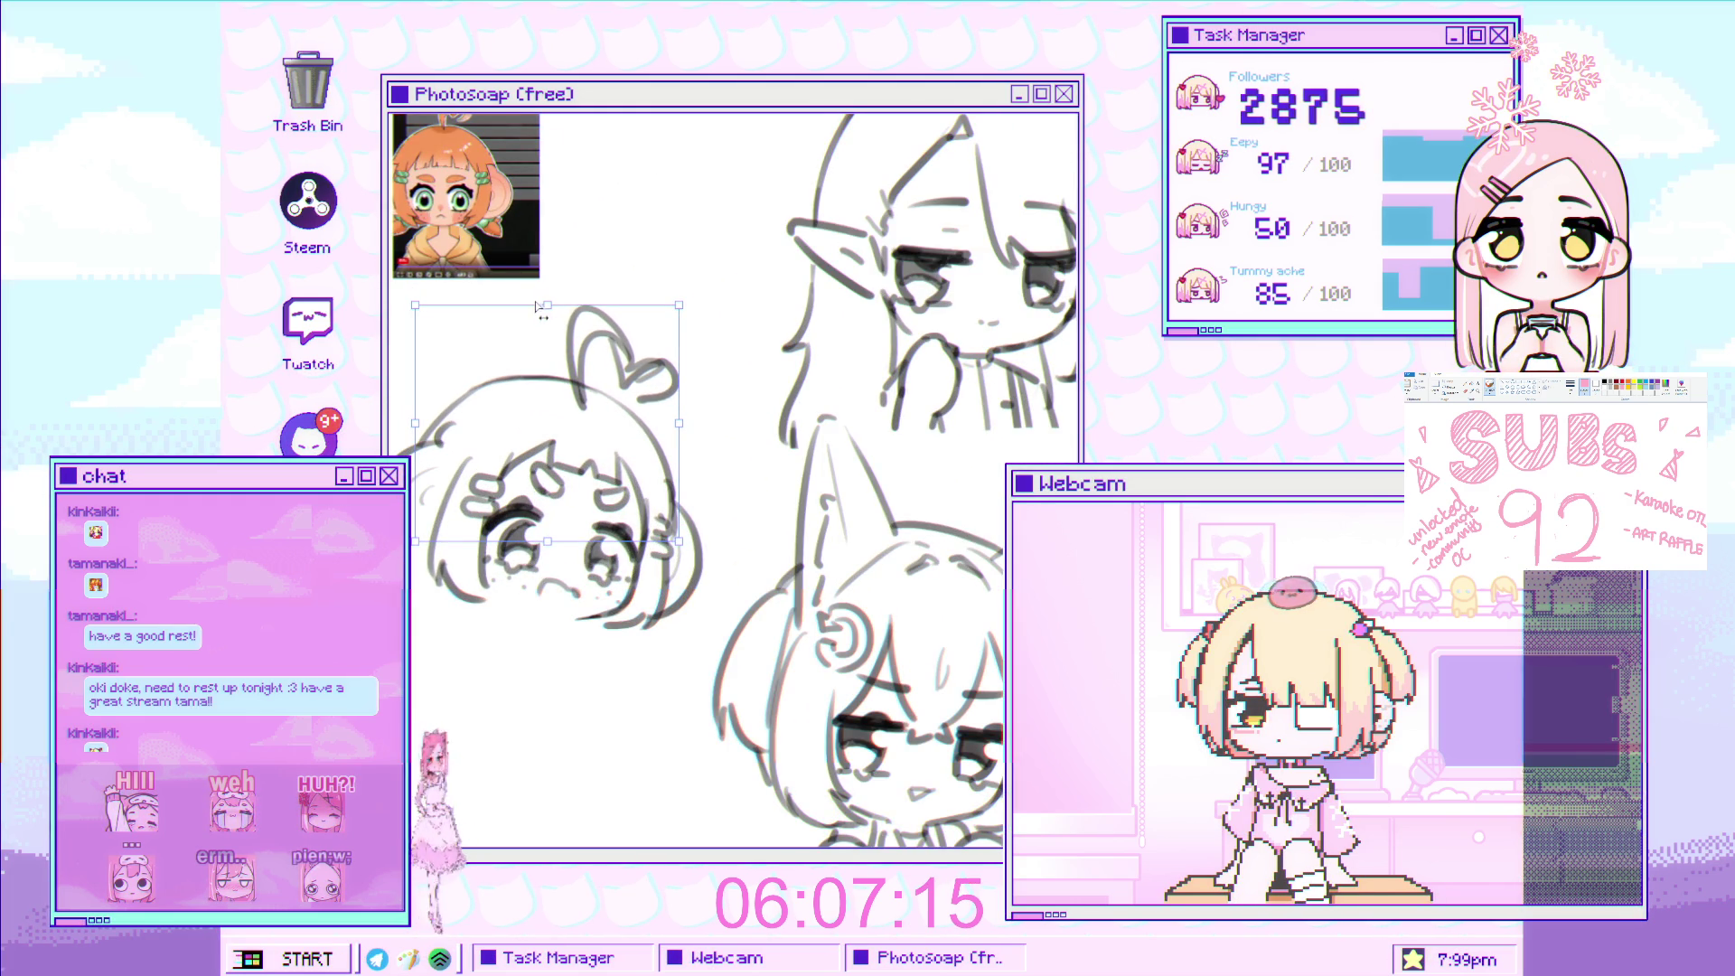
{"action": "key", "text": "Return"}
- Rotate the view and redraw the left back of the head with a shorter stroke
{"action": "mouse_move", "coordinate": [825, 369]}
{"action": "left_mouse_down"}
{"action": "mouse_move", "coordinate": [725, 351]}
{"action": "mouse_move", "coordinate": [618, 552]}
{"action": "left_mouse_up"}
{"action": "scroll", "coordinate": [724, 351], "scroll_direction": "up", "scroll_amount": 2}
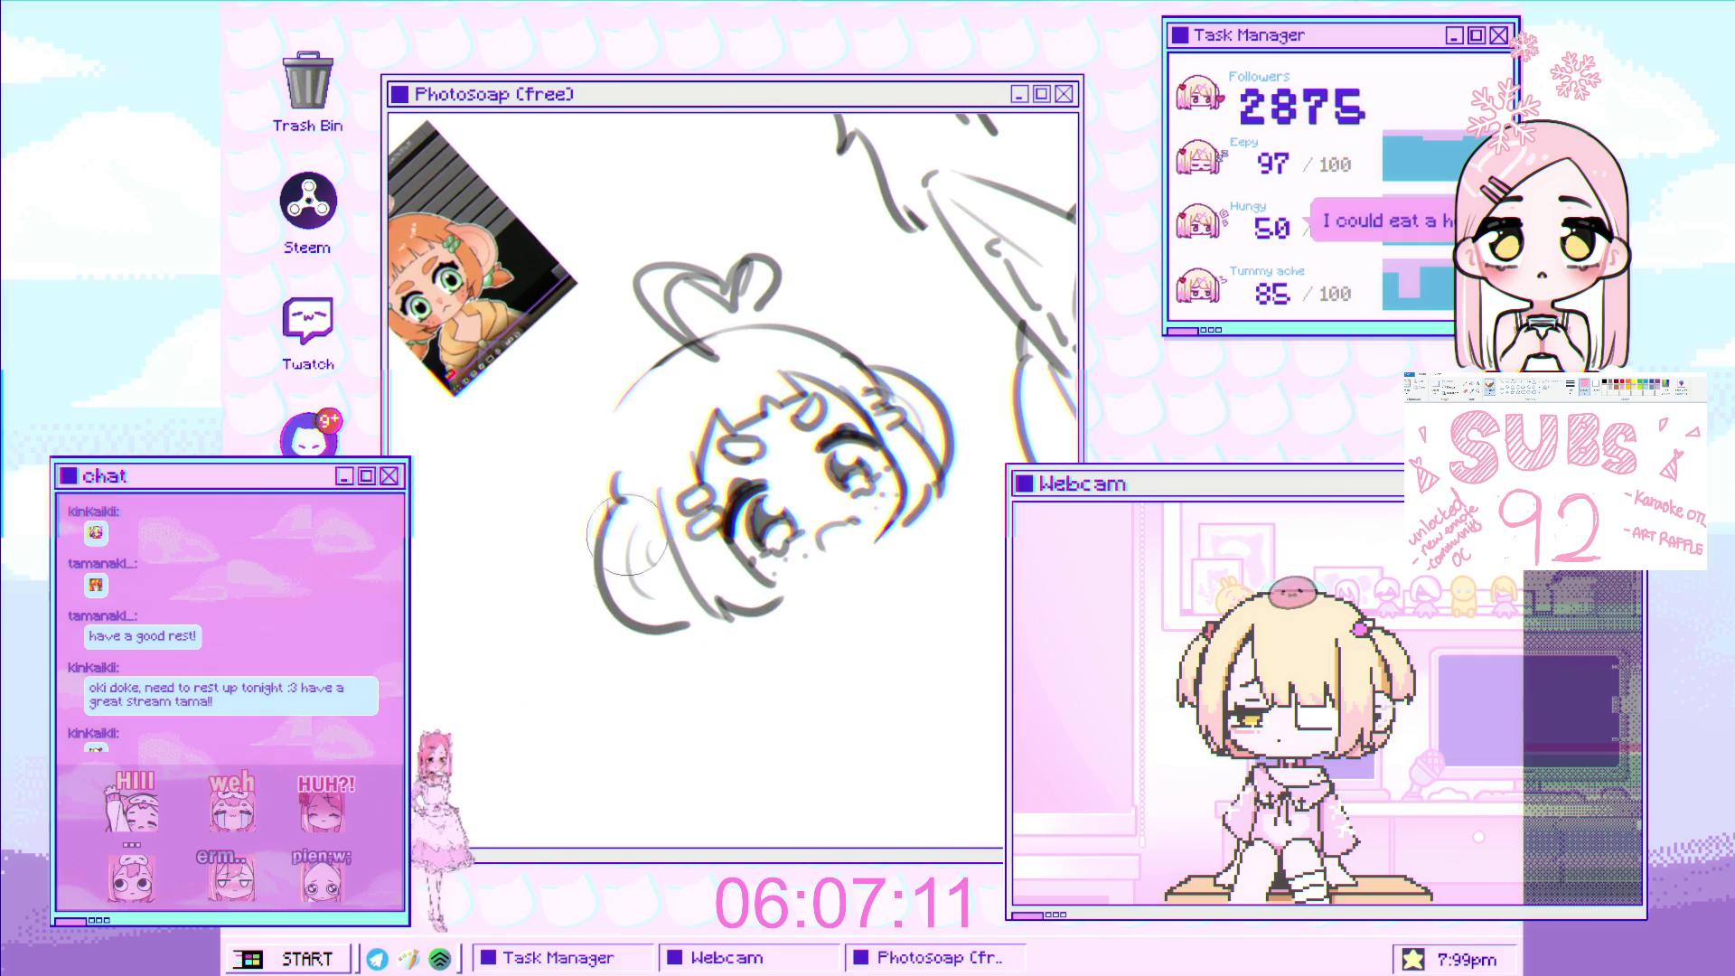
{"action": "scroll", "coordinate": [648, 393], "scroll_direction": "up", "scroll_amount": 2}
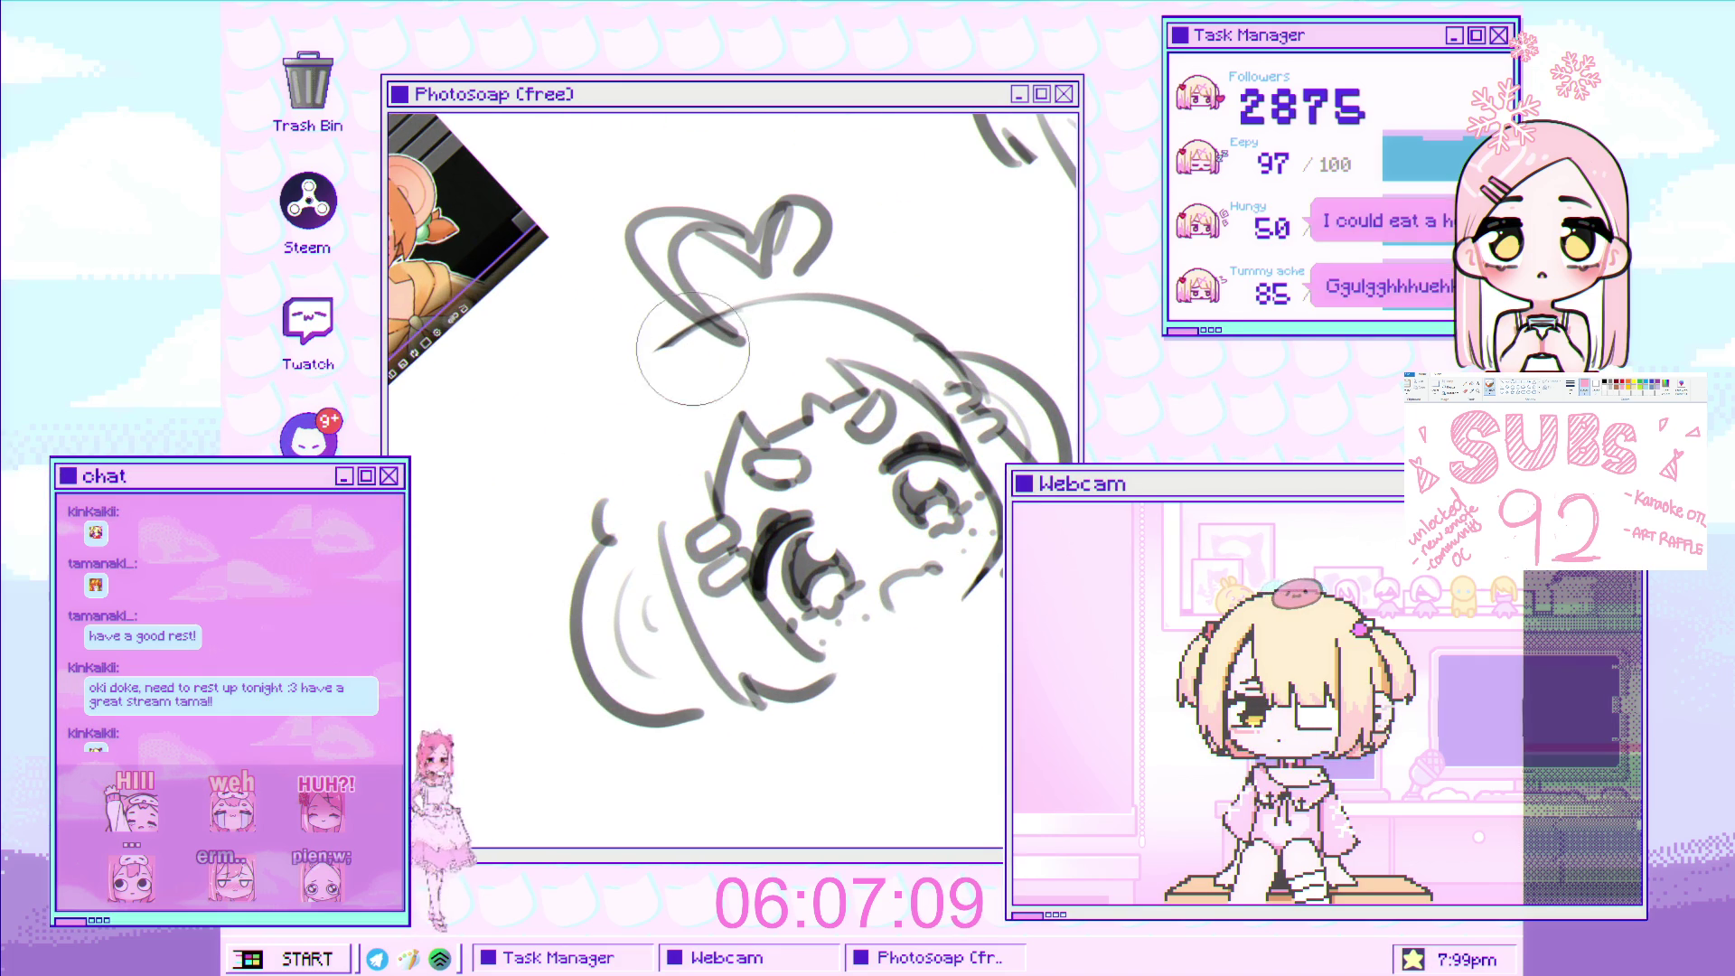
{"action": "left_click_drag", "start_coordinate": [713, 327], "coordinate": [554, 583]}
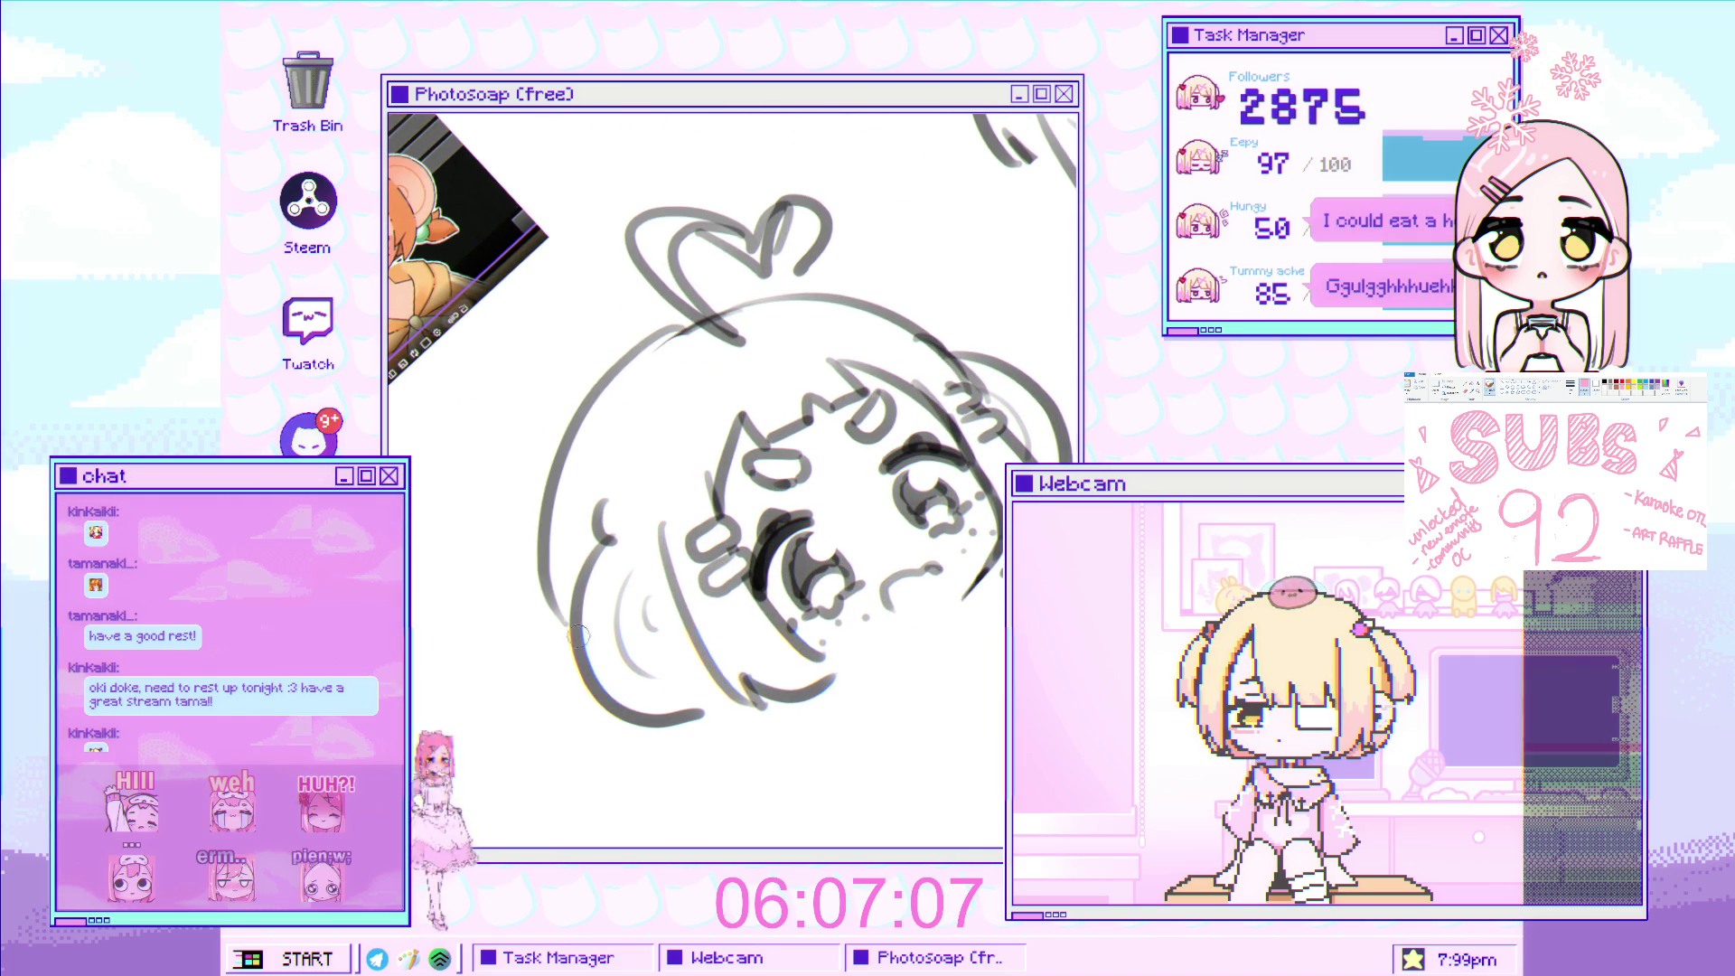
{"action": "scroll", "coordinate": [681, 515], "scroll_direction": "down", "scroll_amount": 2}
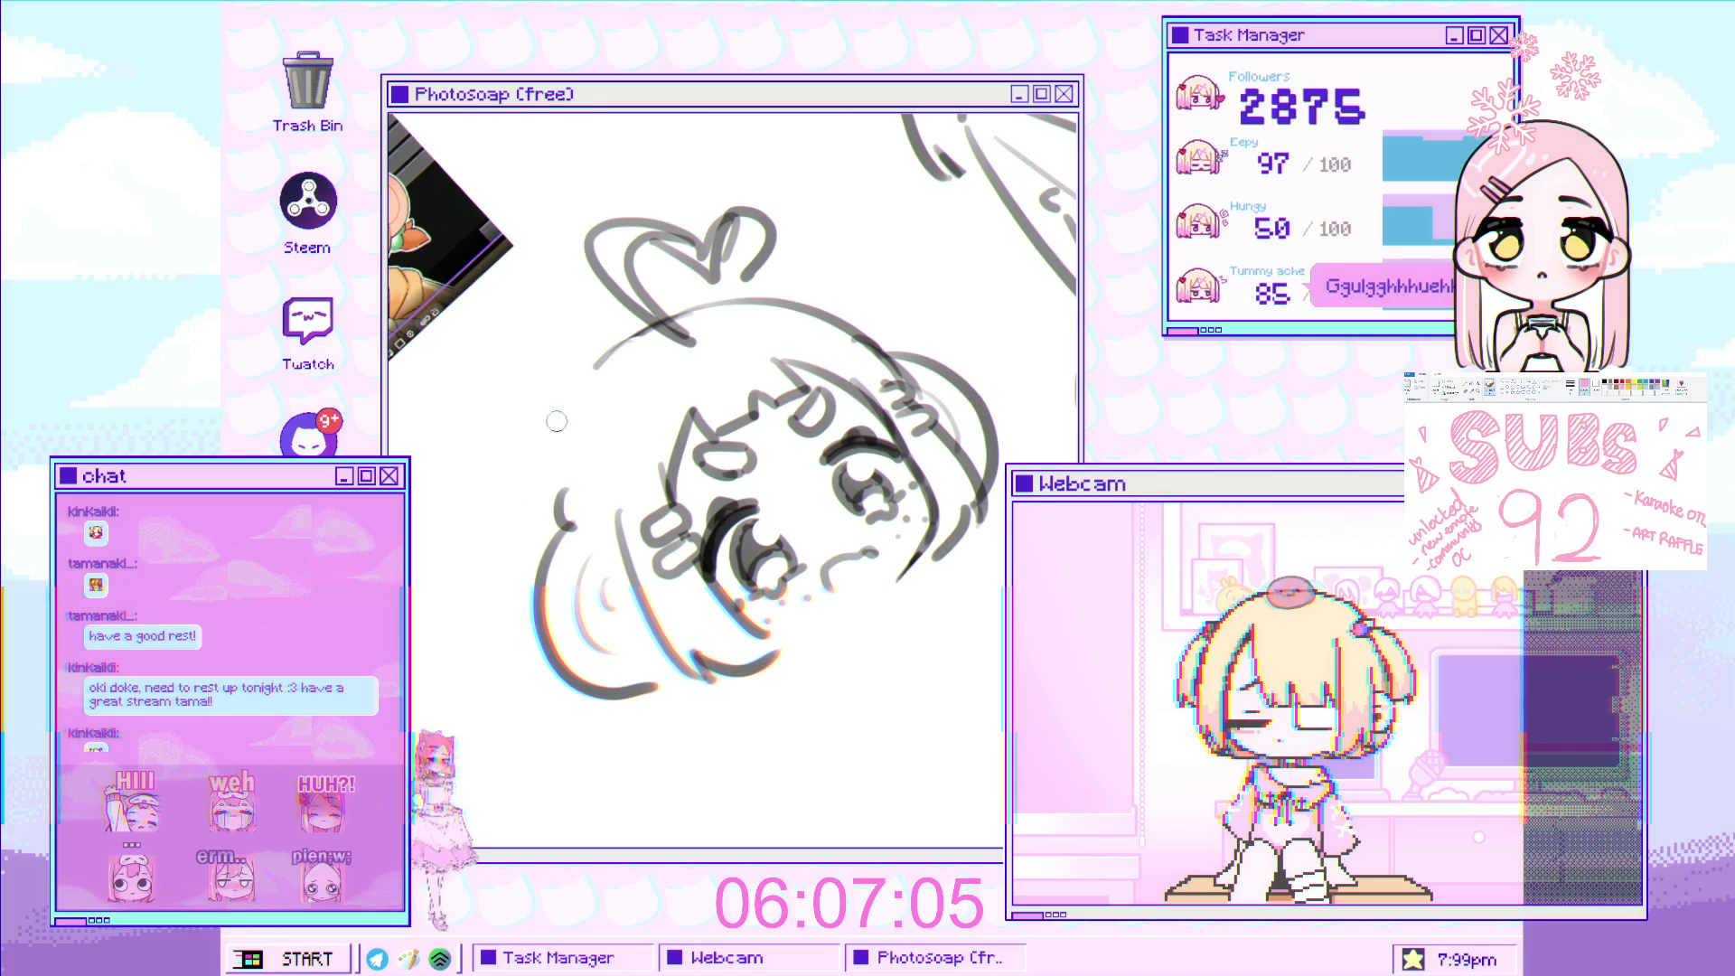
{"action": "left_click_drag", "start_coordinate": [603, 358], "coordinate": [513, 533]}
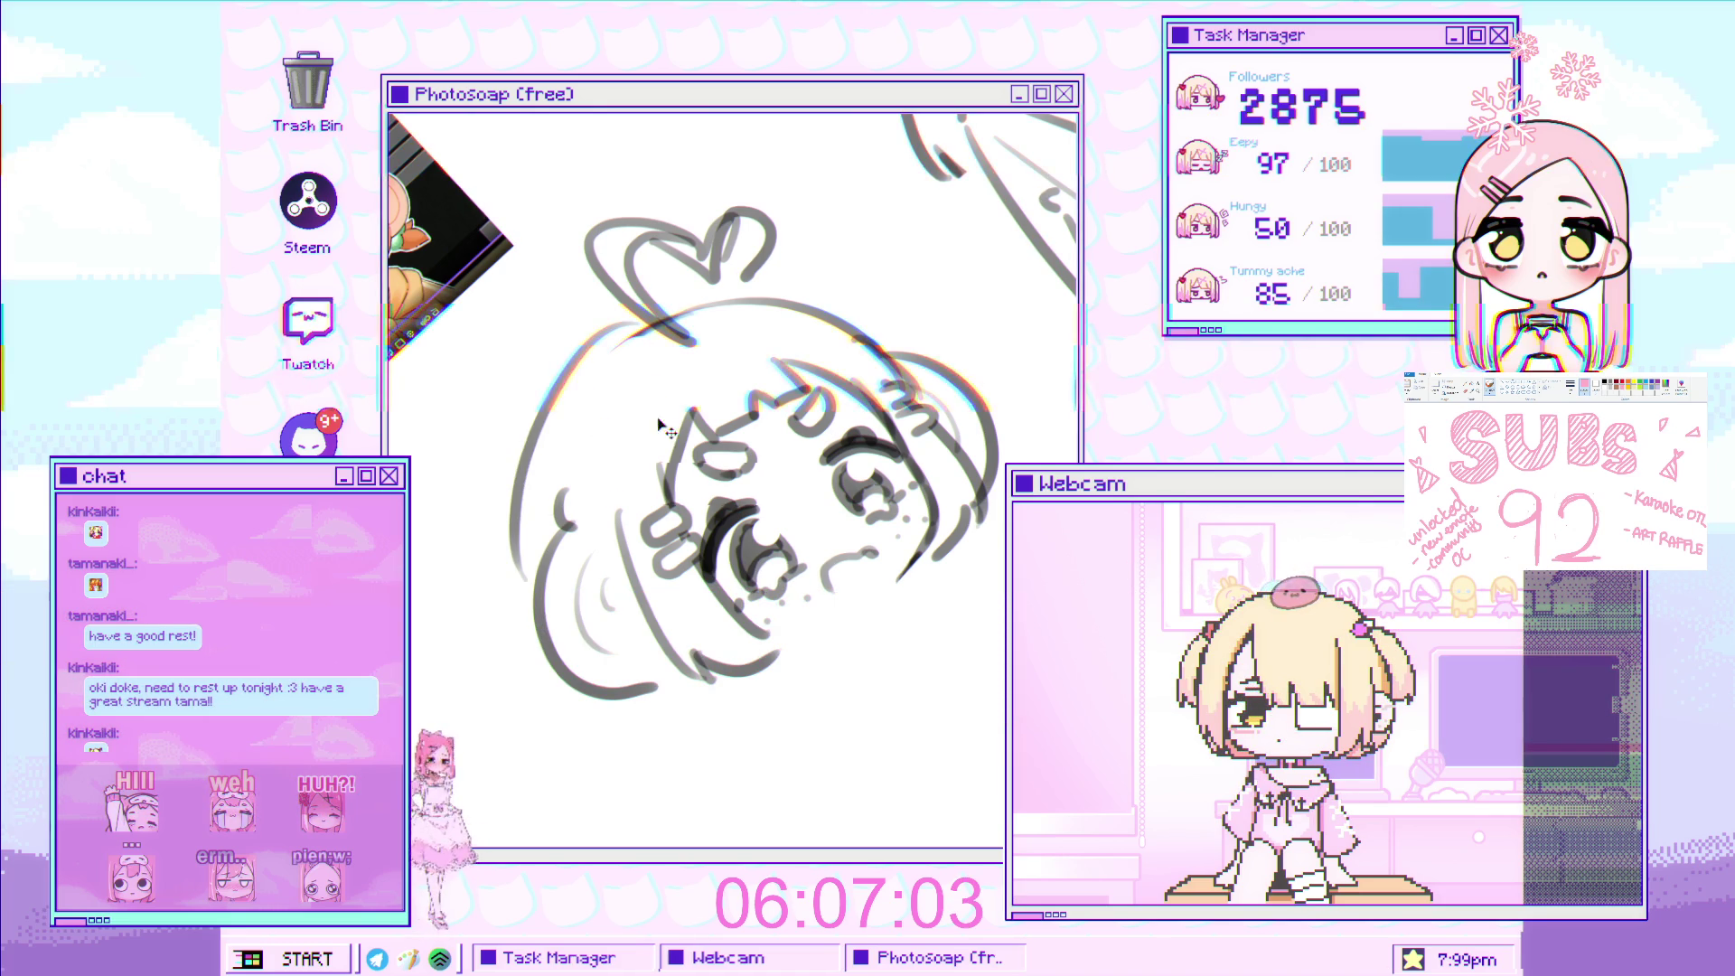
{"action": "scroll", "coordinate": [648, 431], "scroll_direction": "down", "scroll_amount": 5}
{"action": "scroll", "coordinate": [633, 416], "scroll_direction": "up", "scroll_amount": 4}
{"action": "scroll", "coordinate": [624, 402], "scroll_direction": "up", "scroll_amount": 3}
{"action": "key", "text": "ctrl+z"}
{"action": "left_click_drag", "start_coordinate": [564, 379], "coordinate": [479, 517]}
{"action": "scroll", "coordinate": [573, 494], "scroll_direction": "down", "scroll_amount": 2}
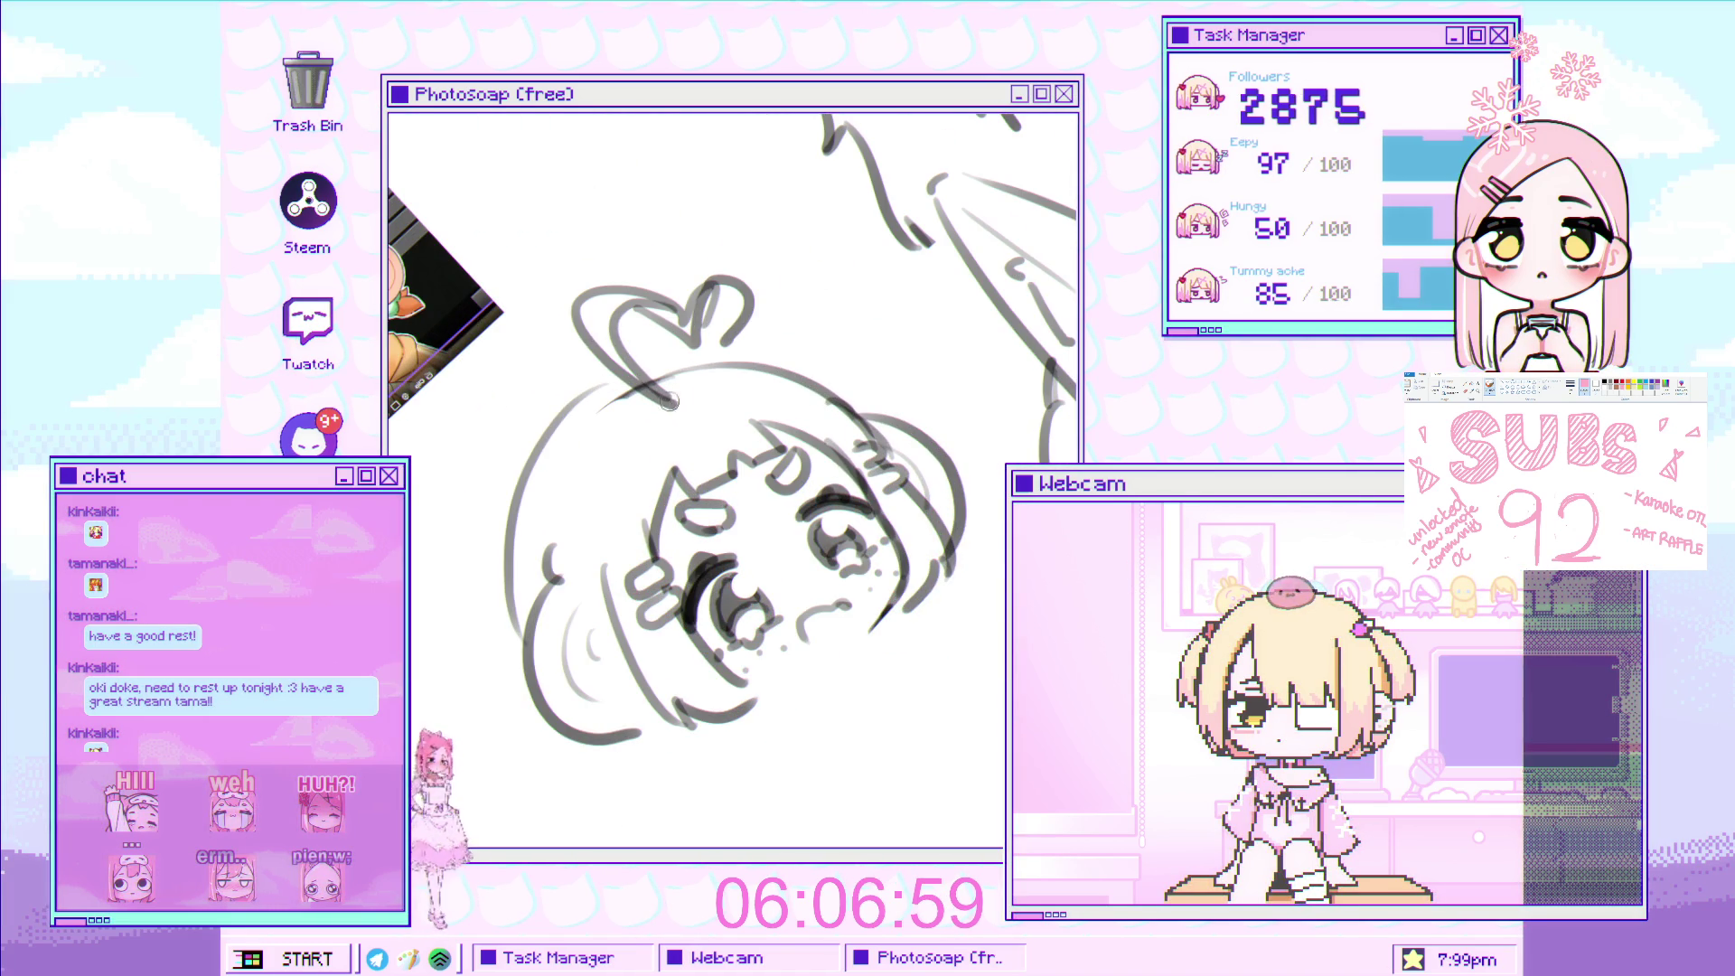
- Select the heart strands and nudge them slightly up and to the left
{"action": "left_click", "coordinate": [661, 383]}
{"action": "key", "text": "ctrl+t"}
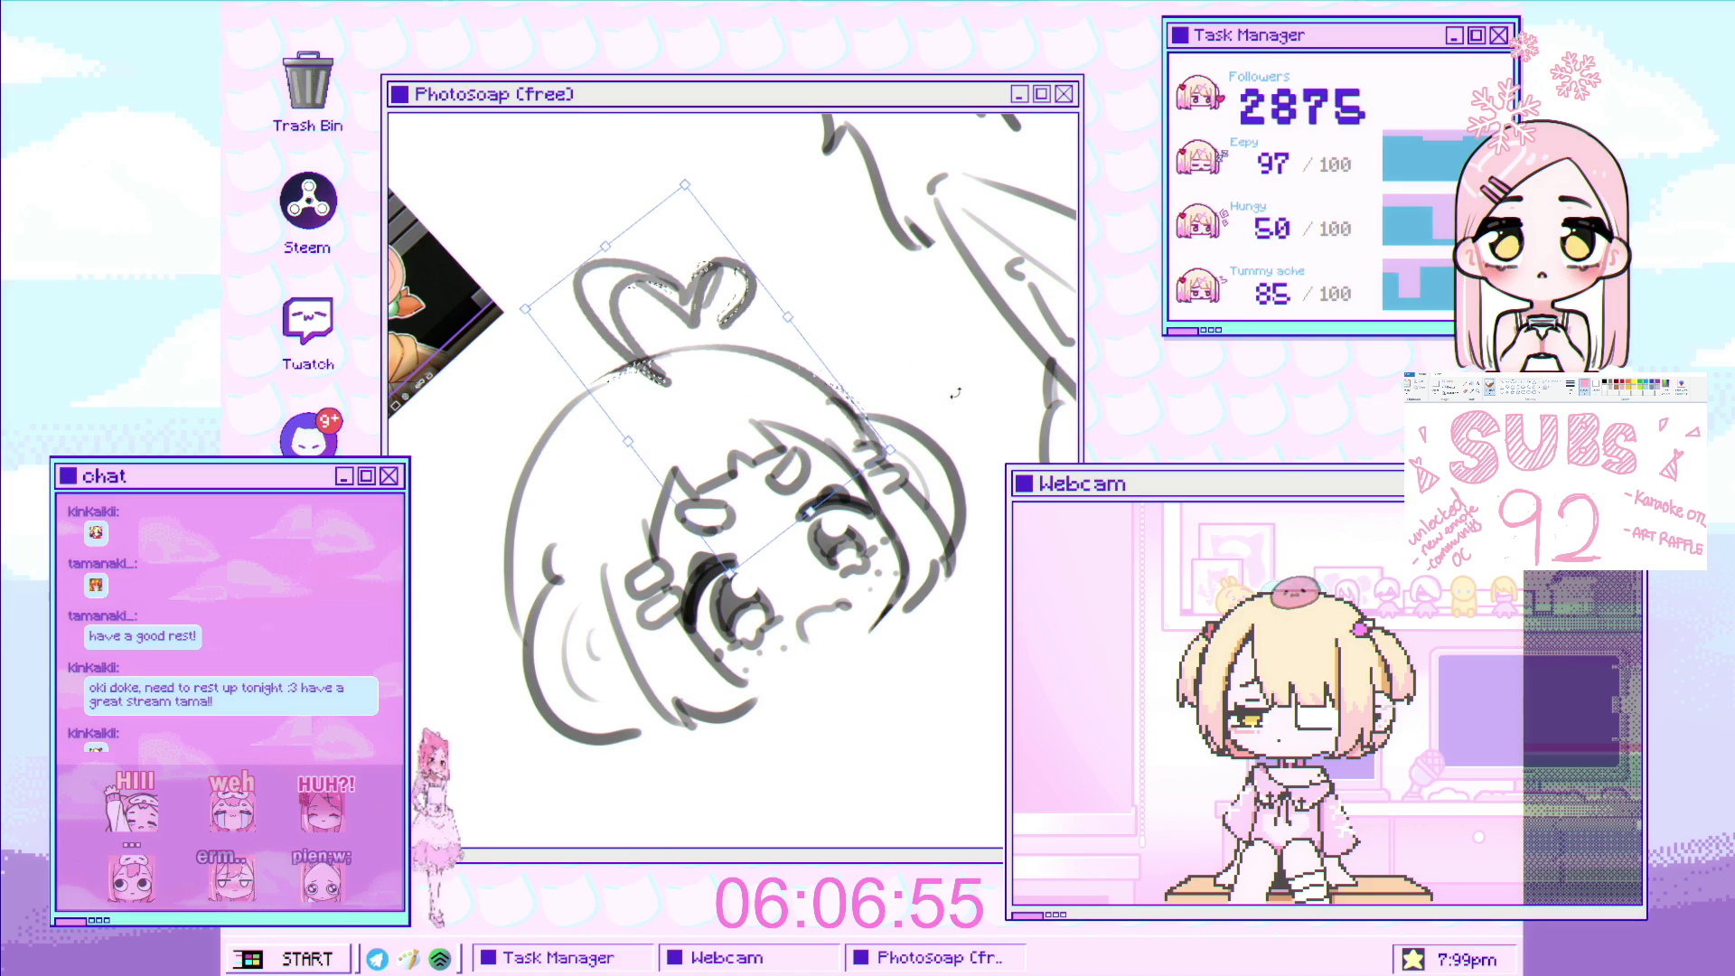
{"action": "left_click_drag", "start_coordinate": [819, 418], "coordinate": [814, 417]}
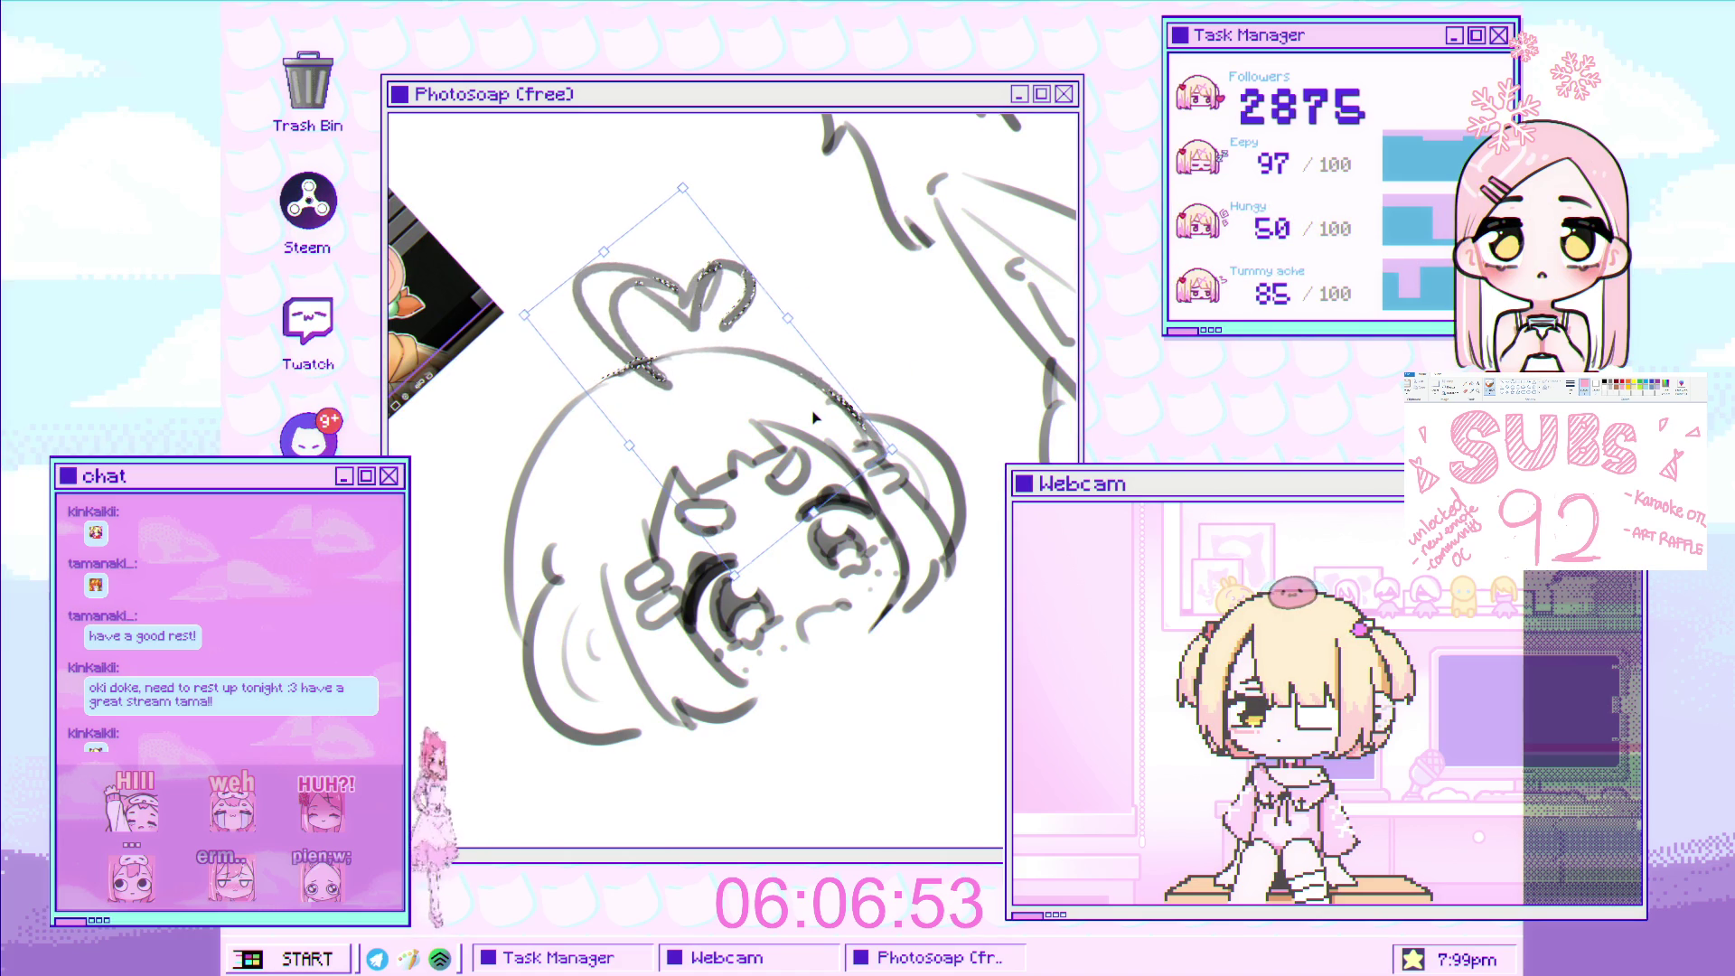
{"action": "key", "text": "Return"}
{"action": "scroll", "coordinate": [814, 418], "scroll_direction": "down", "scroll_amount": 5}
{"action": "scroll", "coordinate": [814, 418], "scroll_direction": "down", "scroll_amount": 2}
{"action": "key", "text": "ctrl+0"}
{"action": "scroll", "coordinate": [904, 470], "scroll_direction": "up", "scroll_amount": 2}
{"action": "scroll", "coordinate": [817, 397], "scroll_direction": "up", "scroll_amount": 2}
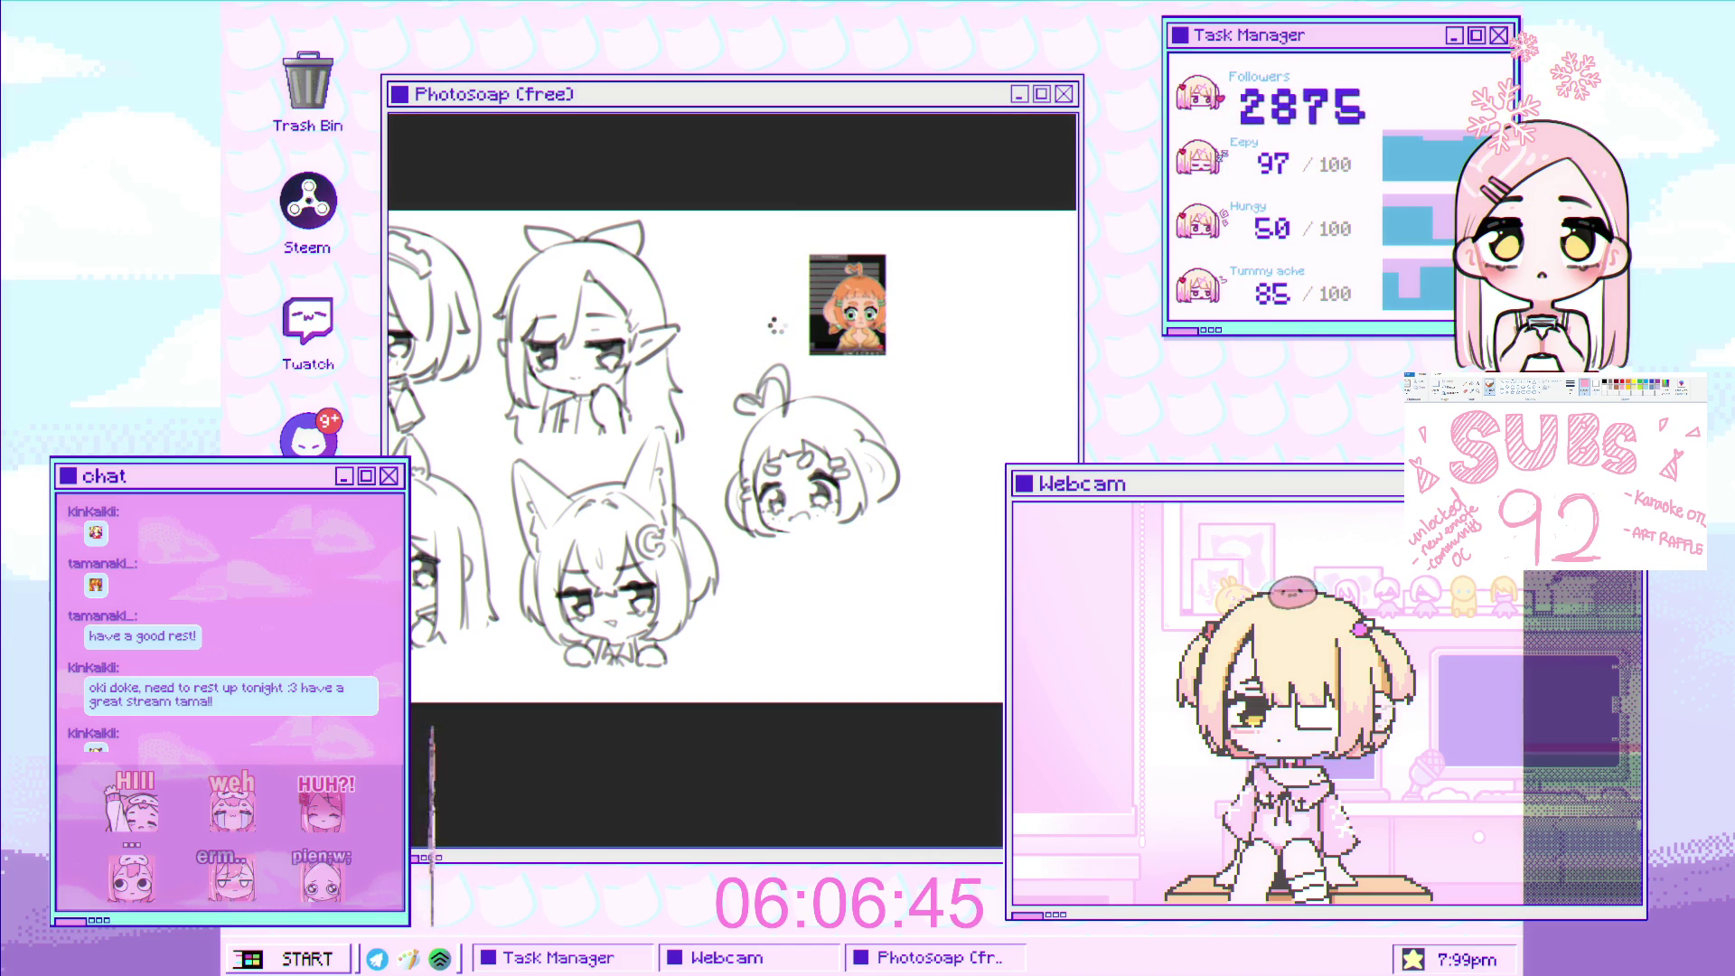
- Move the heart-haired head slightly down and confirm its new position
{"action": "key", "text": "minus"}
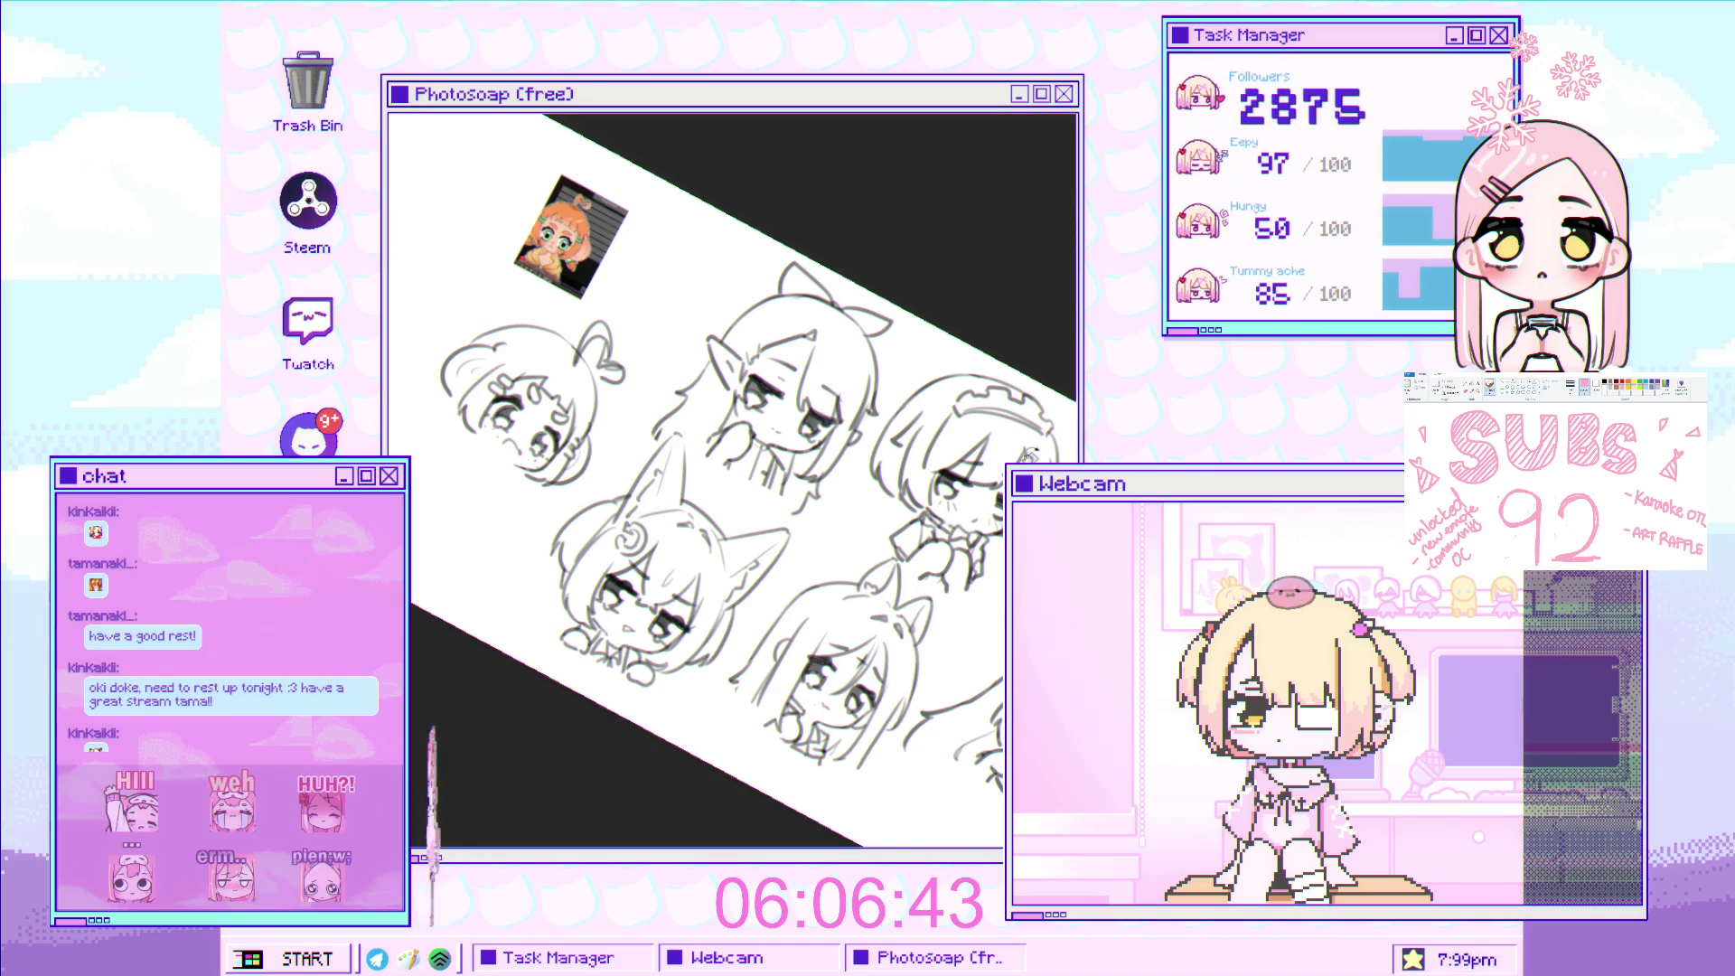
{"action": "key", "text": "Escape"}
{"action": "scroll", "coordinate": [792, 400], "scroll_direction": "up", "scroll_amount": 5}
{"action": "left_click_drag", "start_coordinate": [793, 402], "coordinate": [751, 470]}
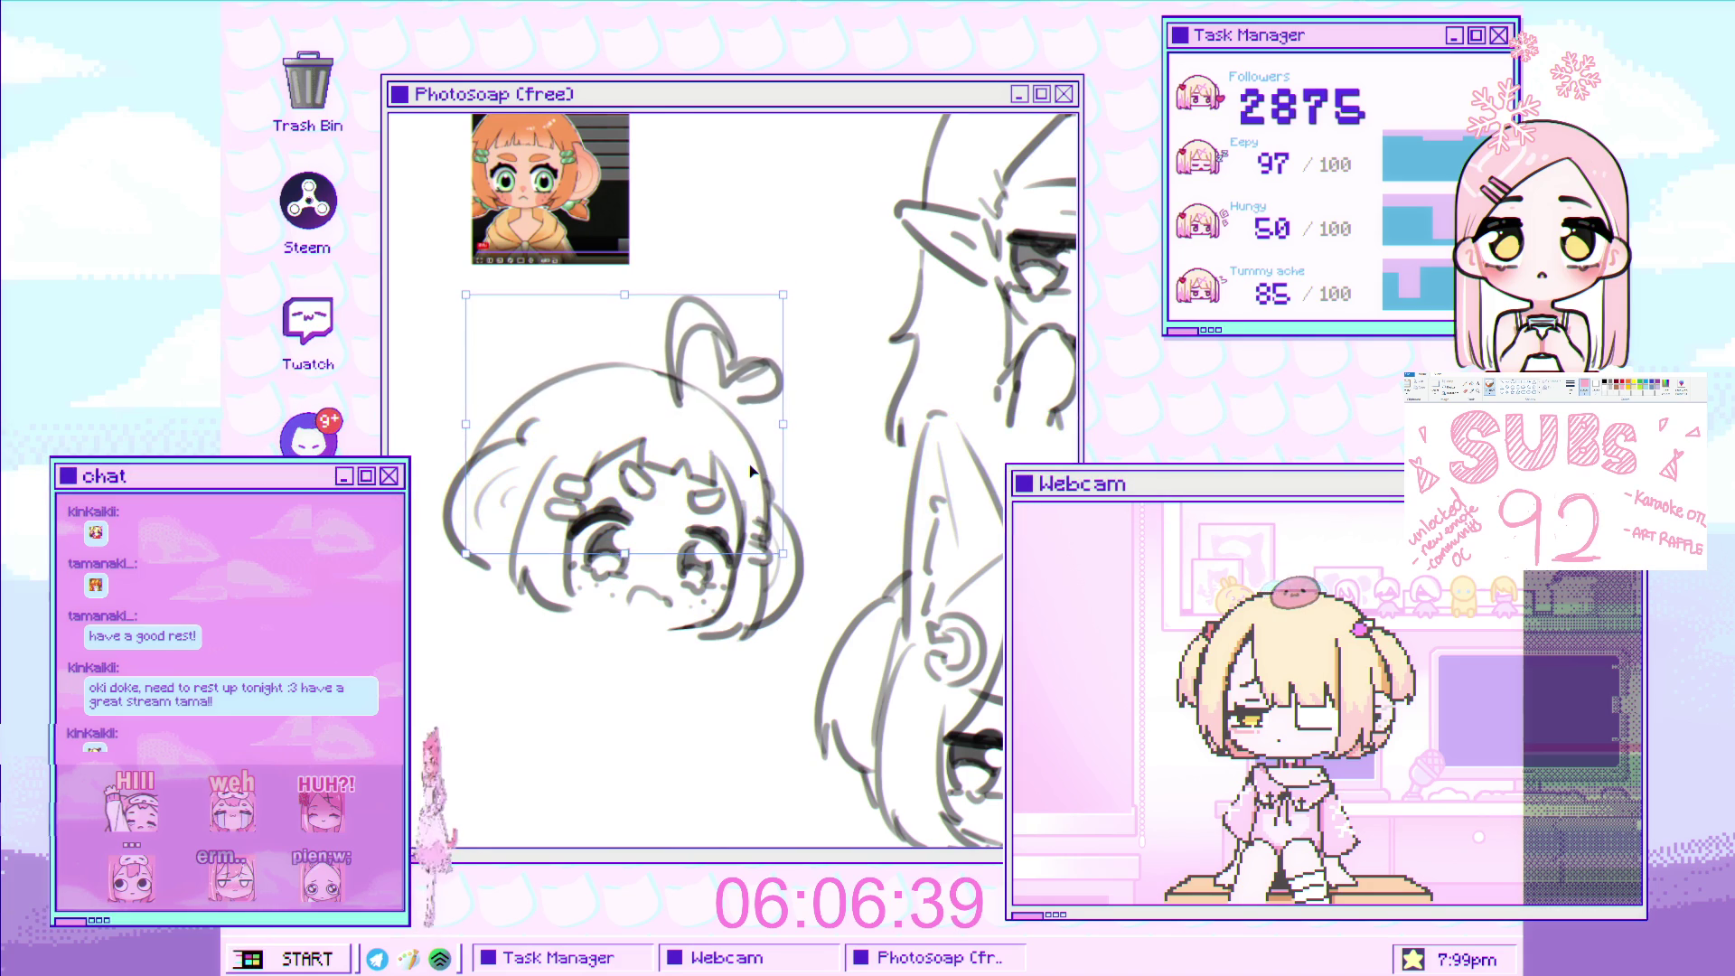
{"action": "key", "text": "Return"}
- Redraw the curve on the head's left side and add a short stroke along its top
{"action": "scroll", "coordinate": [659, 409], "scroll_direction": "up", "scroll_amount": 3}
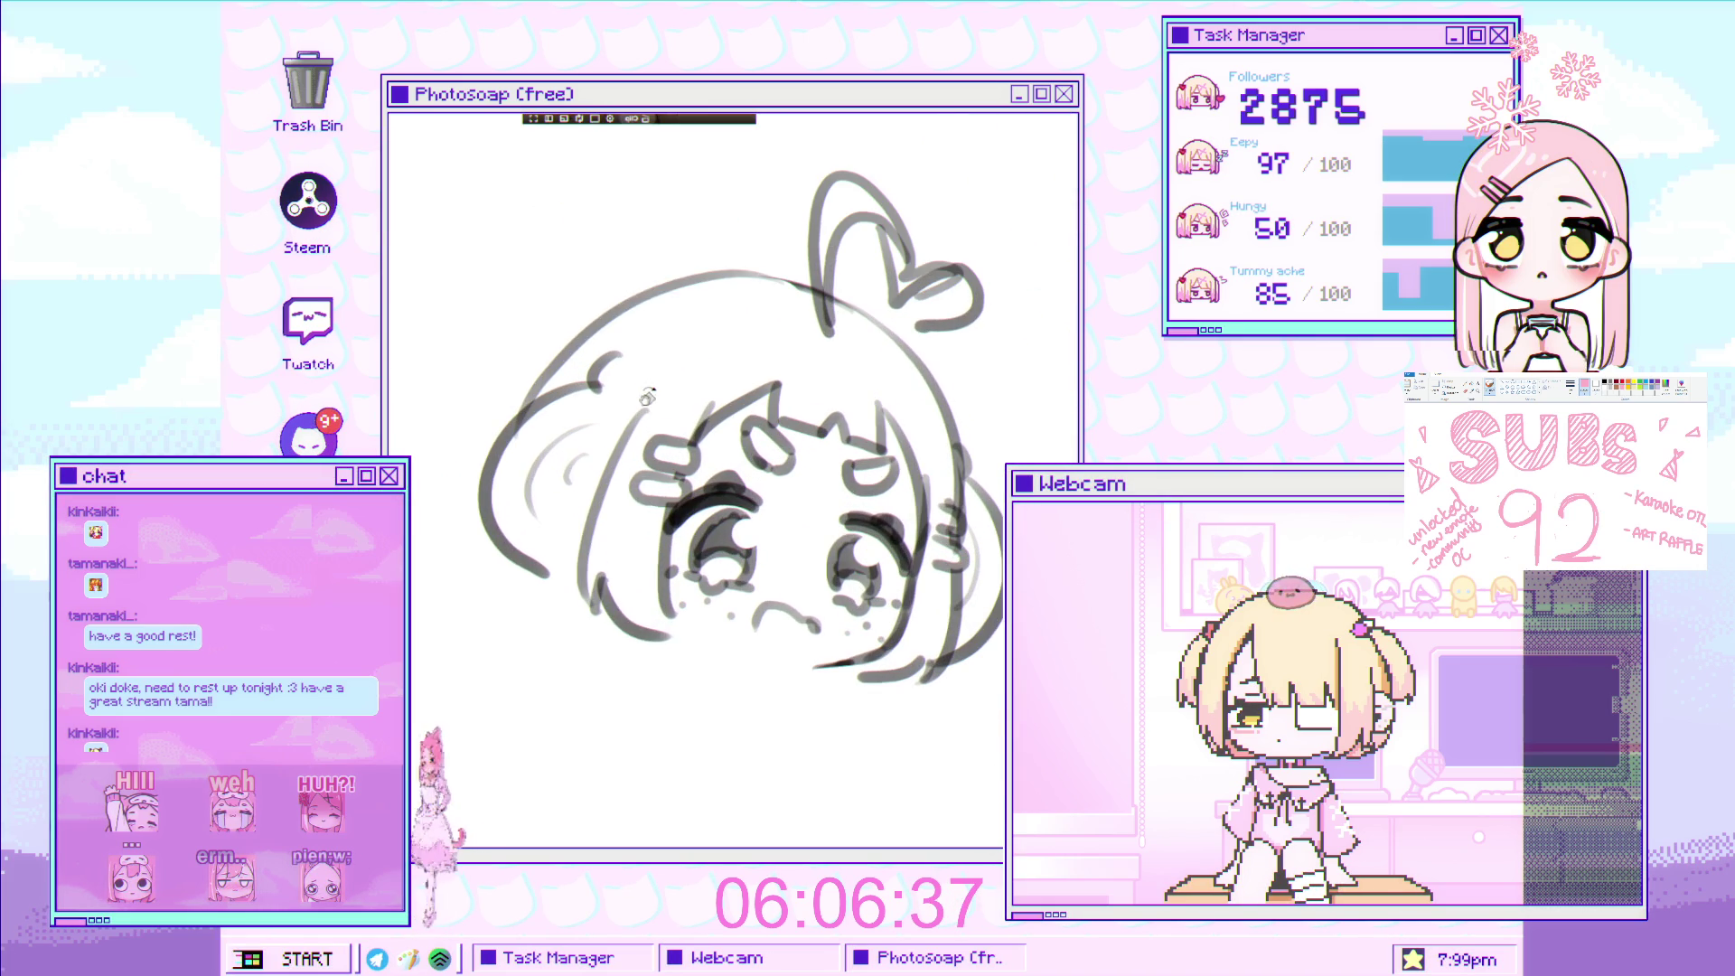
{"action": "mouse_move", "coordinate": [660, 409]}
{"action": "left_mouse_down"}
{"action": "mouse_move", "coordinate": [659, 362]}
{"action": "mouse_move", "coordinate": [687, 361]}
{"action": "left_mouse_up"}
{"action": "key", "text": "ctrl+z"}
{"action": "left_click_drag", "start_coordinate": [621, 267], "coordinate": [506, 555]}
{"action": "mouse_move", "coordinate": [646, 250]}
{"action": "left_mouse_down"}
{"action": "mouse_move", "coordinate": [727, 237]}
{"action": "mouse_move", "coordinate": [554, 449]}
{"action": "mouse_move", "coordinate": [587, 560]}
{"action": "mouse_move", "coordinate": [670, 476]}
{"action": "mouse_move", "coordinate": [686, 567]}
{"action": "mouse_move", "coordinate": [719, 331]}
{"action": "left_mouse_up"}
{"action": "key", "text": "ctrl+z"}
- Draw two round hair curls with a trailing strand at the lower right of the hair
{"action": "left_click_drag", "start_coordinate": [750, 389], "coordinate": [565, 614]}
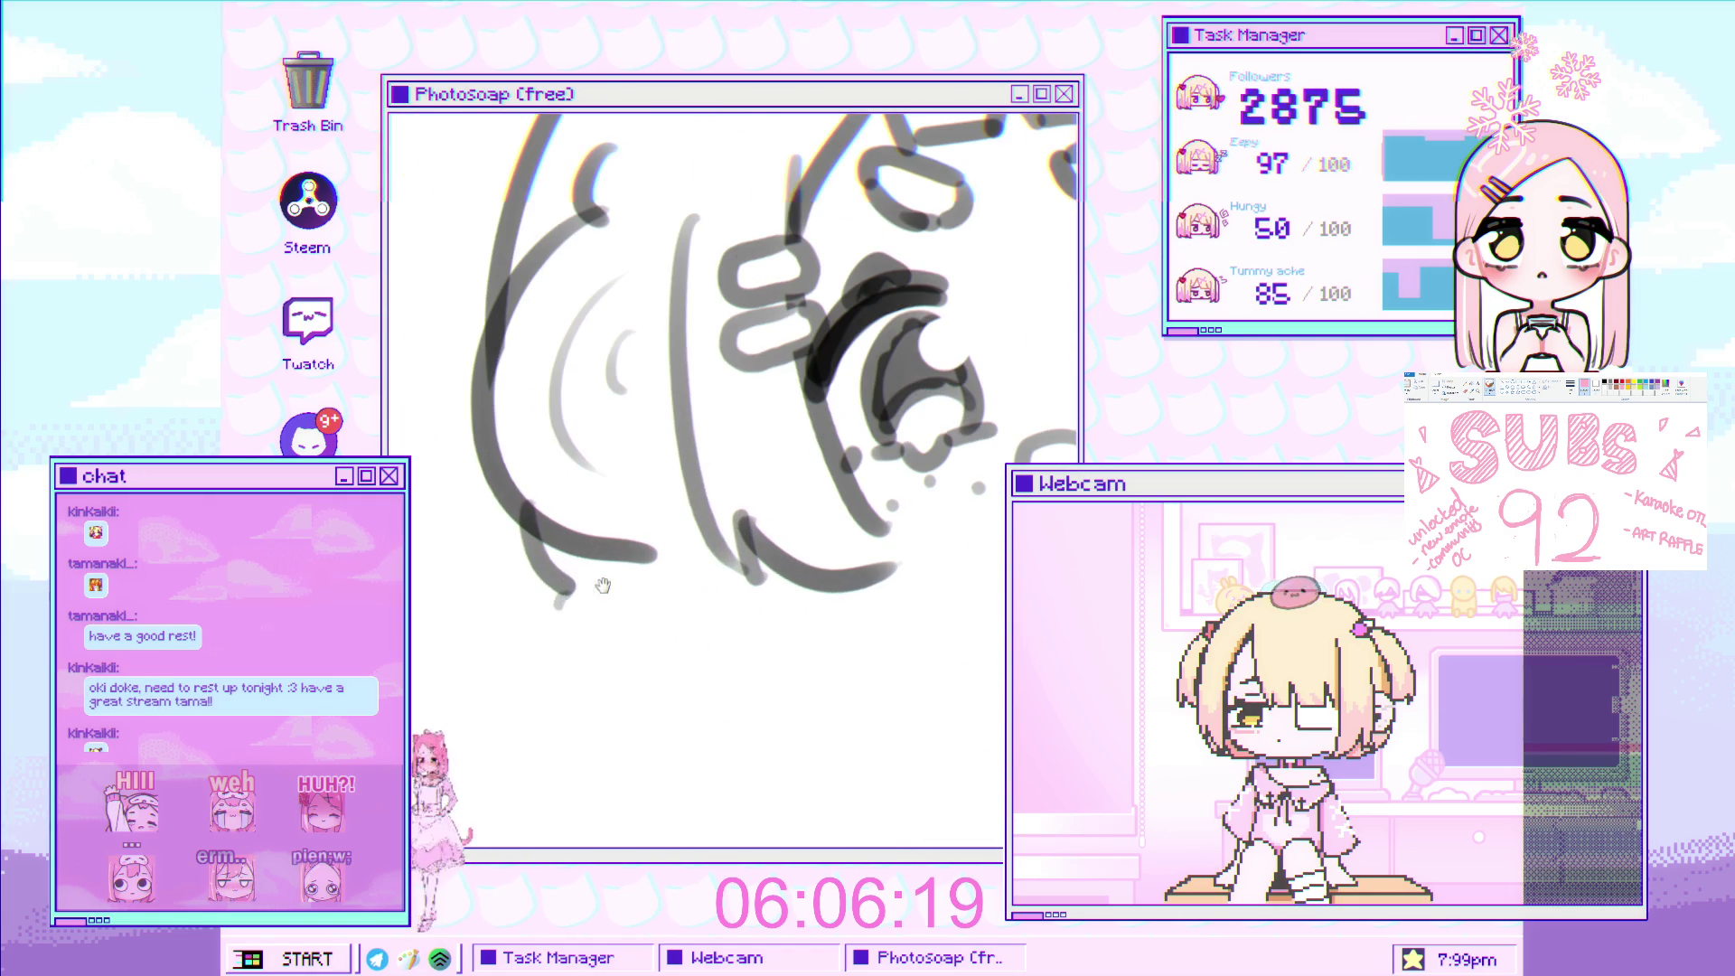
{"action": "mouse_move", "coordinate": [652, 684]}
{"action": "left_mouse_down"}
{"action": "mouse_move", "coordinate": [578, 617]}
{"action": "mouse_move", "coordinate": [658, 684]}
{"action": "left_mouse_up"}
{"action": "key", "text": "ctrl+z"}
{"action": "left_click_drag", "start_coordinate": [583, 614], "coordinate": [631, 676]}
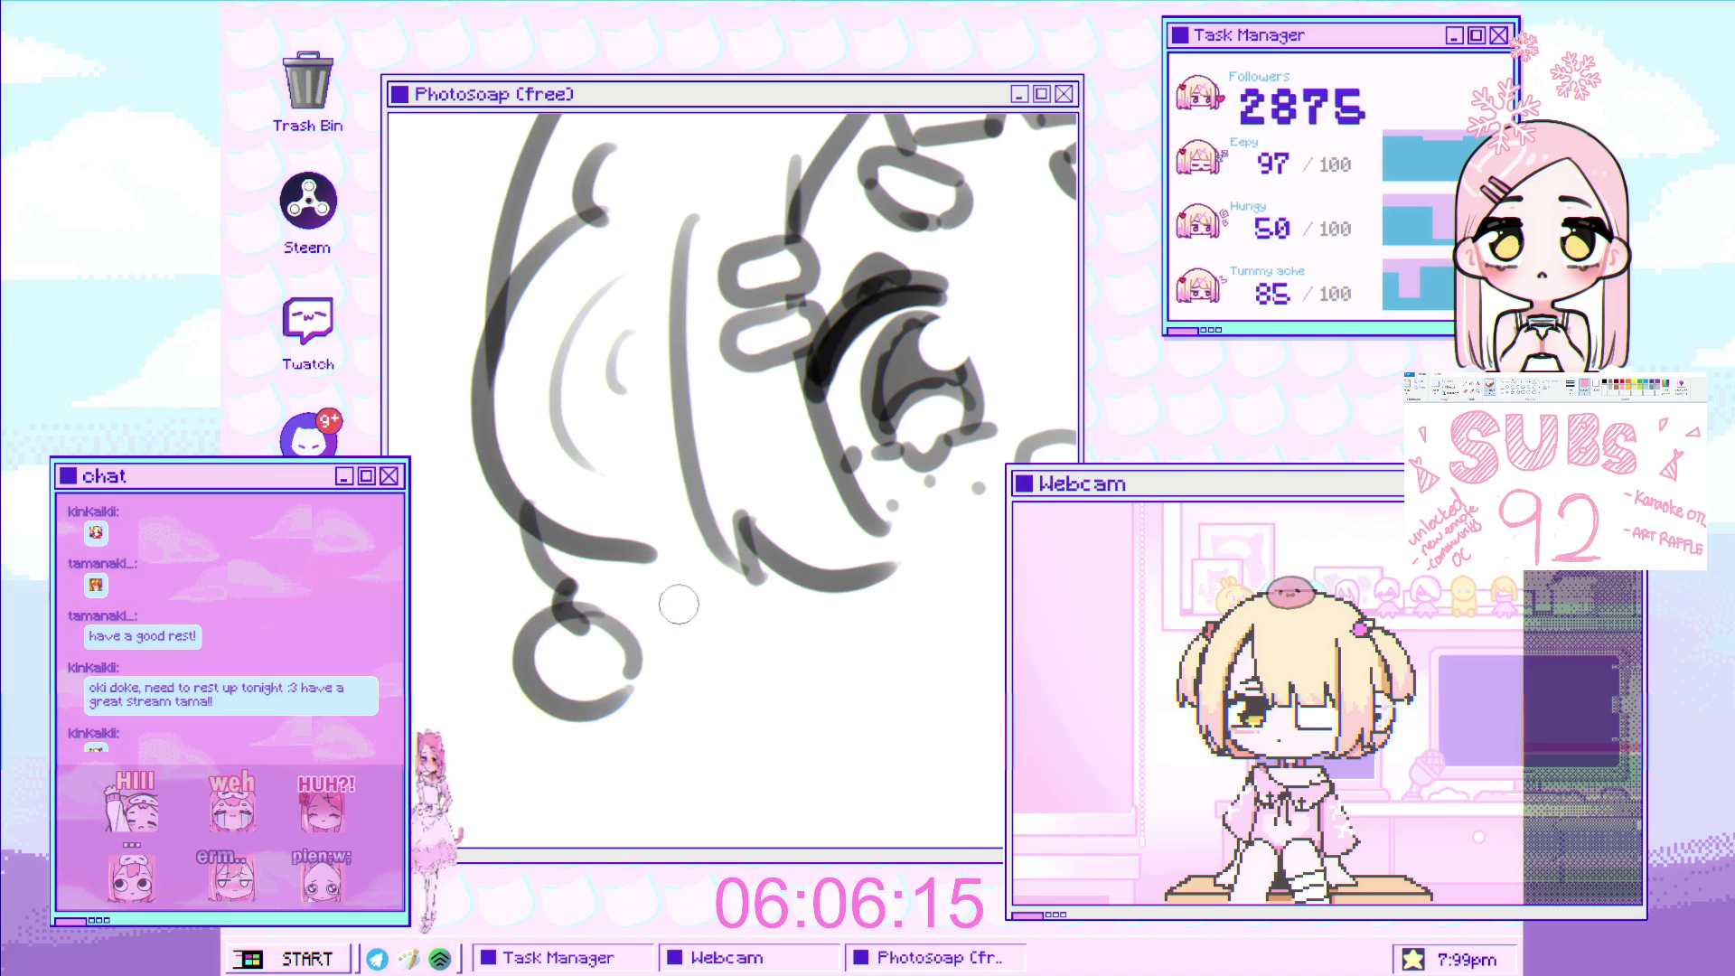
{"action": "mouse_move", "coordinate": [694, 617]}
{"action": "left_mouse_down"}
{"action": "mouse_move", "coordinate": [697, 631]}
{"action": "mouse_move", "coordinate": [657, 605]}
{"action": "left_mouse_up"}
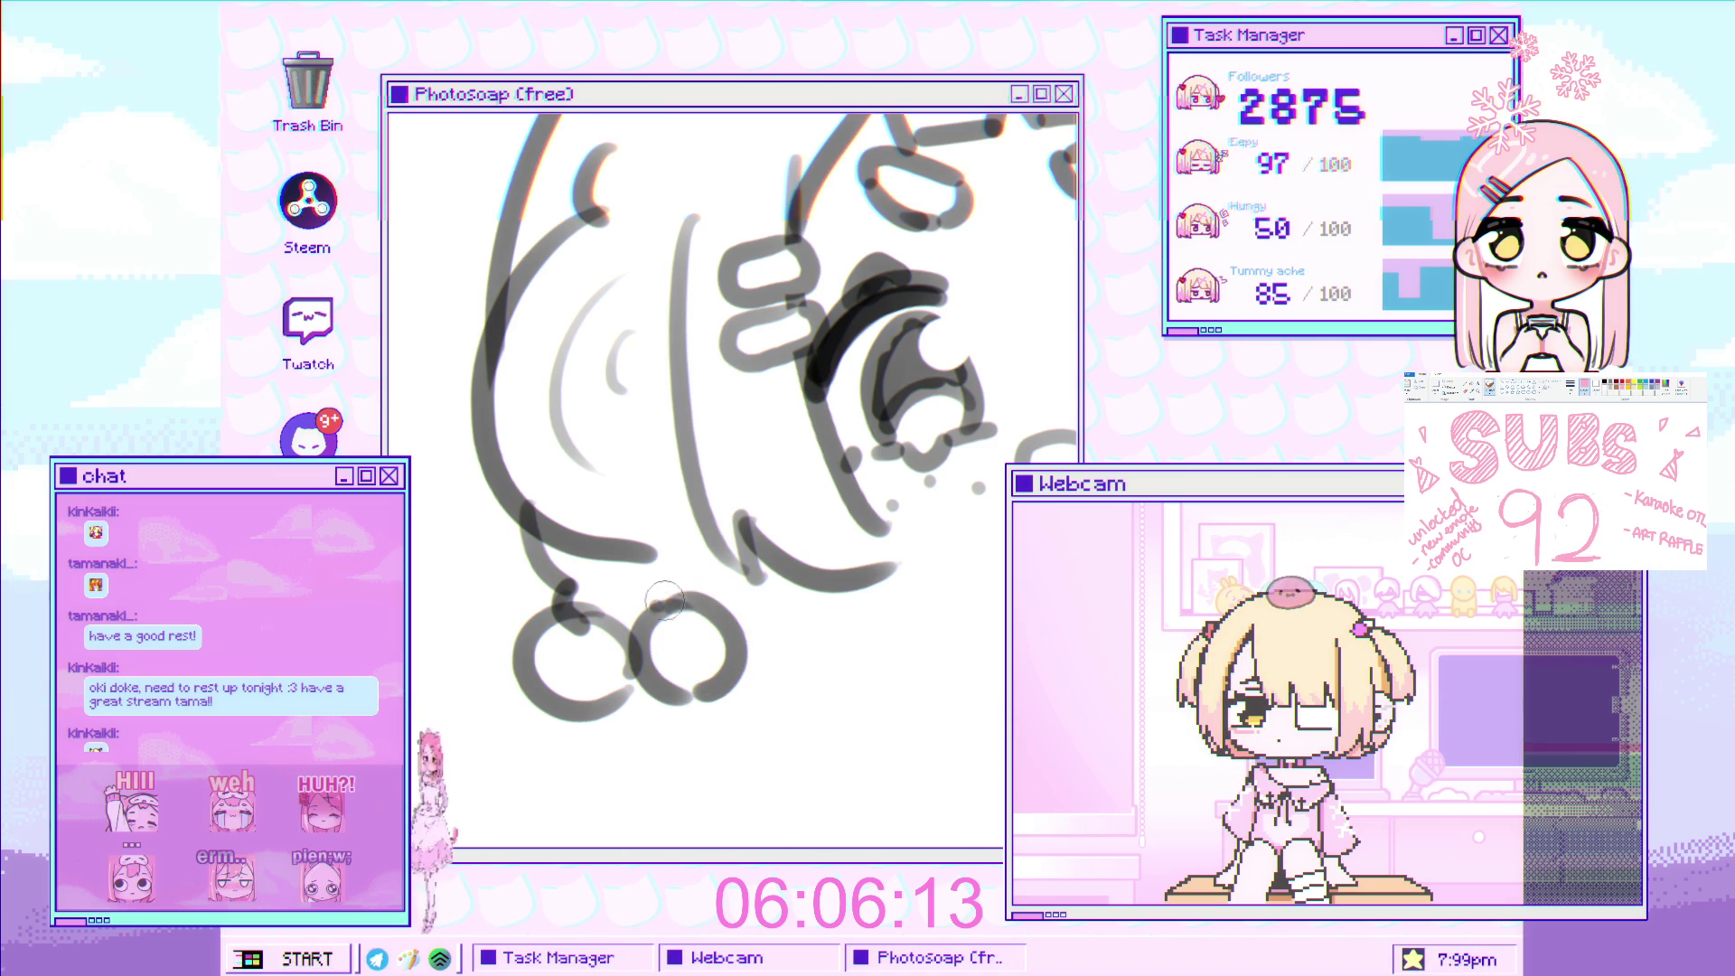
{"action": "scroll", "coordinate": [632, 592], "scroll_direction": "down", "scroll_amount": 3}
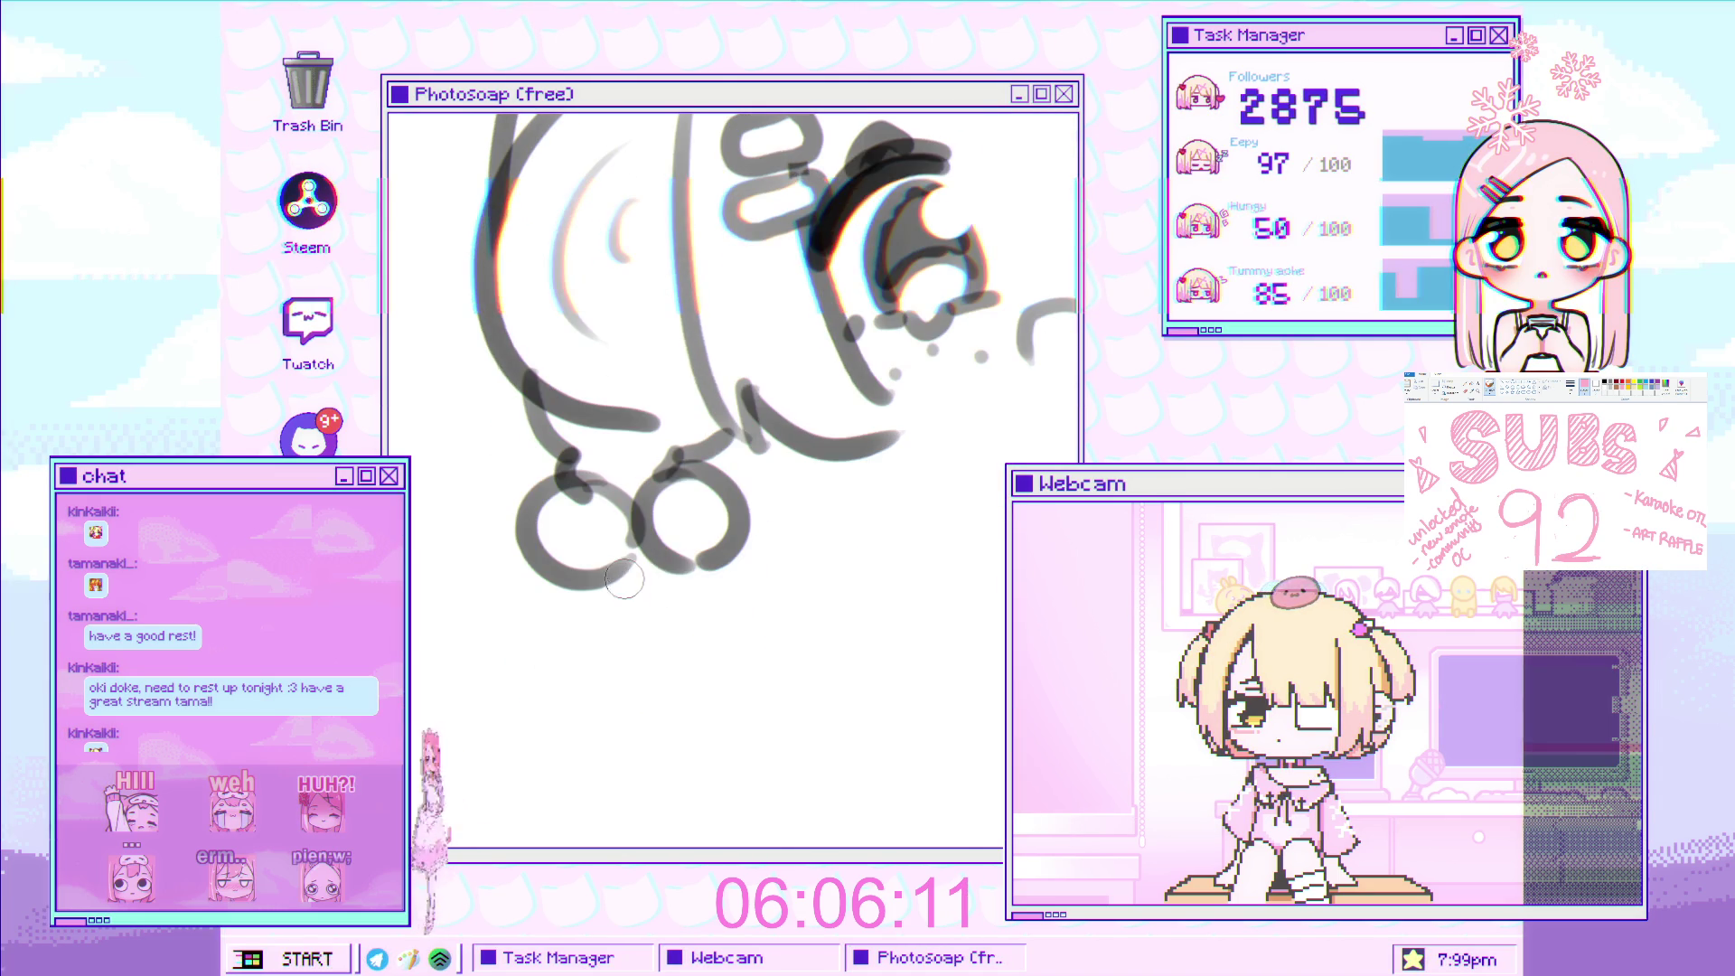
{"action": "left_click_drag", "start_coordinate": [660, 565], "coordinate": [686, 638]}
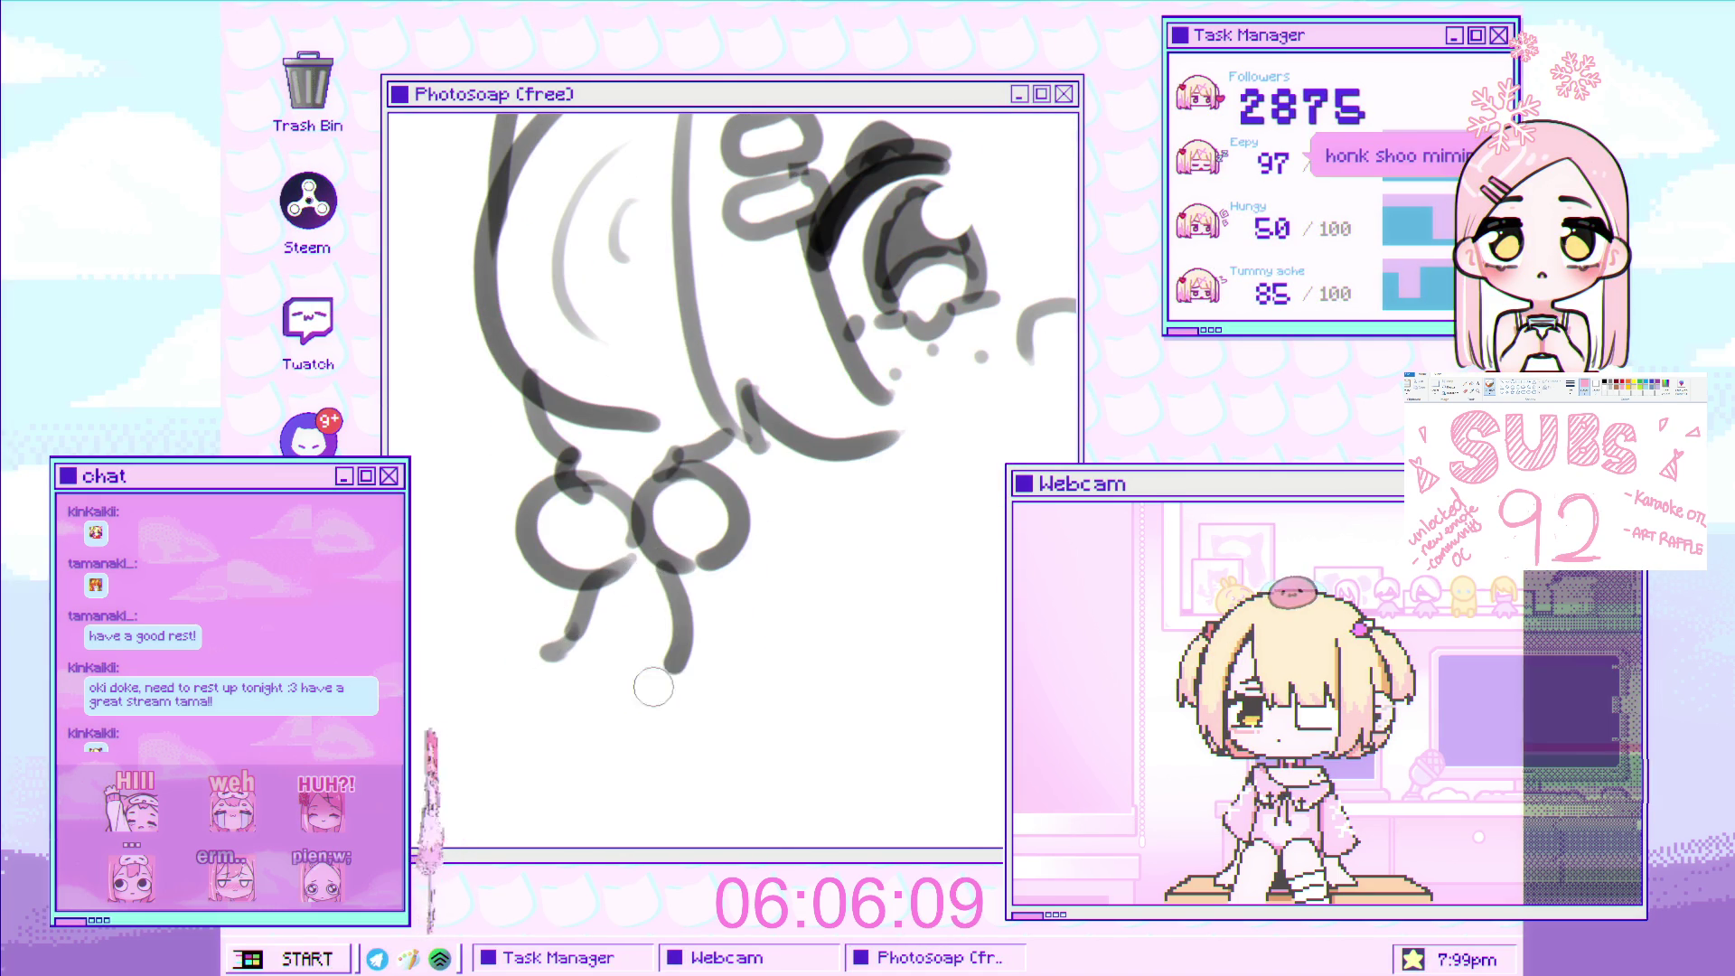
{"action": "scroll", "coordinate": [683, 641], "scroll_direction": "down", "scroll_amount": 3}
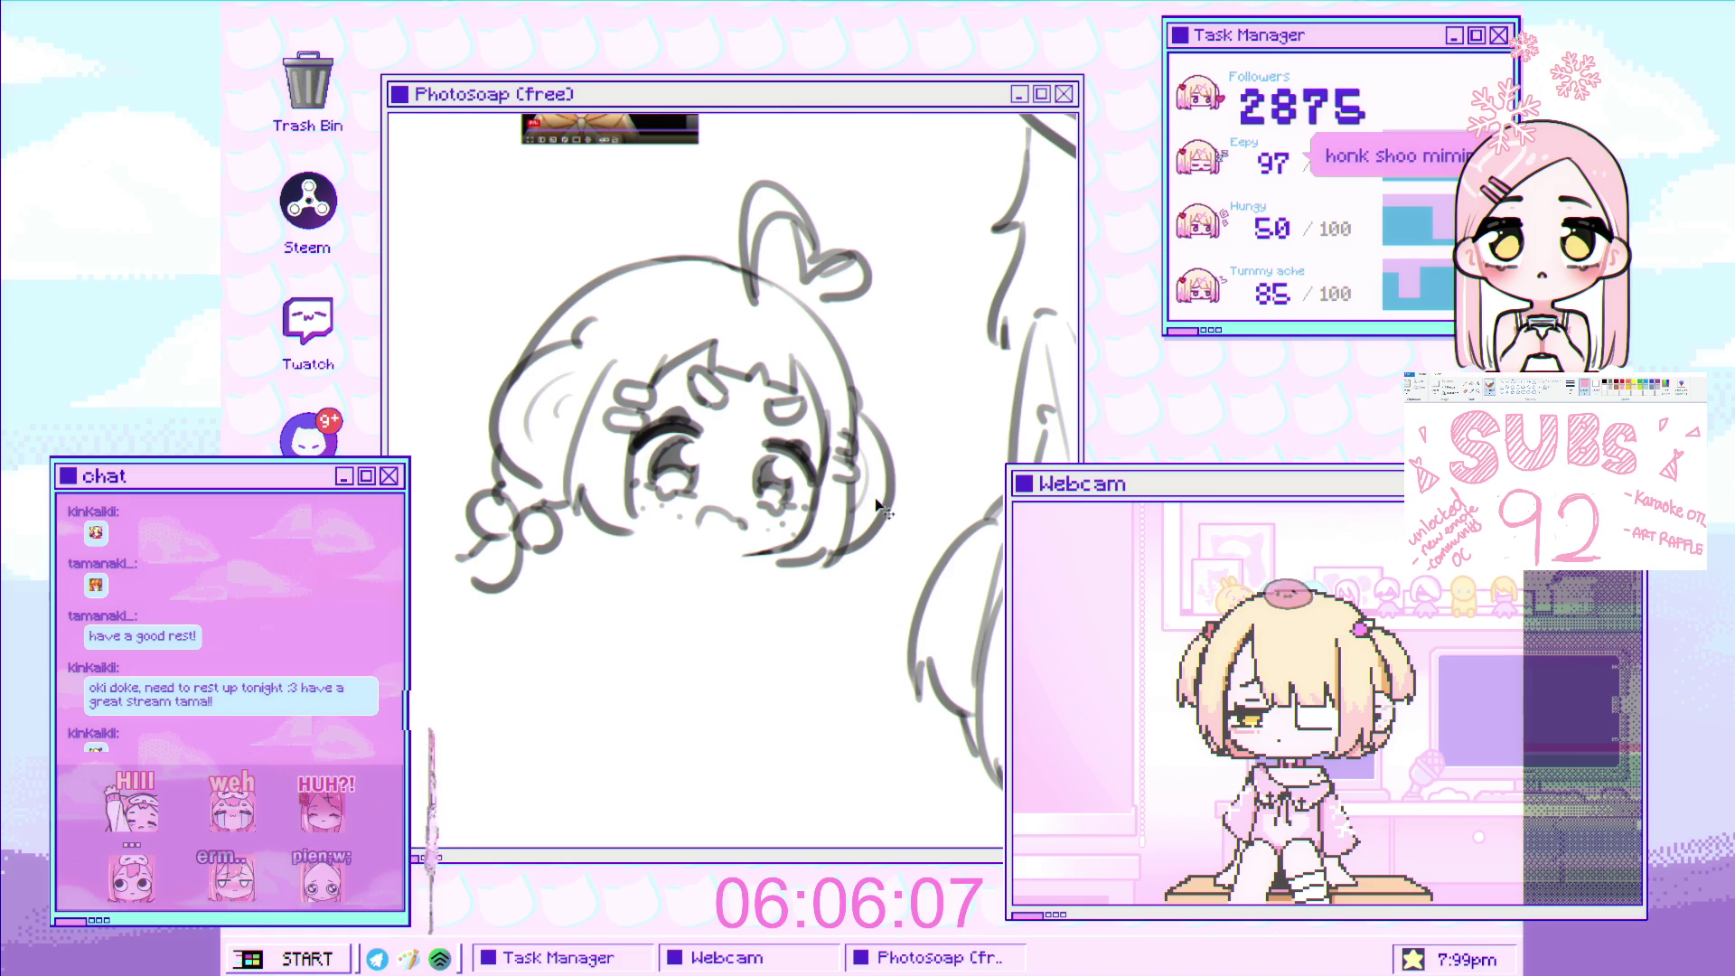
- Select the curls and try shifting them right, then cancel the move and rezoom
{"action": "mouse_move", "coordinate": [718, 335]}
{"action": "left_mouse_down"}
{"action": "mouse_move", "coordinate": [666, 524]}
{"action": "mouse_move", "coordinate": [508, 587]}
{"action": "left_mouse_up"}
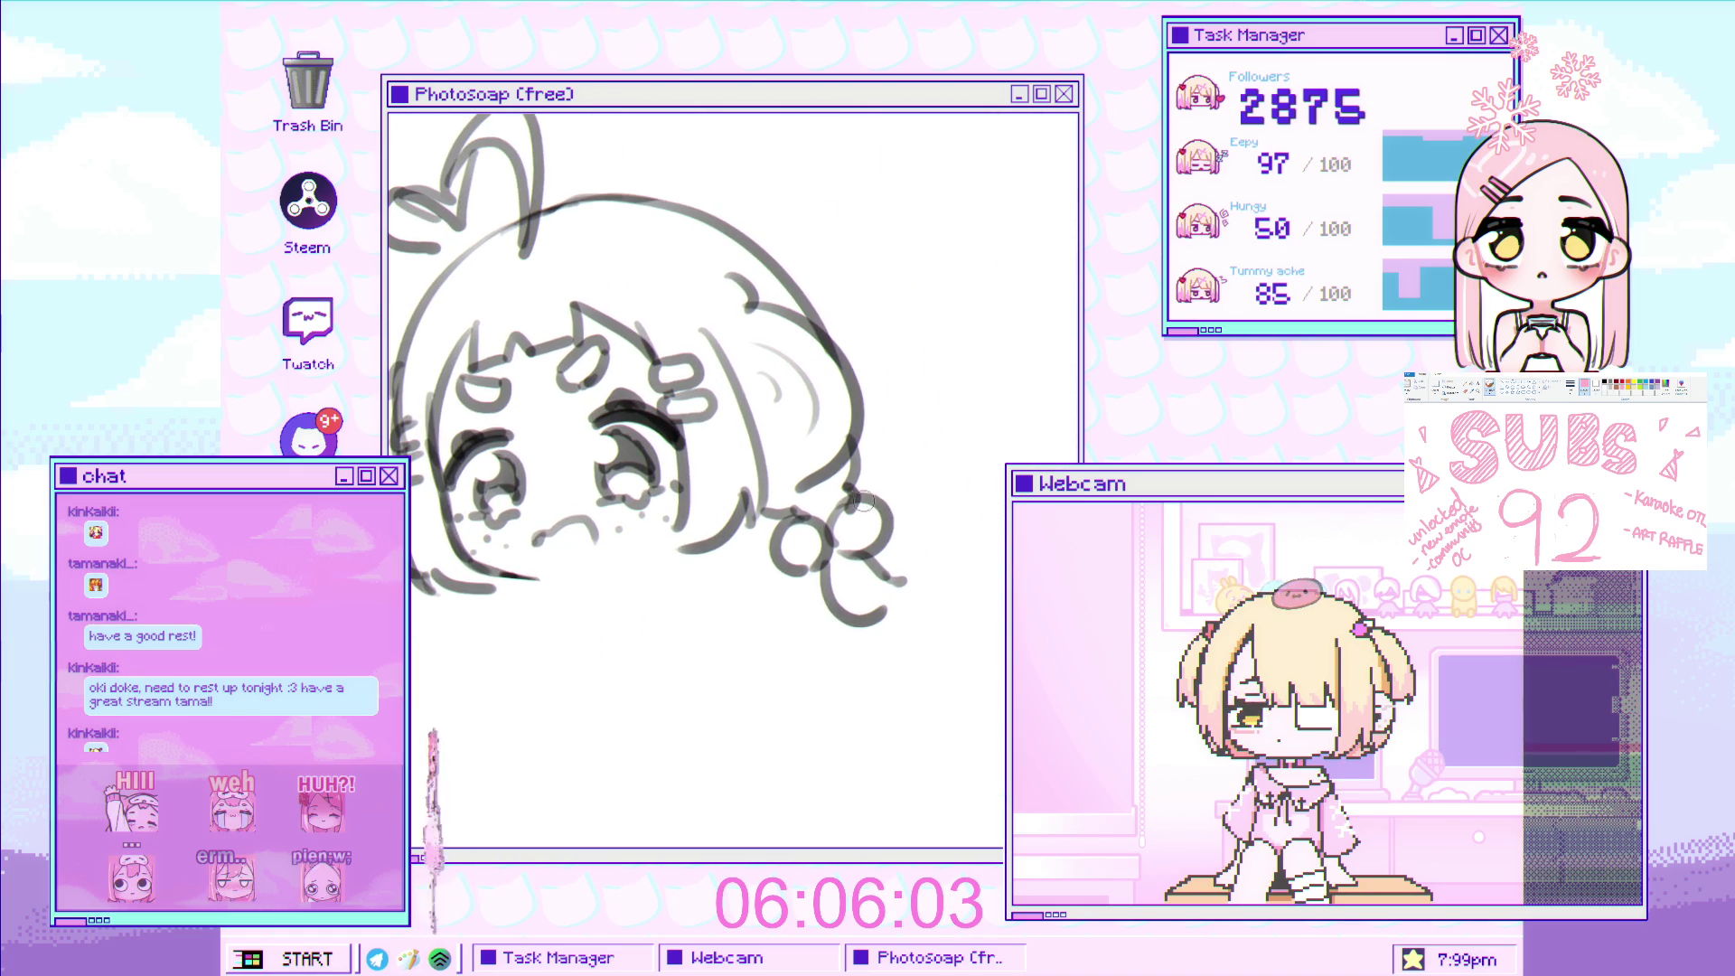
{"action": "key", "text": "ctrl+t"}
{"action": "left_click_drag", "start_coordinate": [898, 519], "coordinate": [928, 517]}
{"action": "left_click_drag", "start_coordinate": [819, 544], "coordinate": [865, 537]}
{"action": "key", "text": "Escape"}
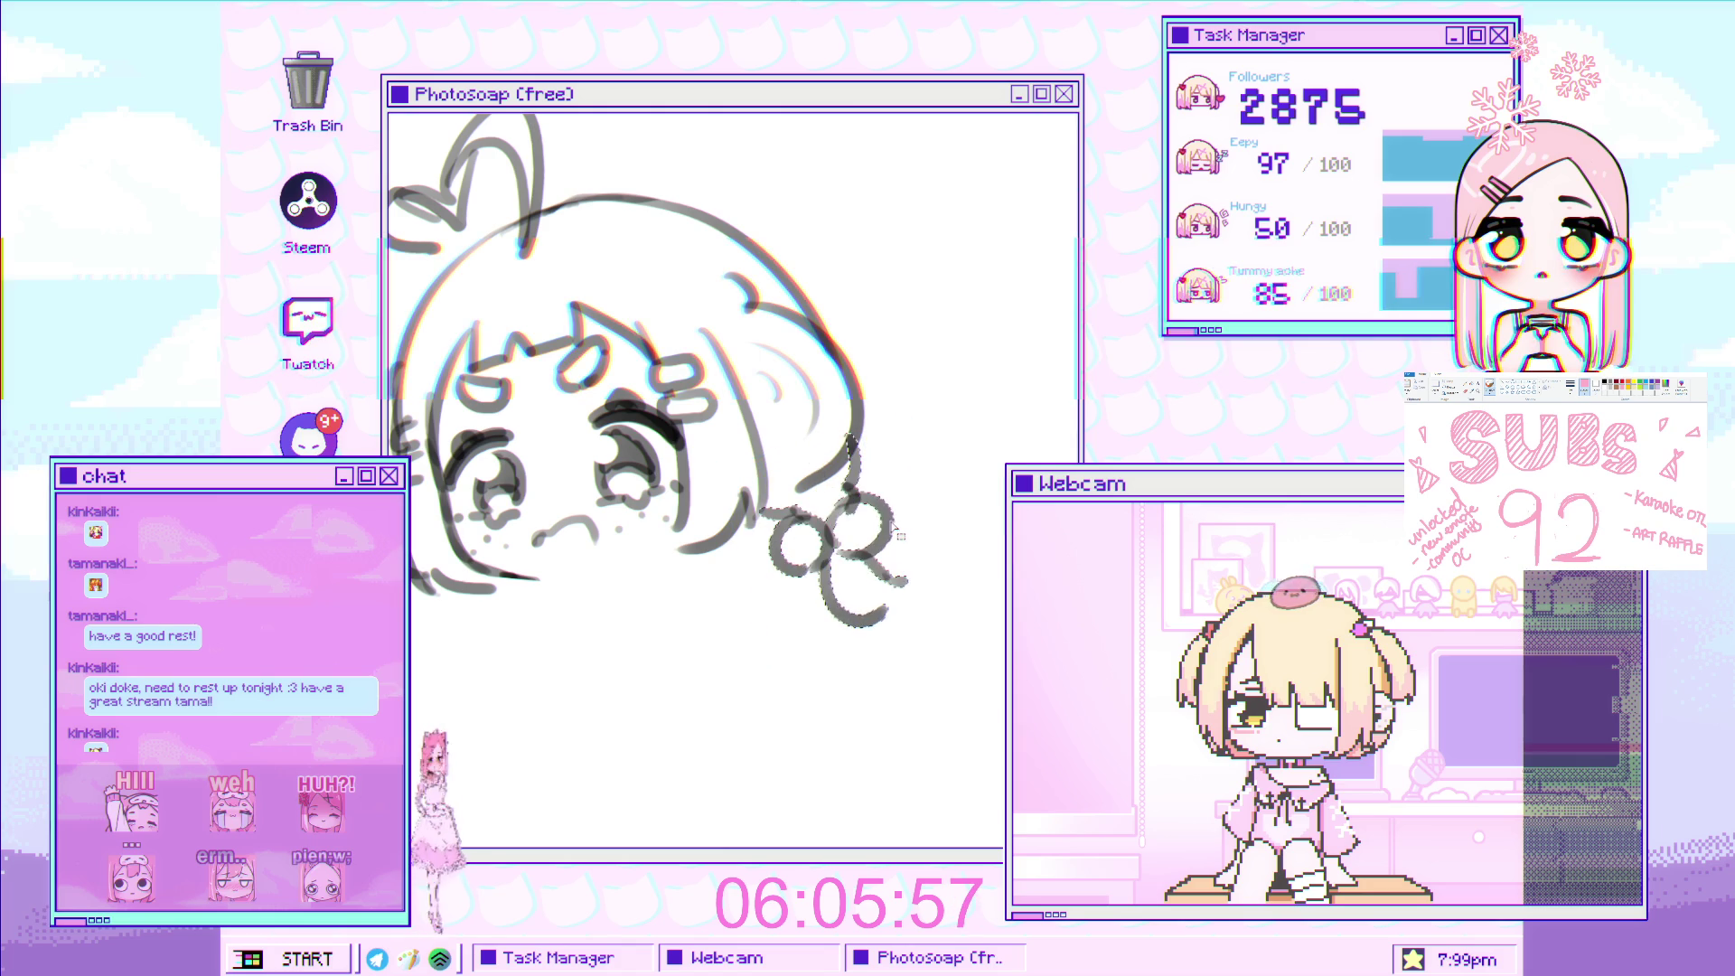
{"action": "mouse_move", "coordinate": [820, 508]}
{"action": "left_mouse_down"}
{"action": "mouse_move", "coordinate": [778, 500]}
{"action": "mouse_move", "coordinate": [753, 524]}
{"action": "left_mouse_up"}
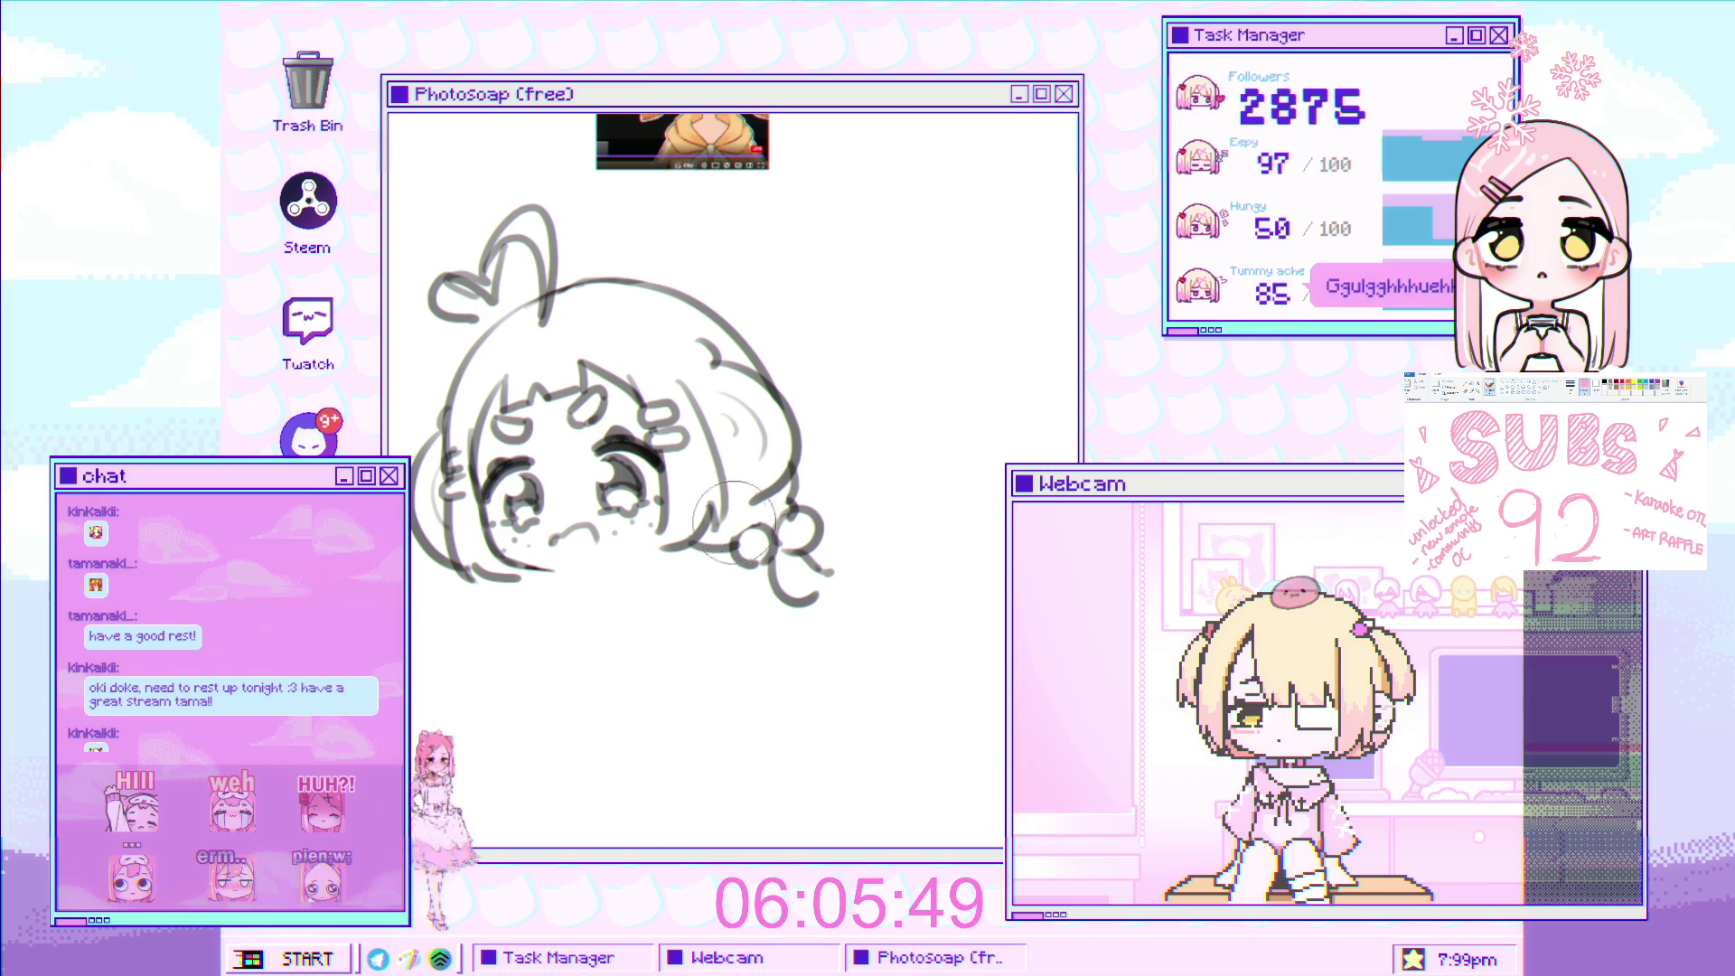
{"action": "left_click_drag", "start_coordinate": [771, 530], "coordinate": [675, 542]}
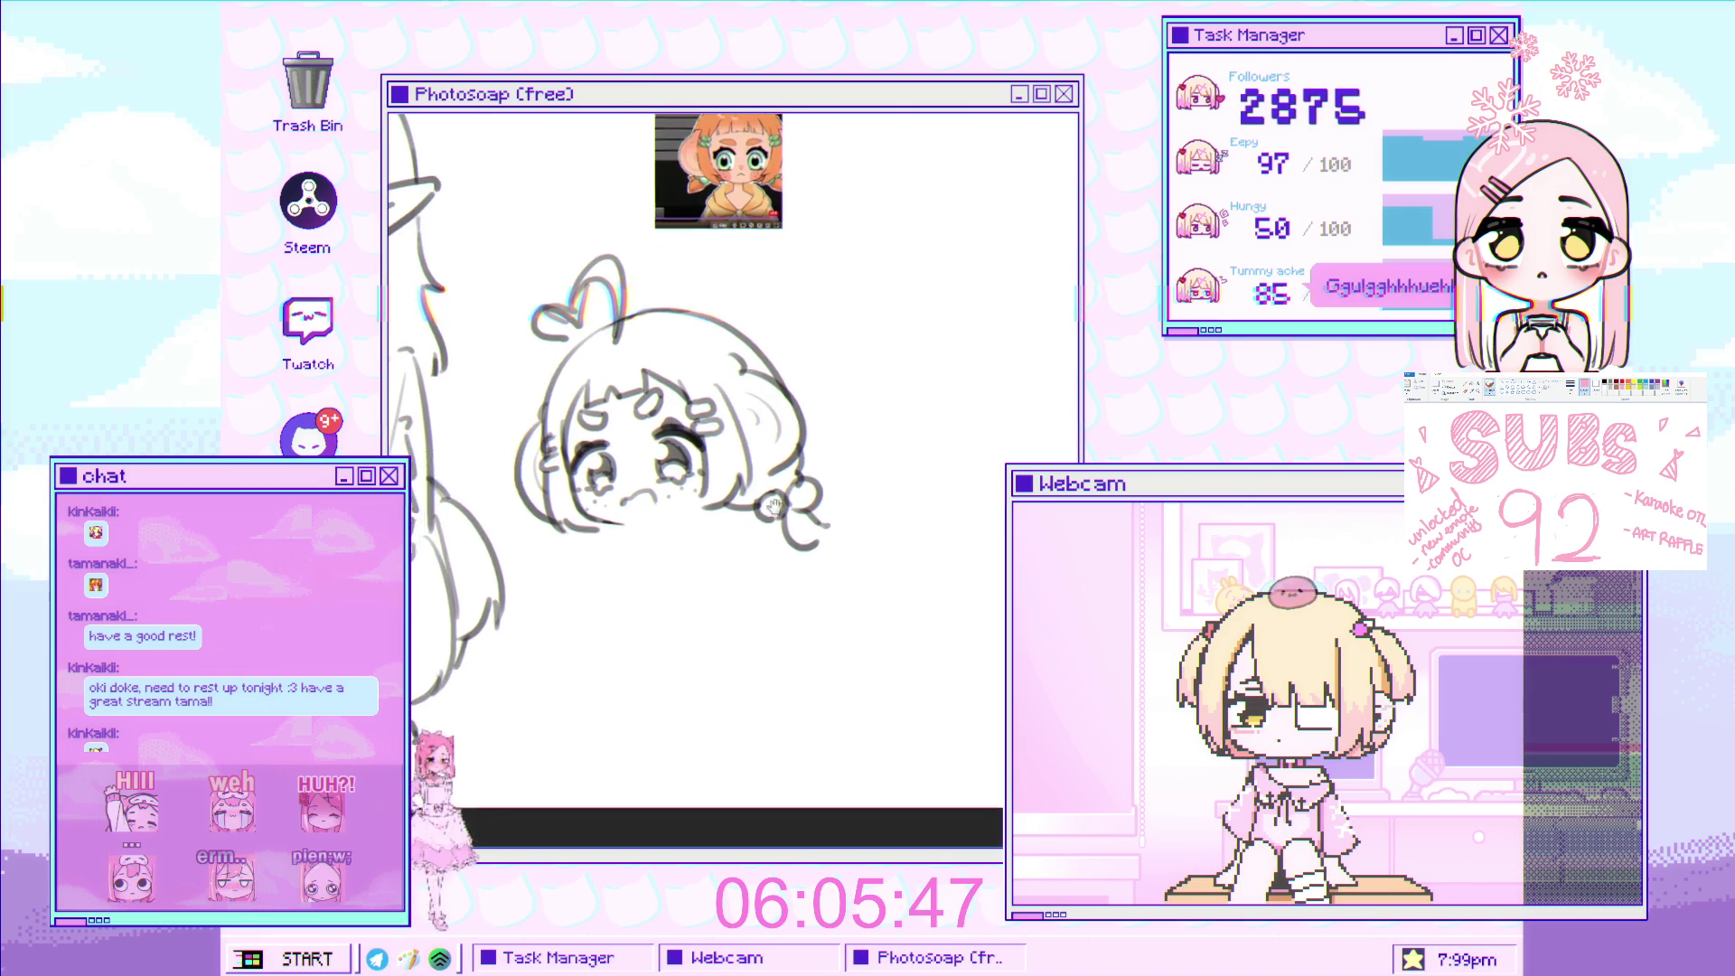
- Draw a curved stroke beneath the pouting chibi's mouth
{"action": "key", "text": "ctrl+minus"}
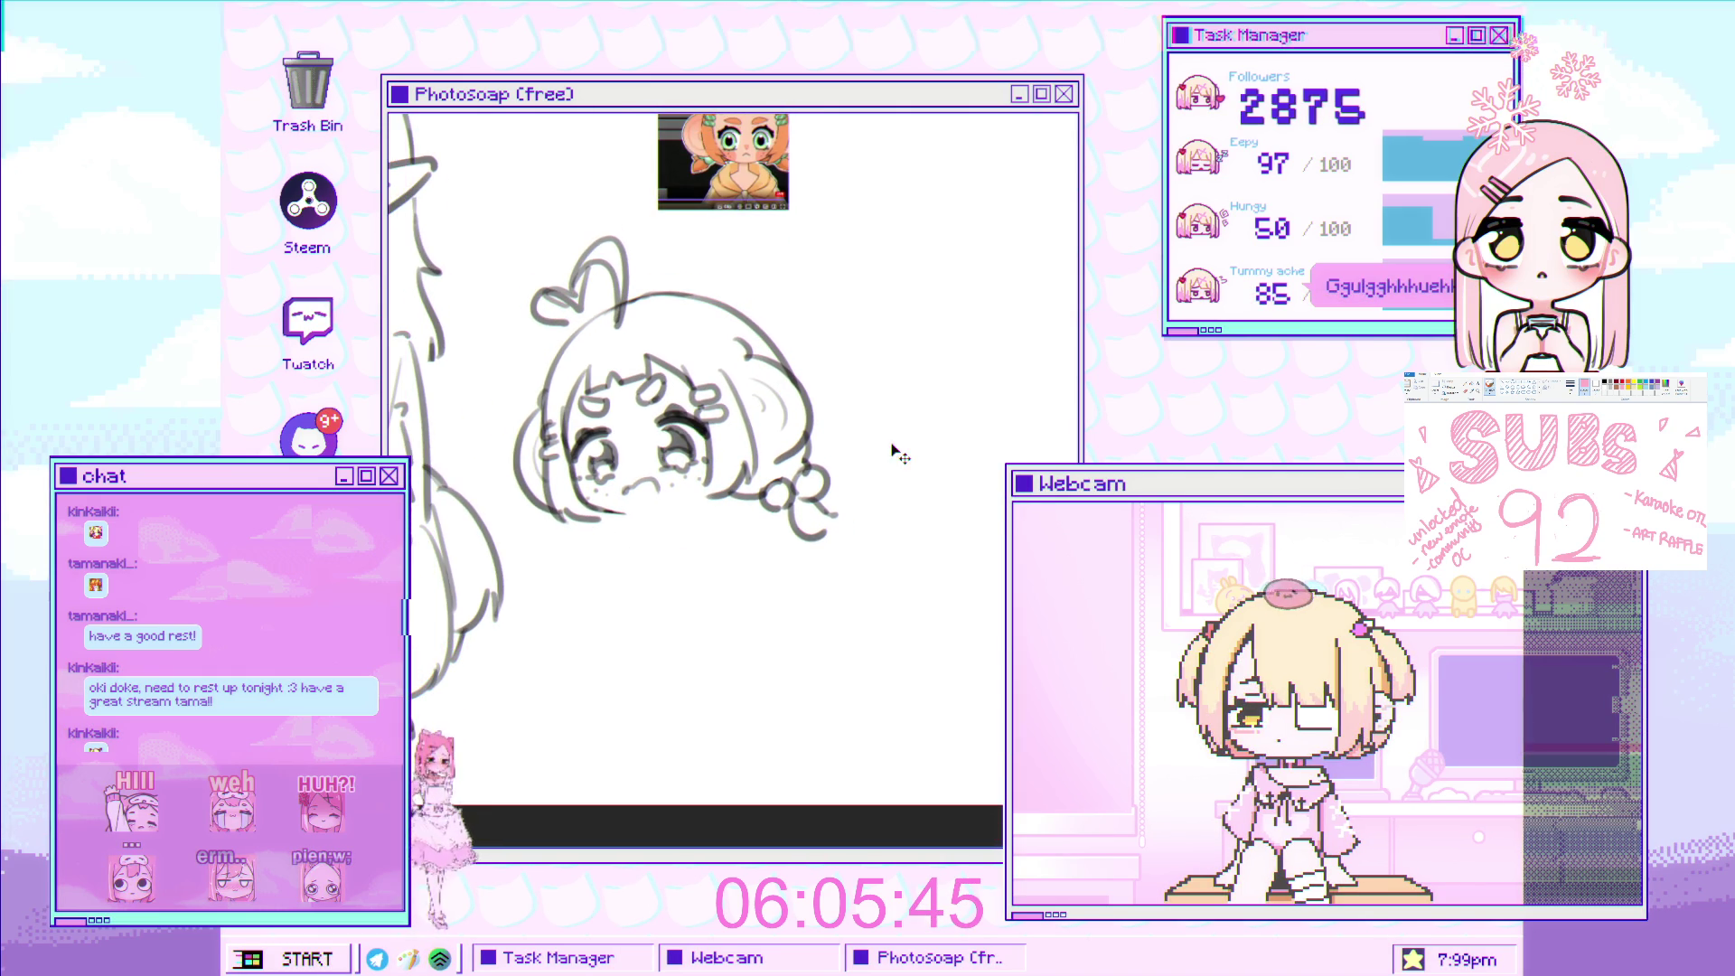
{"action": "key", "text": "ctrl+plus"}
{"action": "key", "text": "ctrl+plus"}
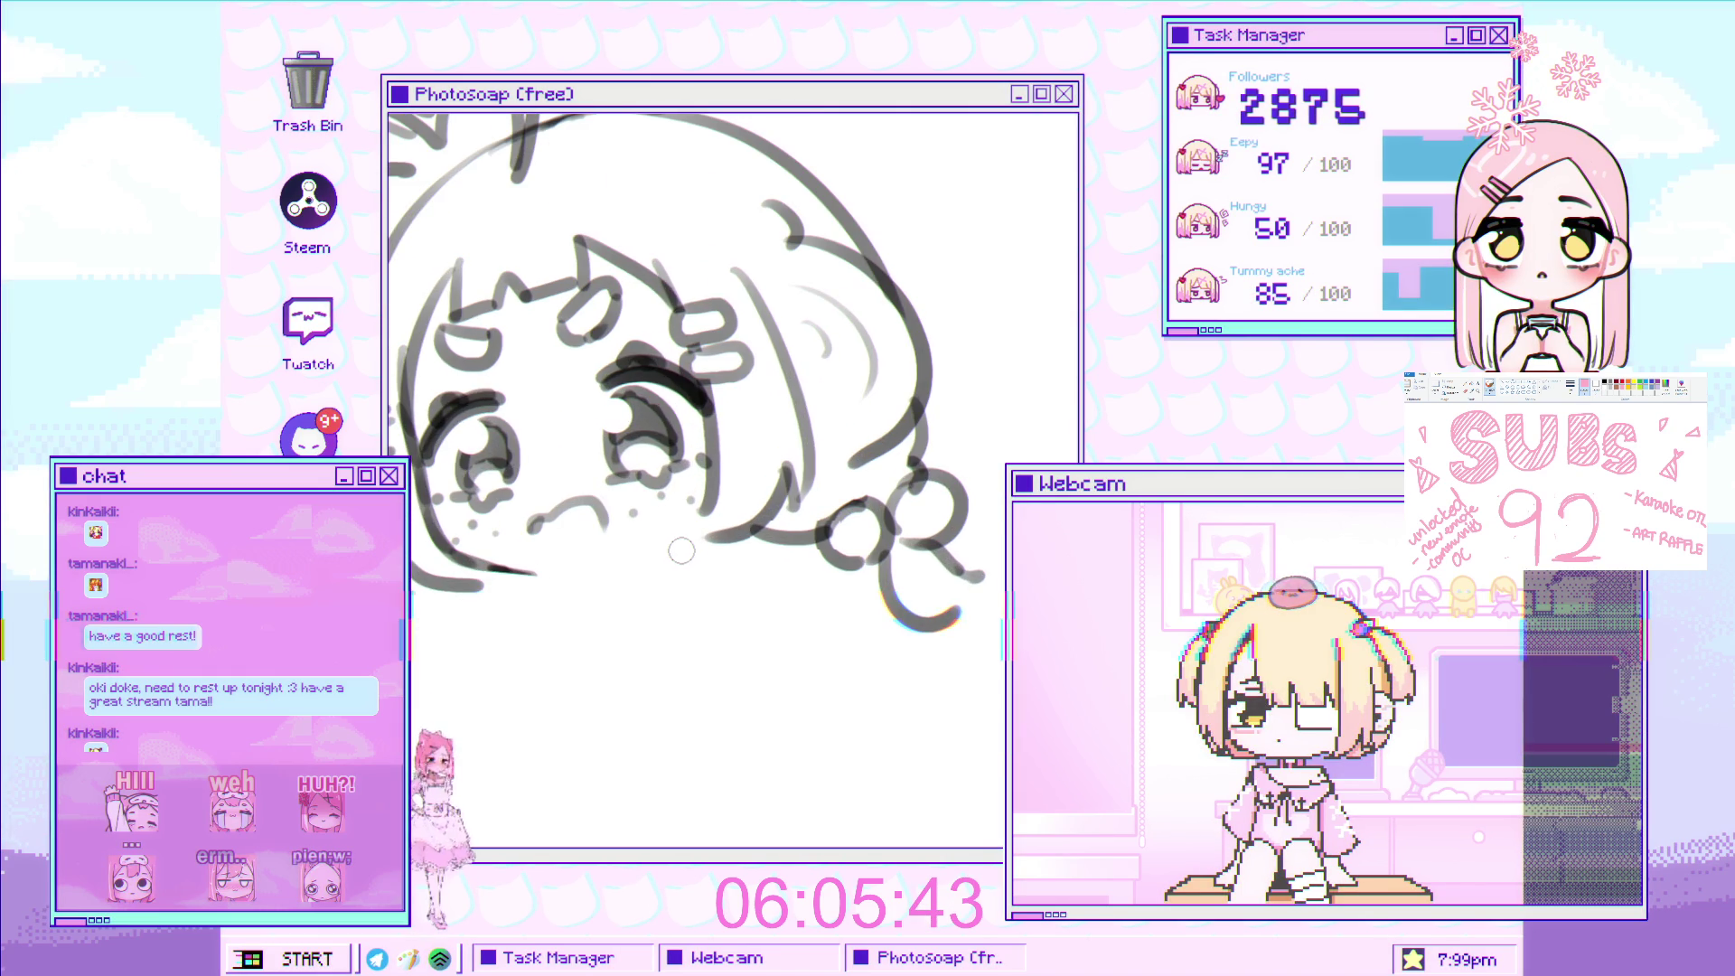
{"action": "left_click_drag", "start_coordinate": [649, 555], "coordinate": [784, 533]}
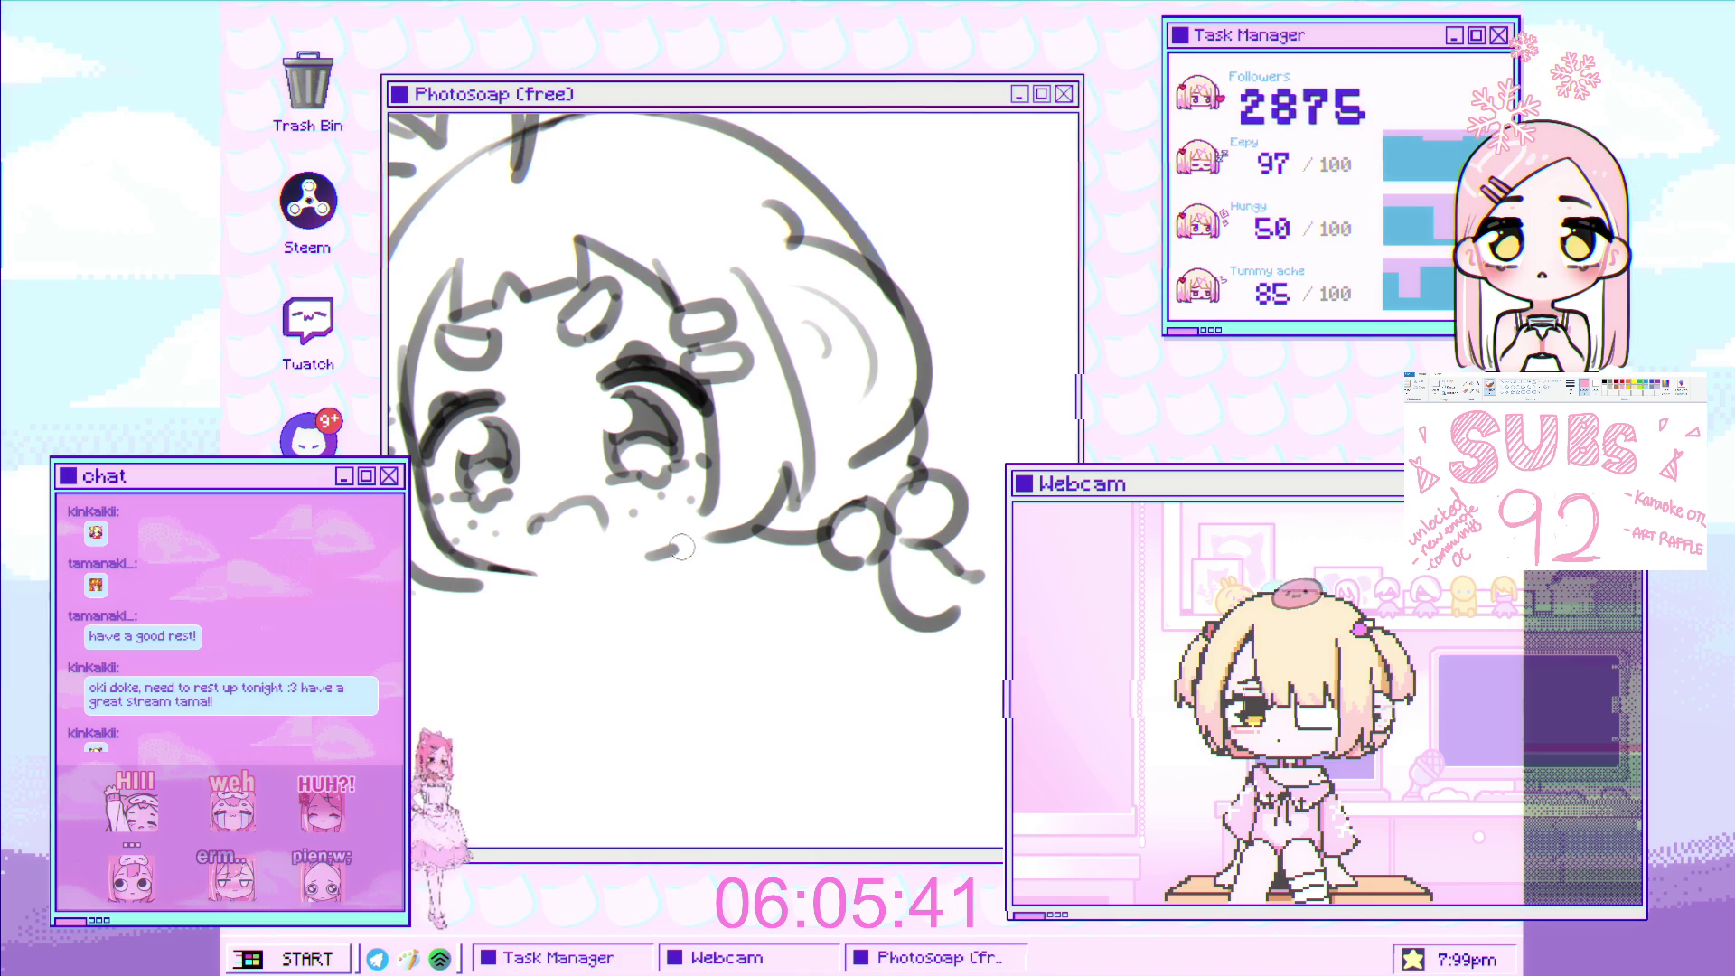
- Try an extra stroke near the chin, then undo it
{"action": "key", "text": "ctrl+minus"}
{"action": "key", "text": "ctrl+minus"}
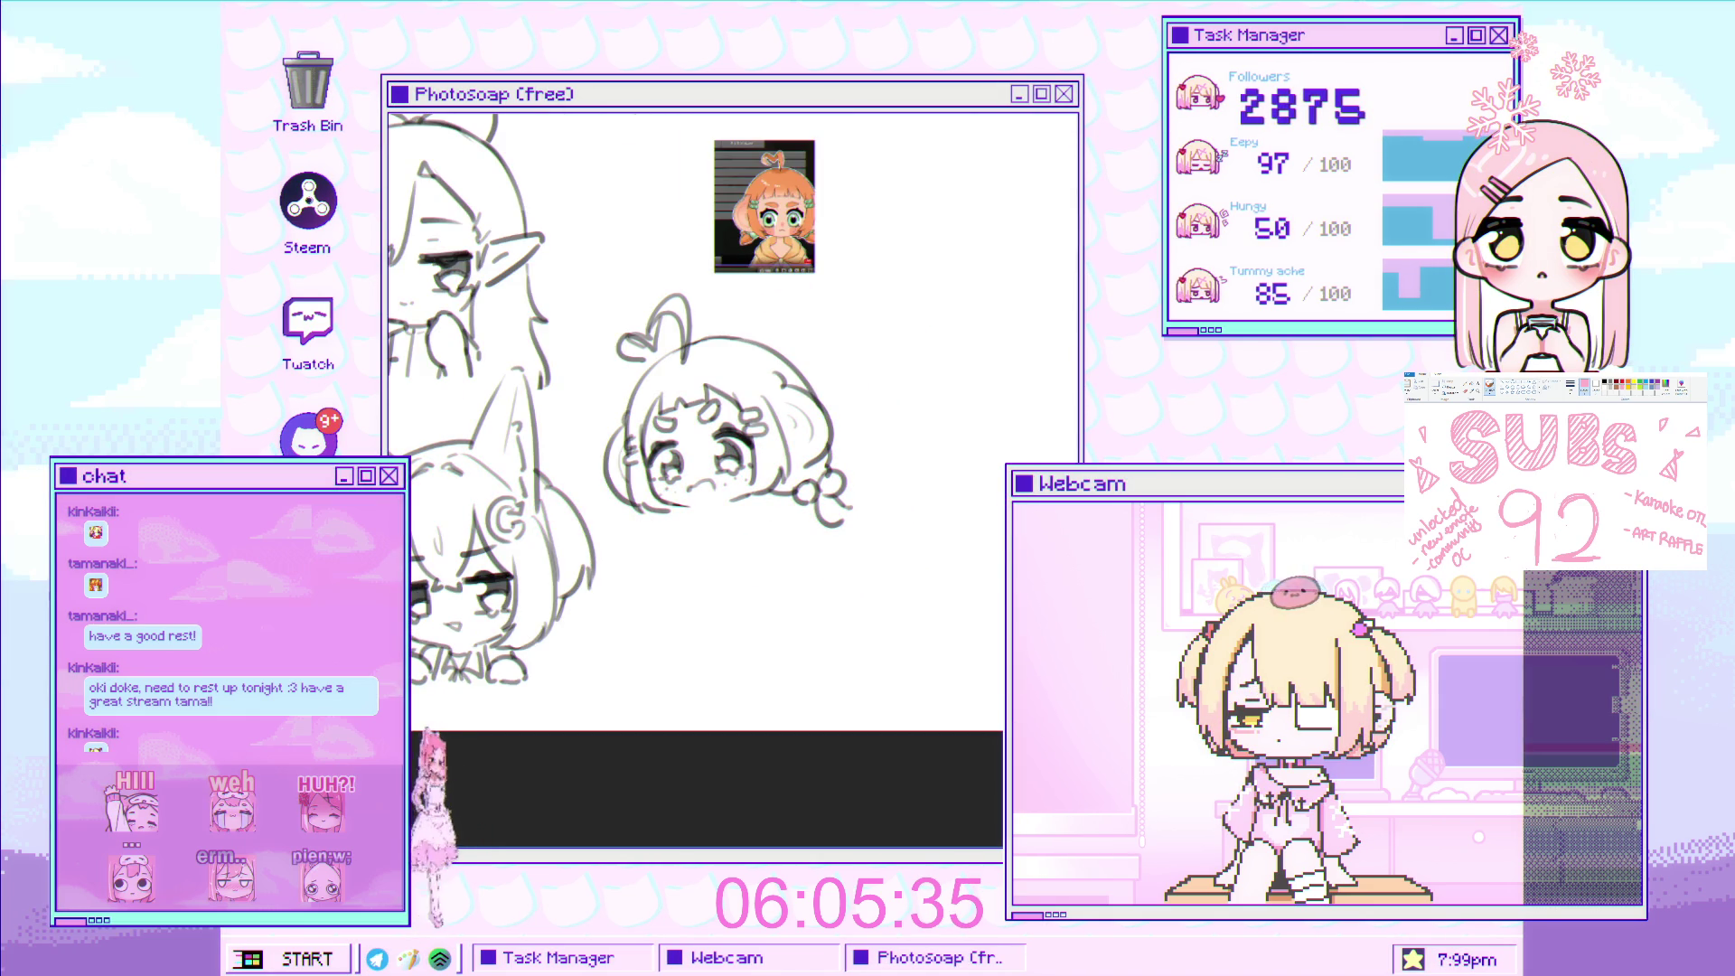
{"action": "scroll", "coordinate": [798, 431], "scroll_direction": "up", "scroll_amount": 5}
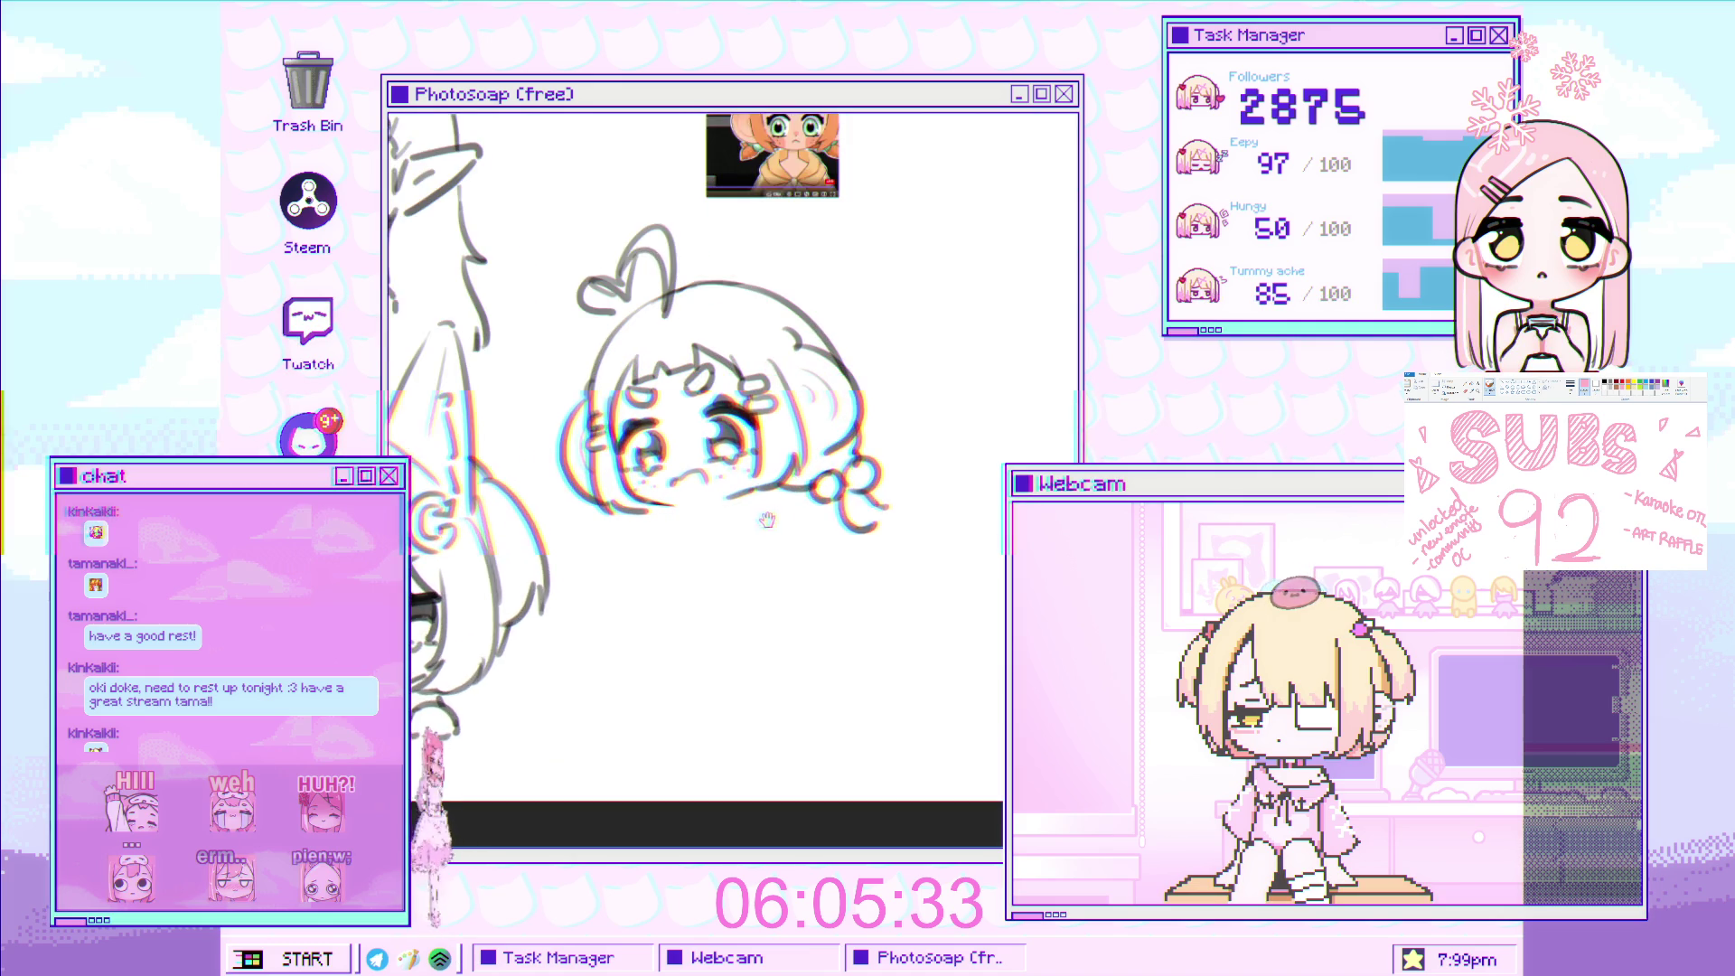
{"action": "scroll", "coordinate": [798, 432], "scroll_direction": "up", "scroll_amount": 2}
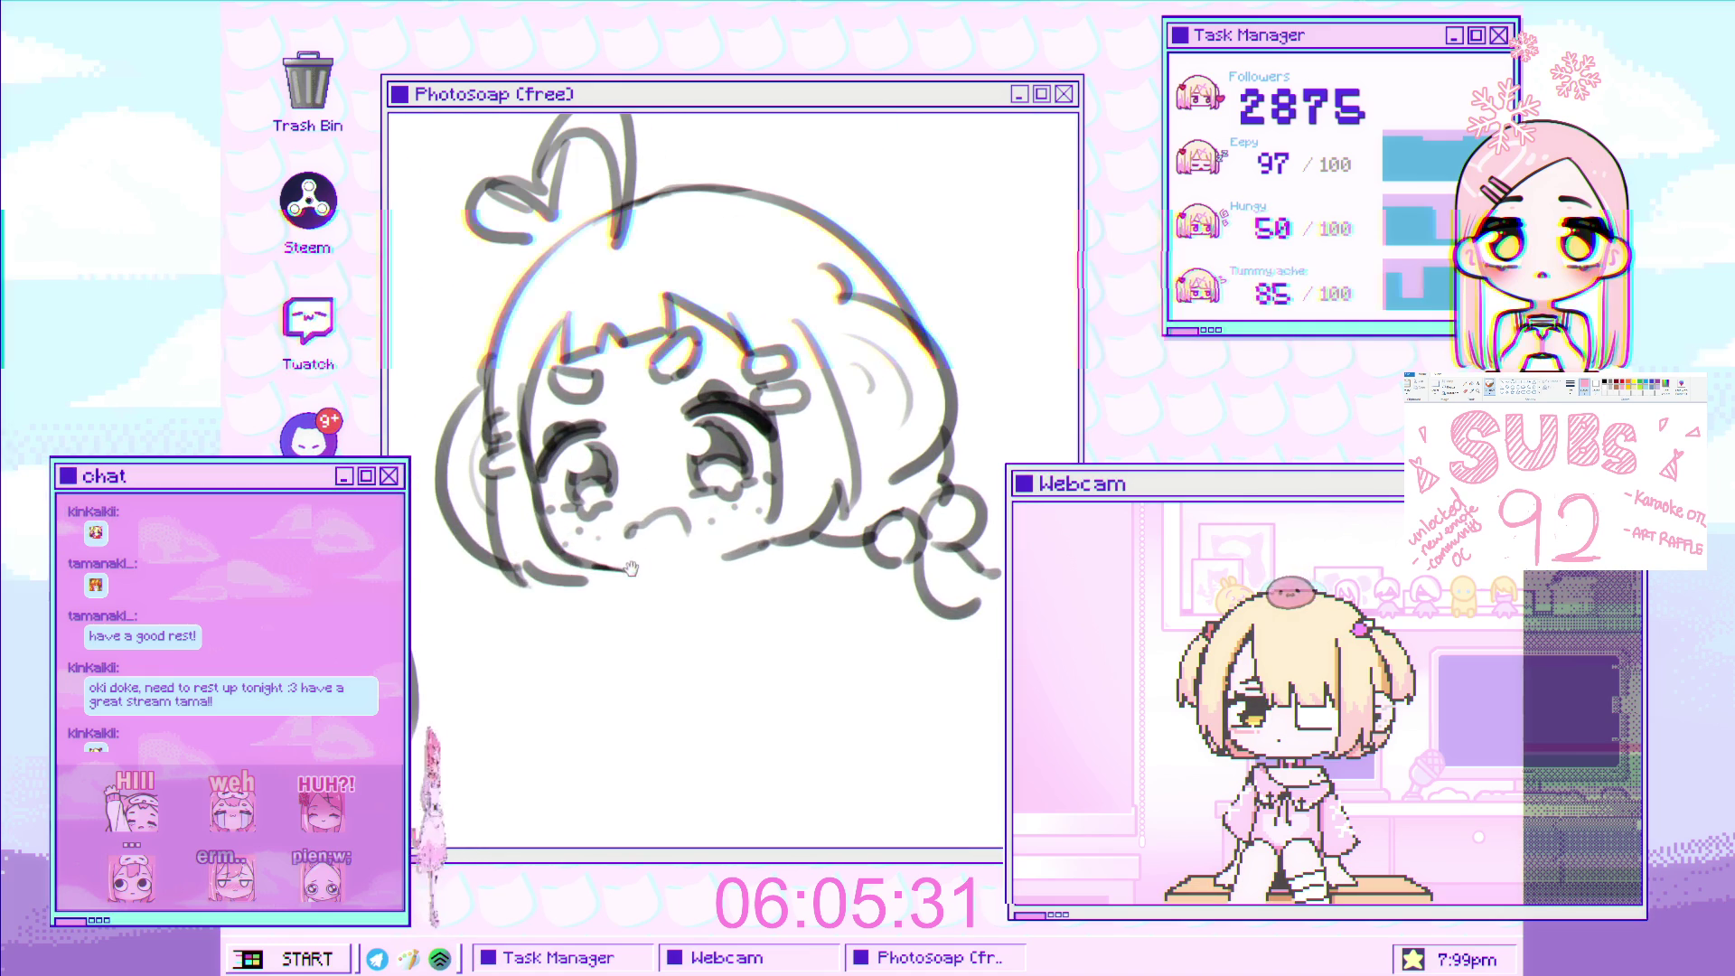
{"action": "scroll", "coordinate": [630, 568], "scroll_direction": "up", "scroll_amount": 1}
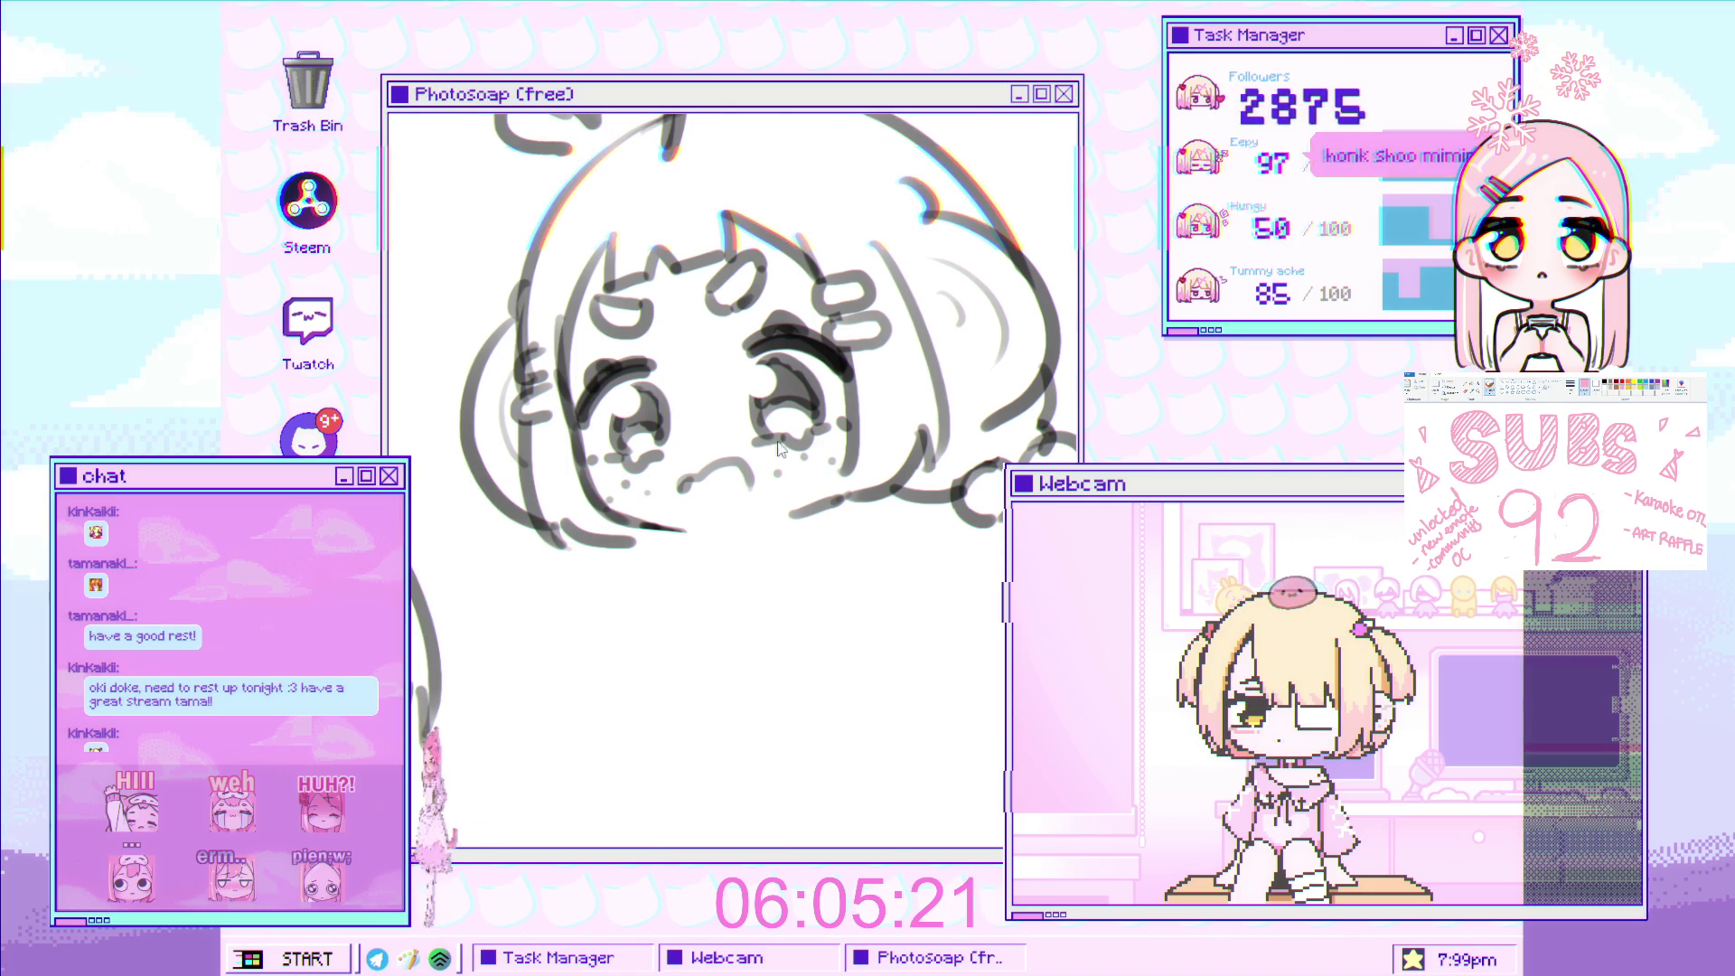
{"action": "left_click_drag", "start_coordinate": [728, 513], "coordinate": [708, 535]}
{"action": "key", "text": "ctrl+z"}
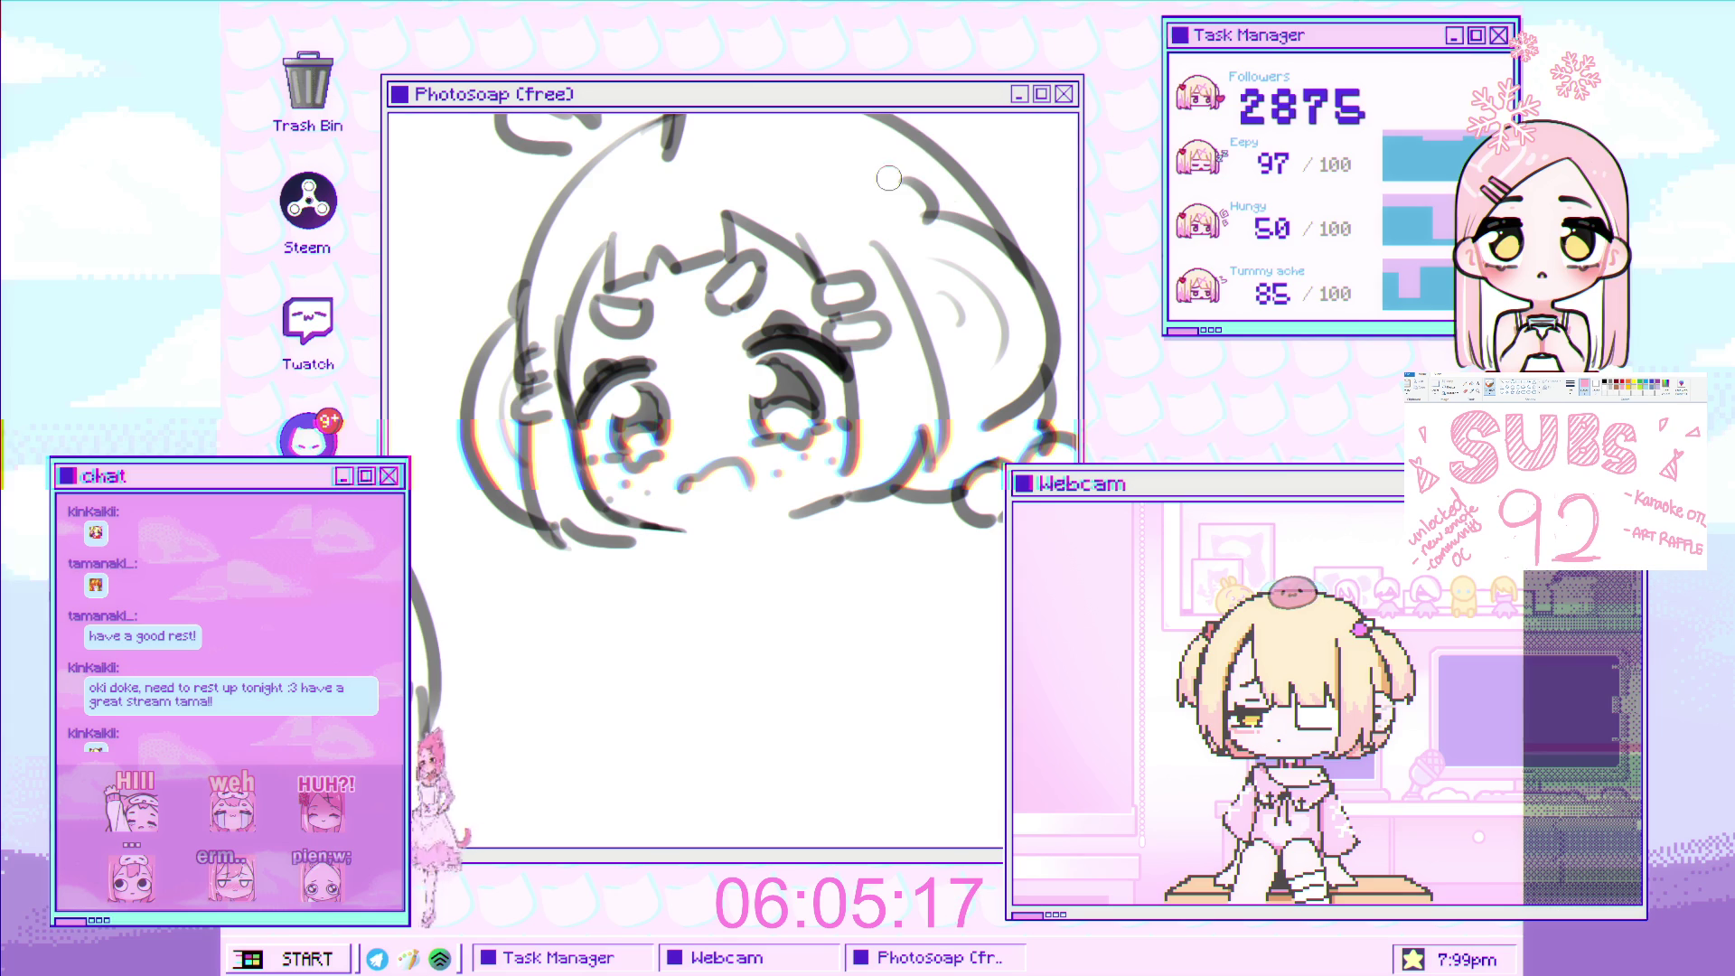
{"action": "scroll", "coordinate": [741, 493], "scroll_direction": "down", "scroll_amount": 2}
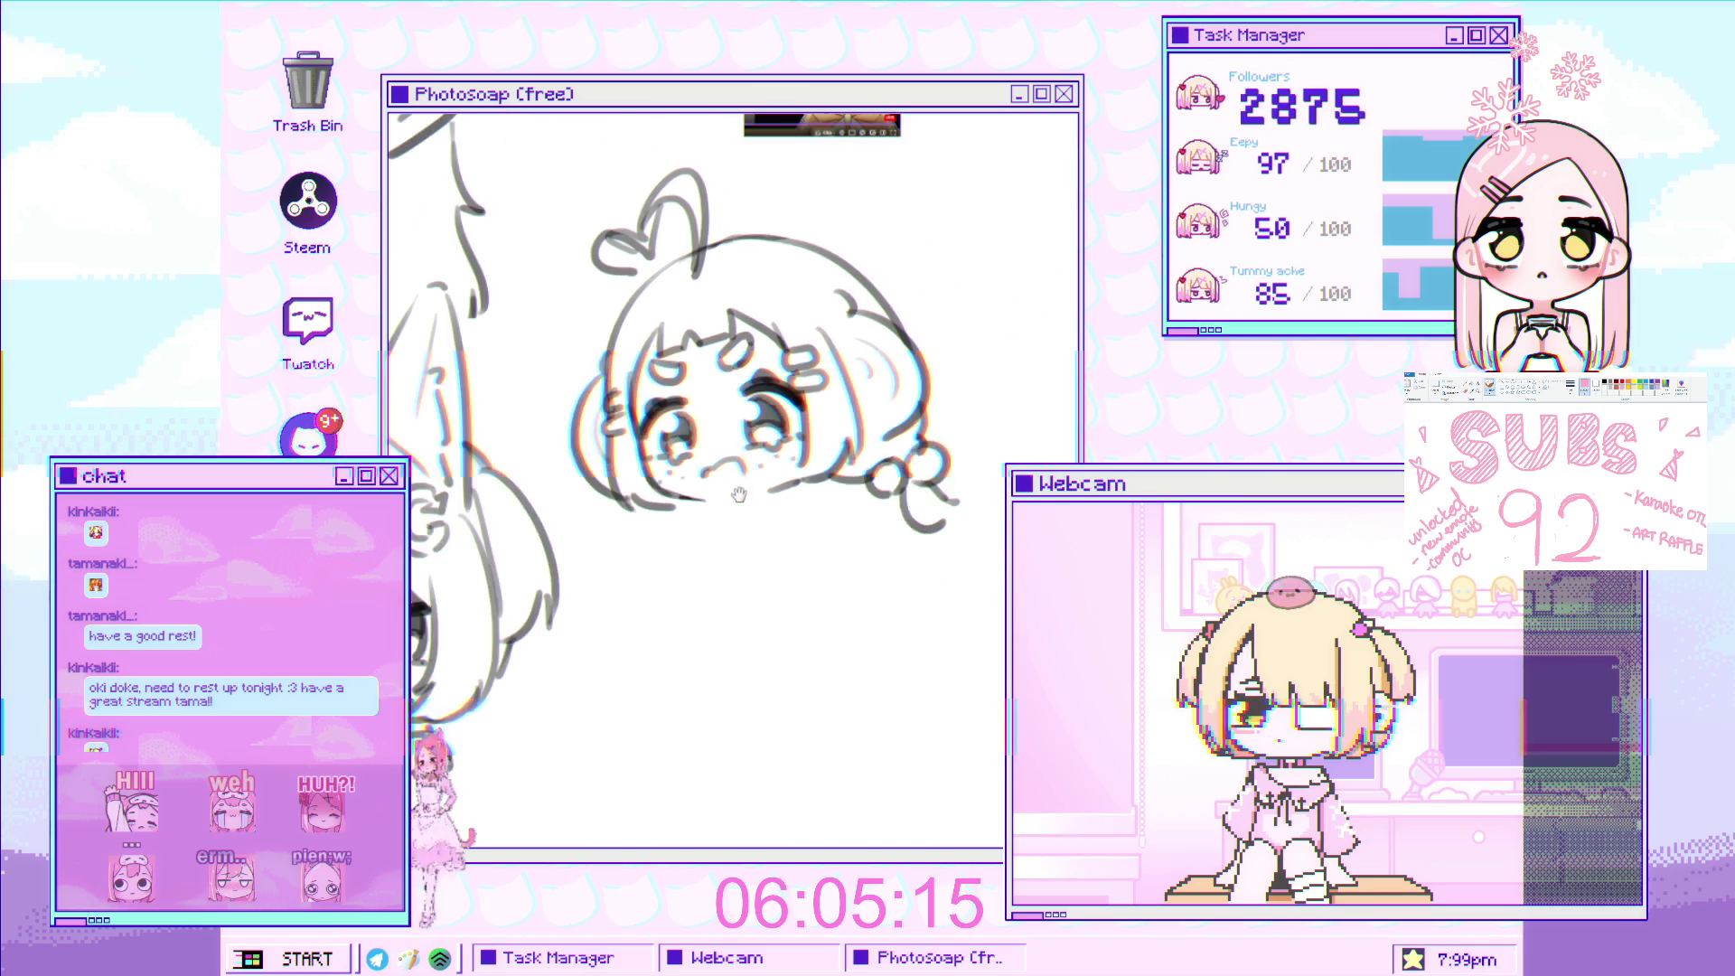
{"action": "scroll", "coordinate": [741, 493], "scroll_direction": "up", "scroll_amount": 2}
{"action": "scroll", "coordinate": [603, 538], "scroll_direction": "up", "scroll_amount": 2}
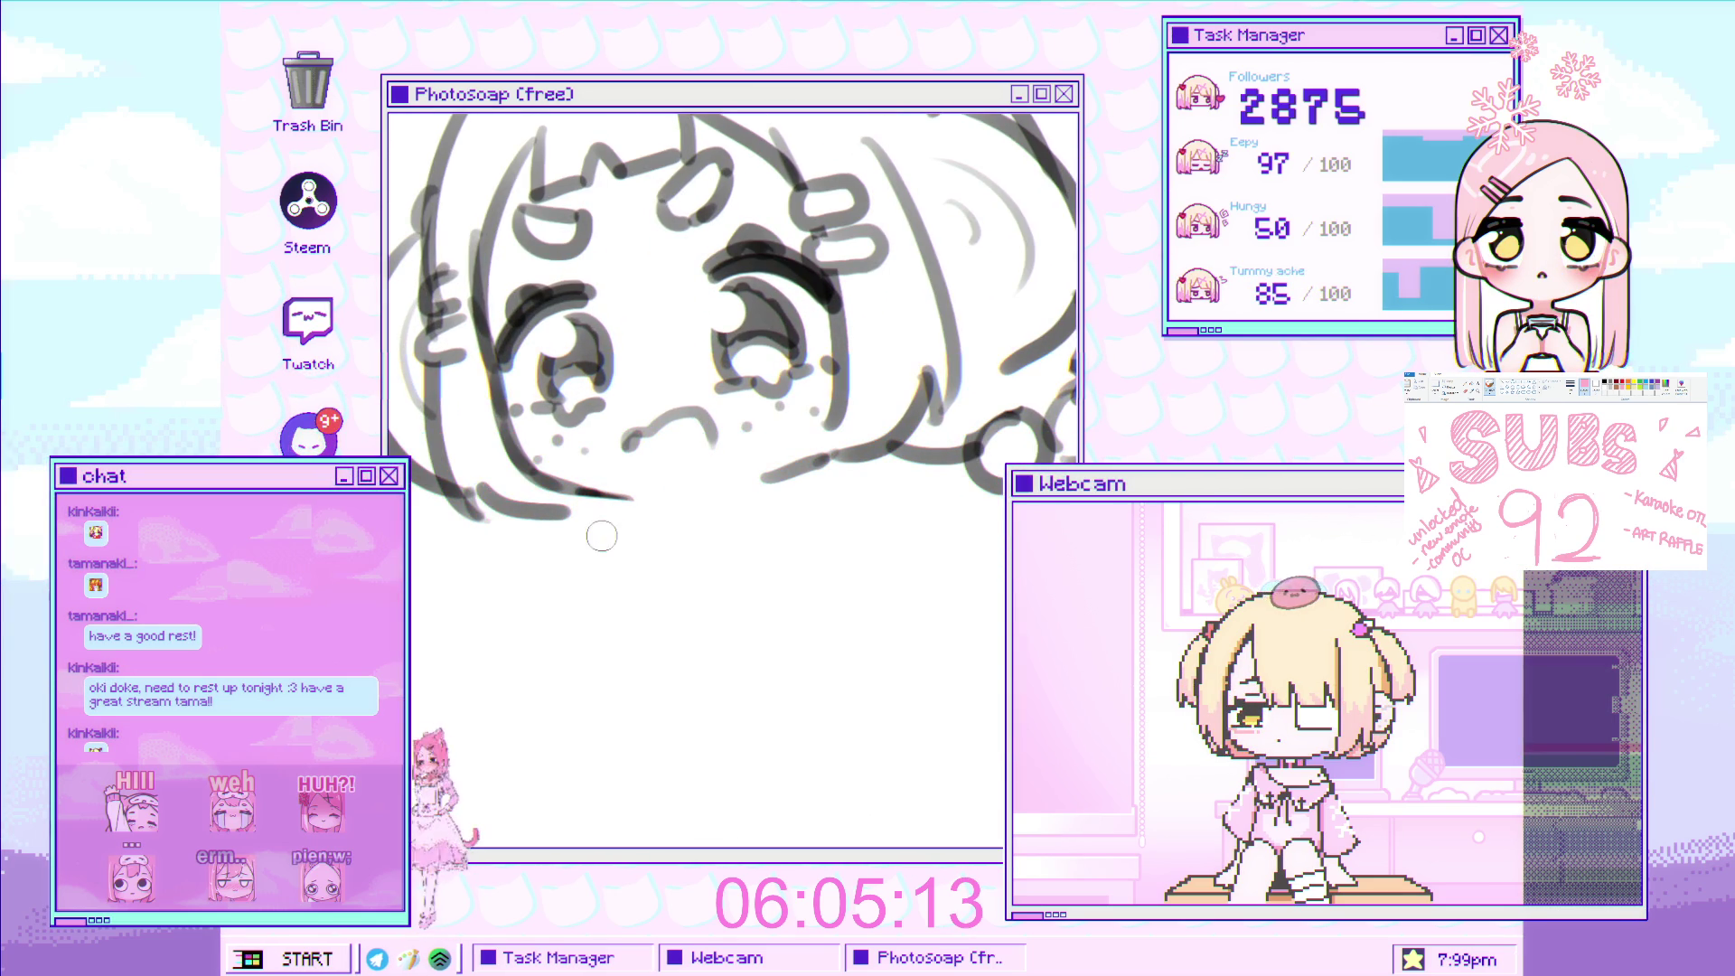
- Draw a body line down from the horizontal stroke, erase and redraw the left leg, and add the other leg
{"action": "key", "text": "ctrl+z"}
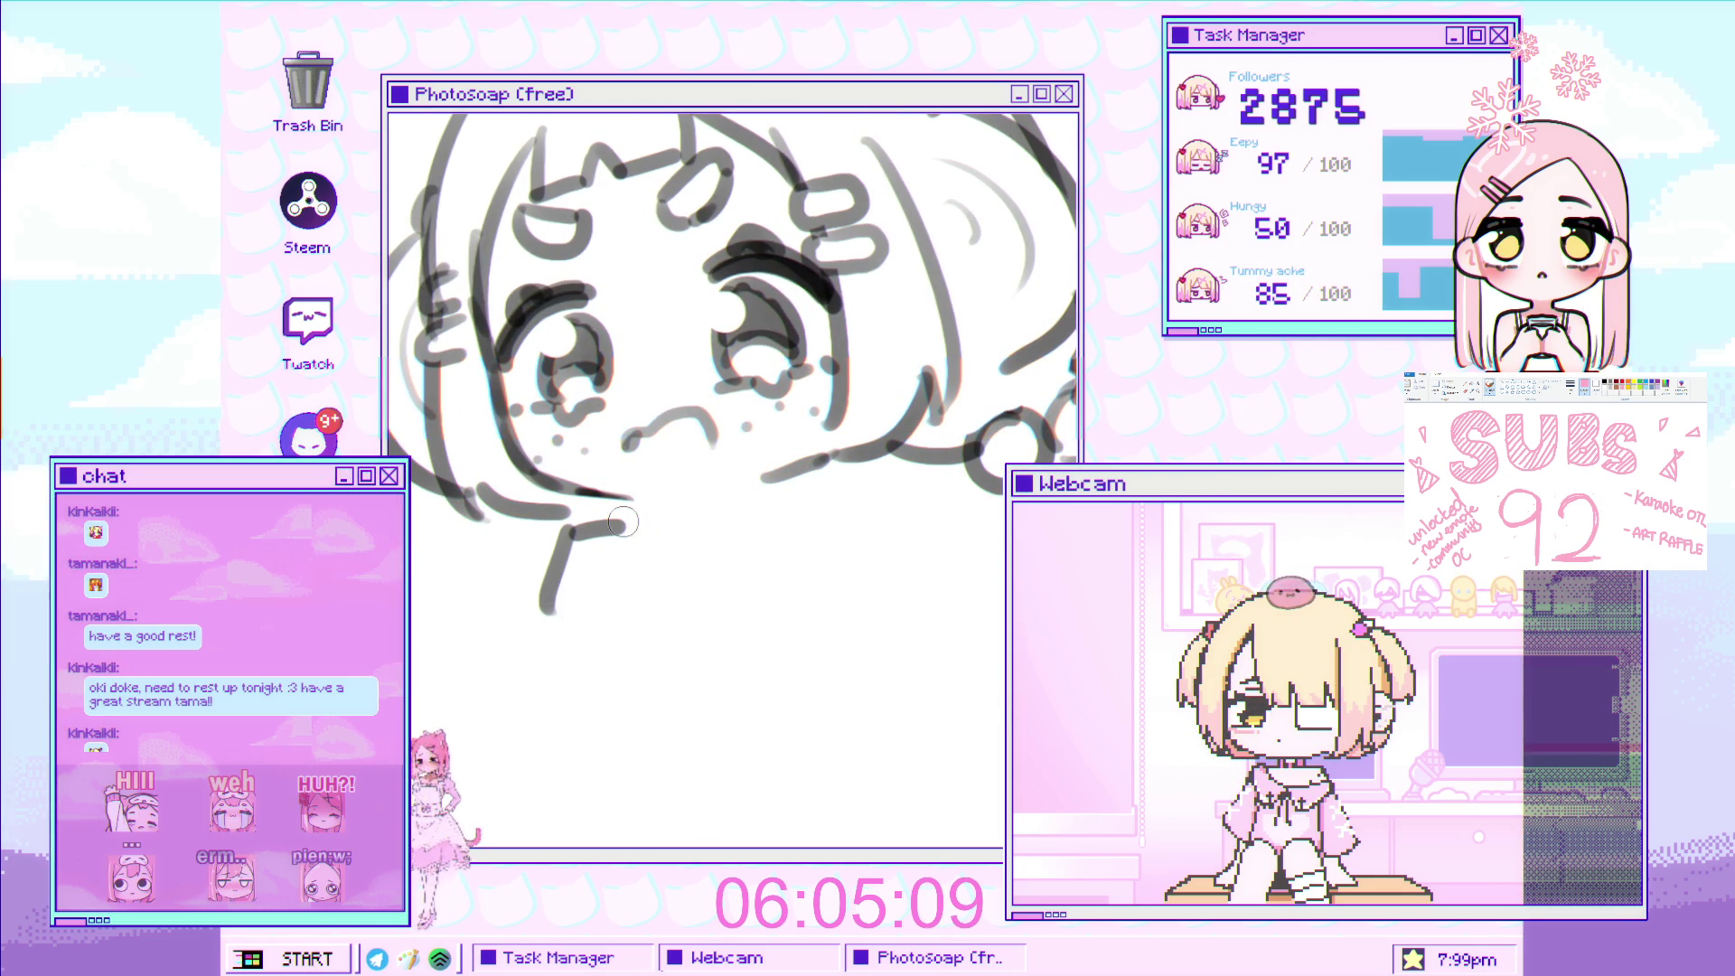
{"action": "left_click_drag", "start_coordinate": [625, 523], "coordinate": [674, 599]}
{"action": "left_click", "coordinate": [542, 603]}
{"action": "key", "text": "e"}
{"action": "left_click", "coordinate": [568, 600]}
{"action": "mouse_move", "coordinate": [554, 551]}
{"action": "left_mouse_down"}
{"action": "mouse_move", "coordinate": [547, 638]}
{"action": "mouse_move", "coordinate": [632, 693]}
{"action": "left_mouse_up"}
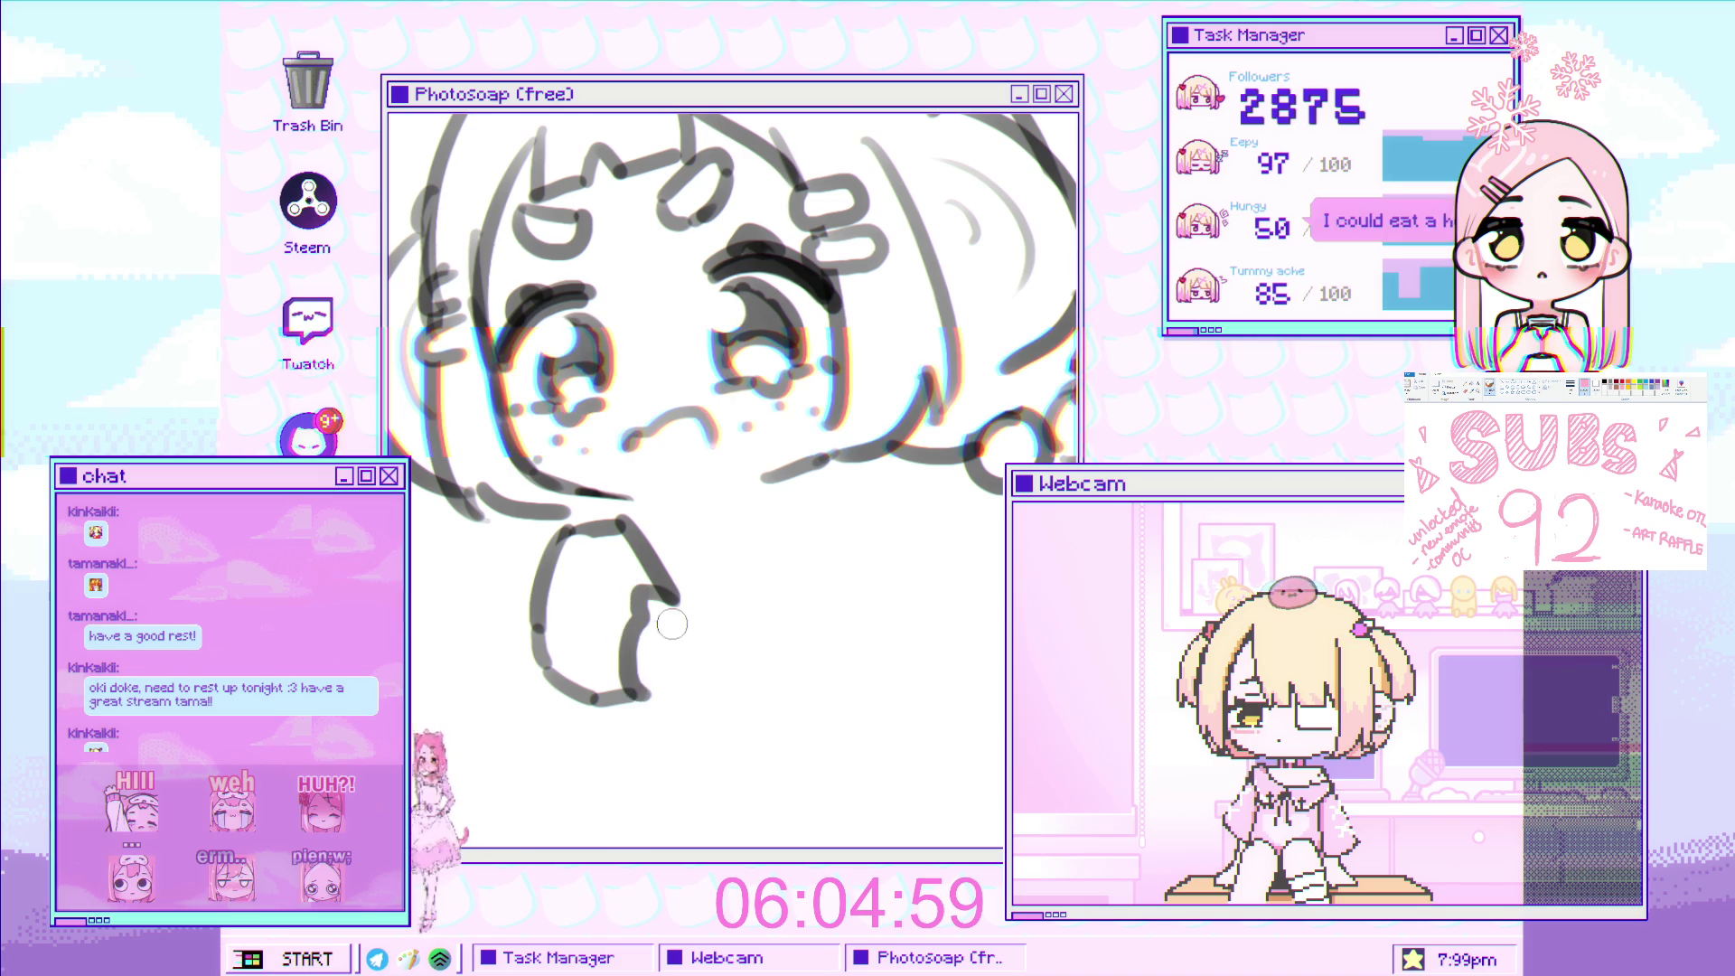
{"action": "key", "text": "ctrl+z"}
{"action": "mouse_move", "coordinate": [670, 569]}
{"action": "left_mouse_down"}
{"action": "mouse_move", "coordinate": [637, 608]}
{"action": "mouse_move", "coordinate": [646, 692]}
{"action": "left_mouse_up"}
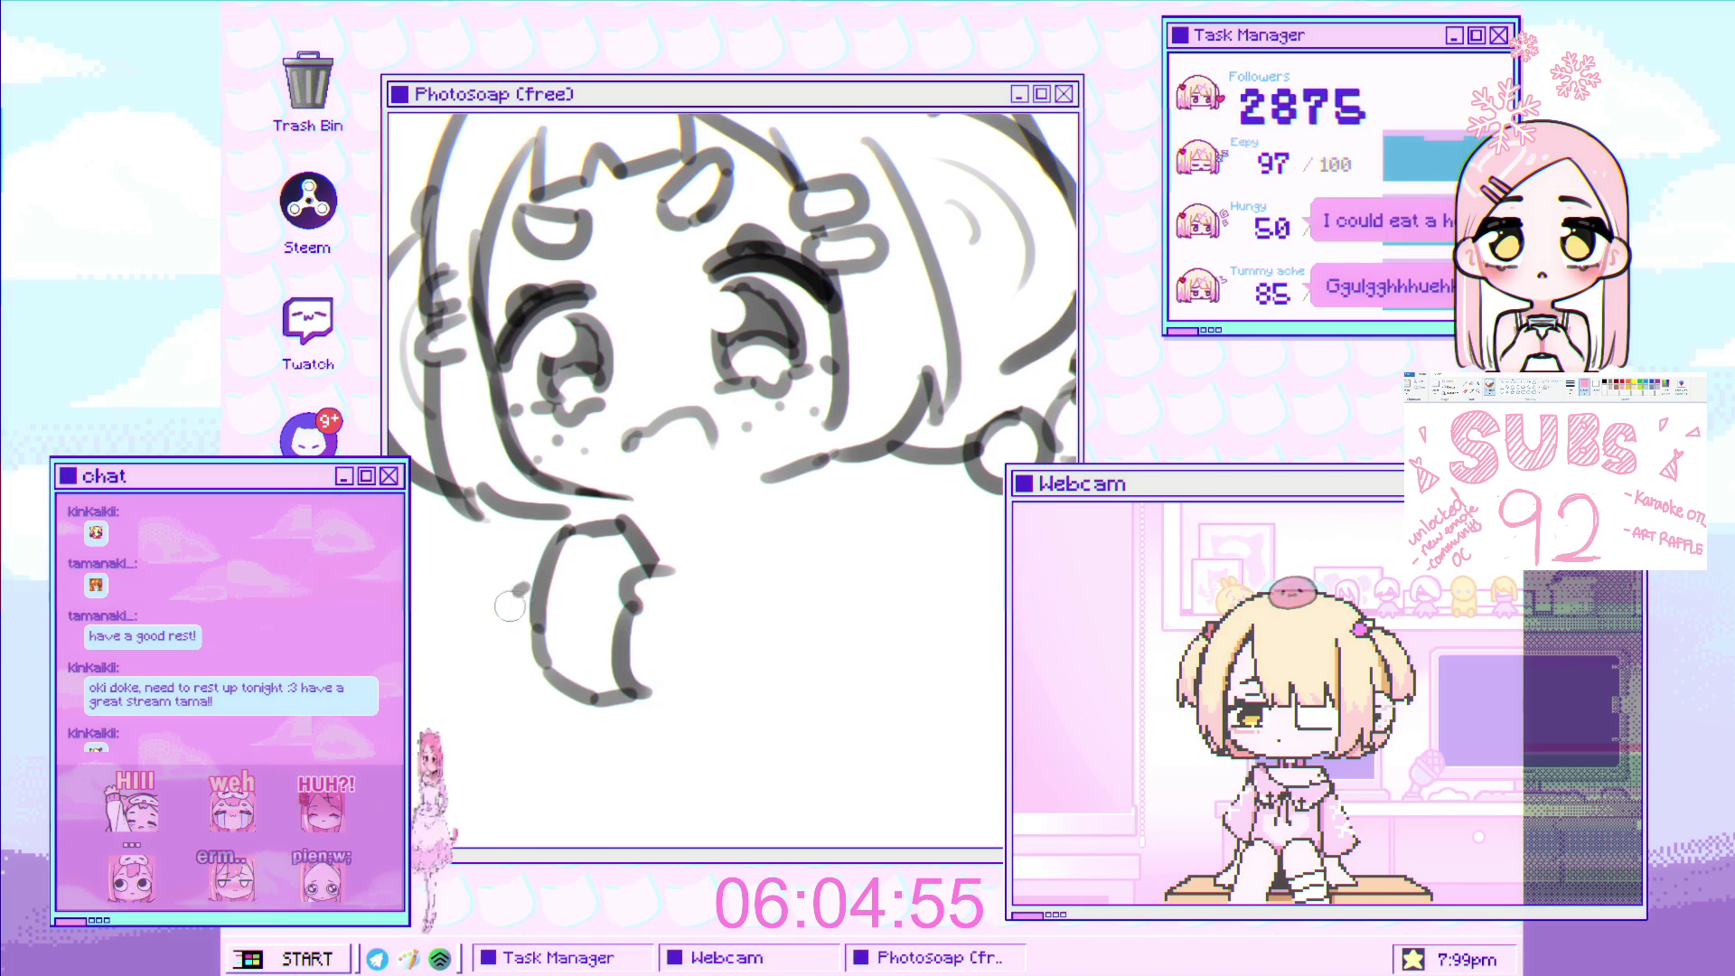
{"action": "mouse_move", "coordinate": [524, 578]}
{"action": "left_mouse_down"}
{"action": "mouse_move", "coordinate": [517, 627]}
{"action": "mouse_move", "coordinate": [553, 712]}
{"action": "left_mouse_up"}
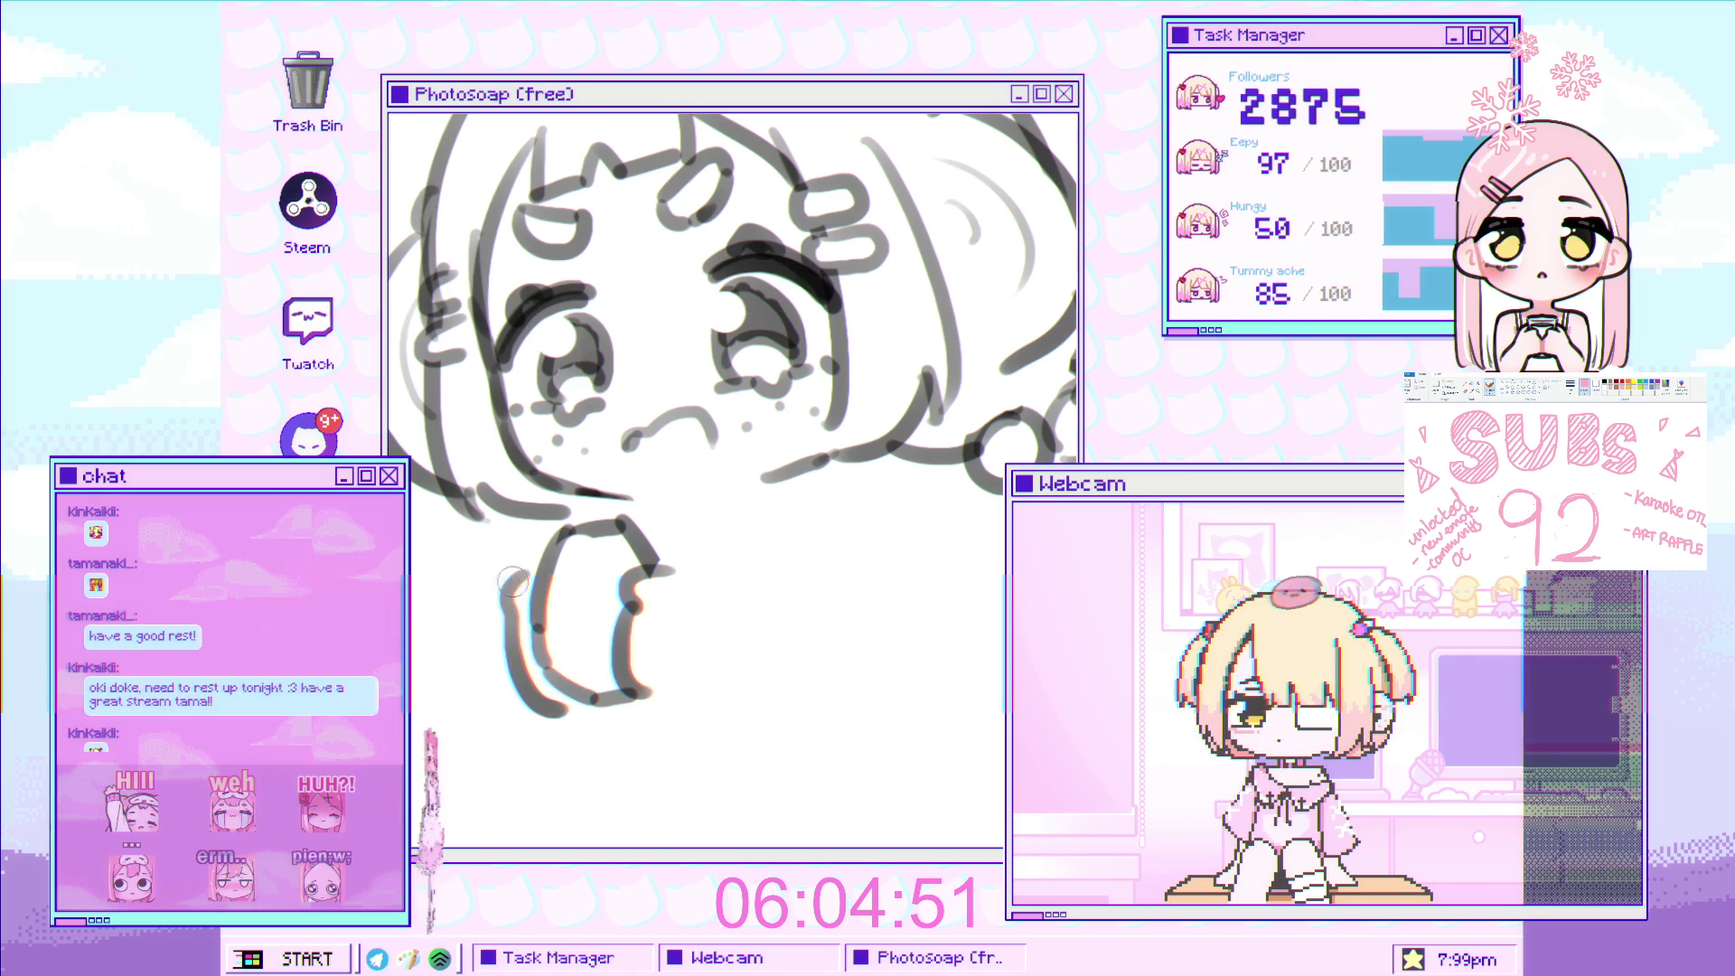
- Add a curved stroke beside the leg and a faint line along the arm, then pan to check
{"action": "scroll", "coordinate": [646, 572], "scroll_direction": "down", "scroll_amount": 3}
{"action": "scroll", "coordinate": [645, 572], "scroll_direction": "up", "scroll_amount": 3}
{"action": "left_click_drag", "start_coordinate": [622, 535], "coordinate": [677, 578]}
{"action": "scroll", "coordinate": [698, 588], "scroll_direction": "up", "scroll_amount": 2}
{"action": "scroll", "coordinate": [669, 542], "scroll_direction": "down", "scroll_amount": 3}
{"action": "scroll", "coordinate": [643, 508], "scroll_direction": "up", "scroll_amount": 3}
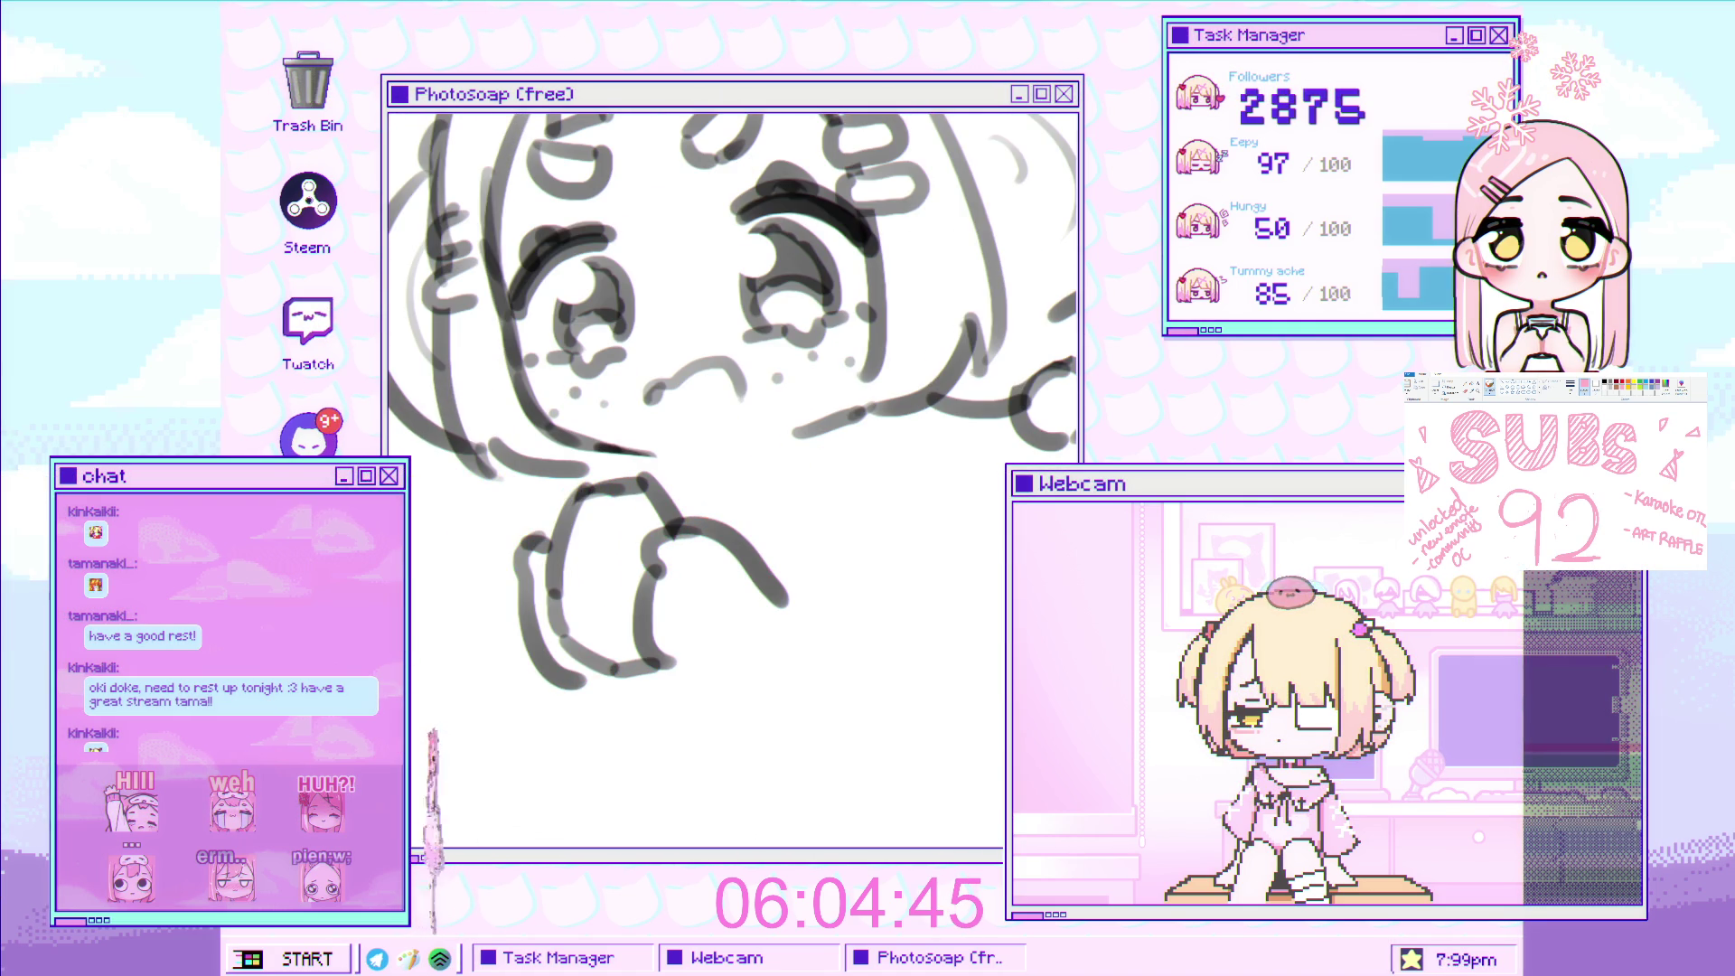
{"action": "mouse_move", "coordinate": [578, 568]}
{"action": "left_mouse_down"}
{"action": "mouse_move", "coordinate": [590, 529]}
{"action": "mouse_move", "coordinate": [637, 542]}
{"action": "mouse_move", "coordinate": [578, 552]}
{"action": "left_mouse_up"}
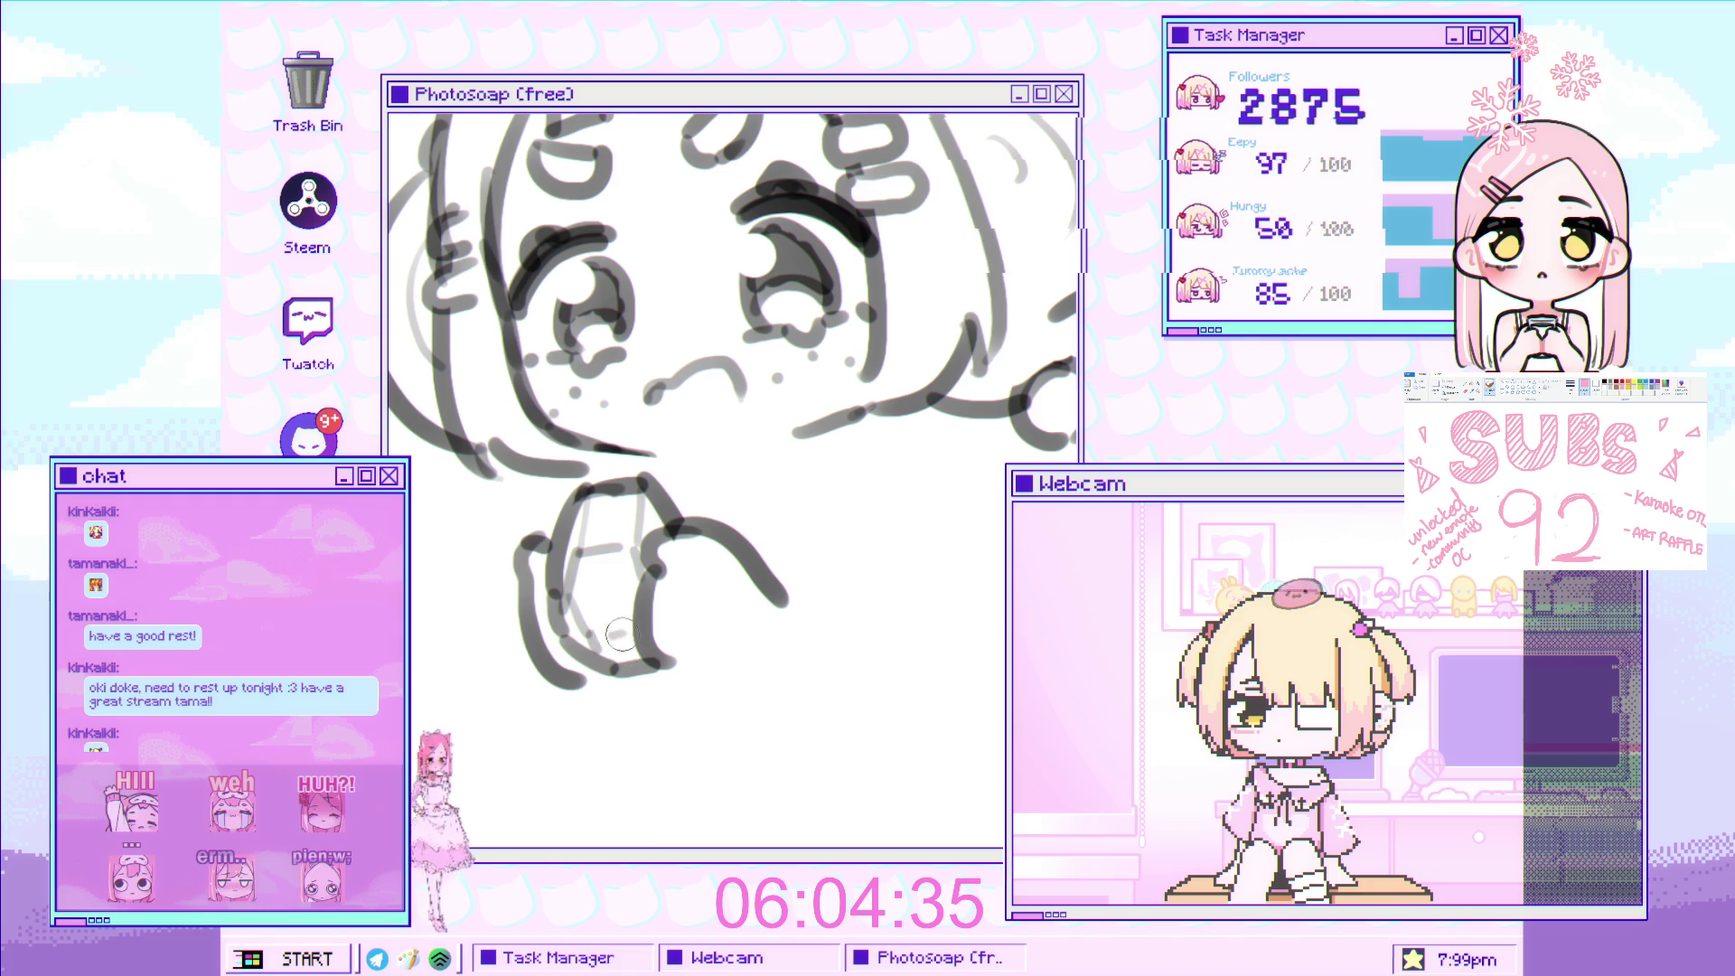
{"action": "scroll", "coordinate": [625, 592], "scroll_direction": "down", "scroll_amount": 5}
{"action": "scroll", "coordinate": [625, 592], "scroll_direction": "up", "scroll_amount": 2}
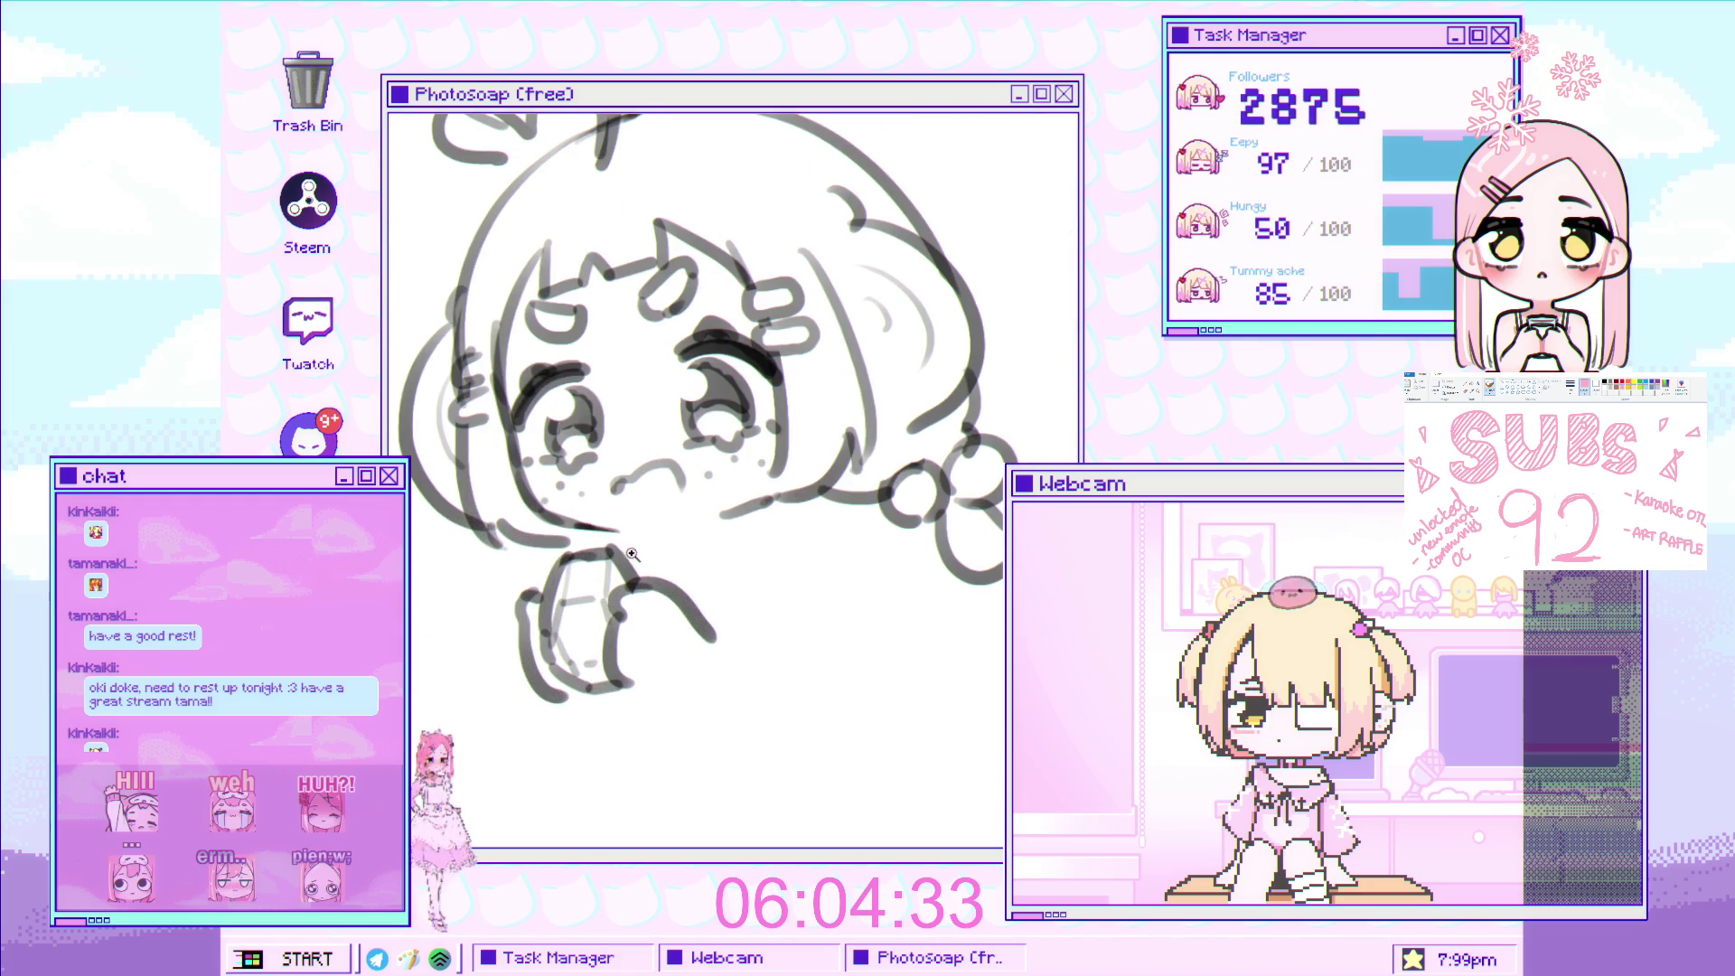
{"action": "scroll", "coordinate": [626, 601], "scroll_direction": "down", "scroll_amount": 2}
{"action": "left_click_drag", "start_coordinate": [626, 601], "coordinate": [583, 614]}
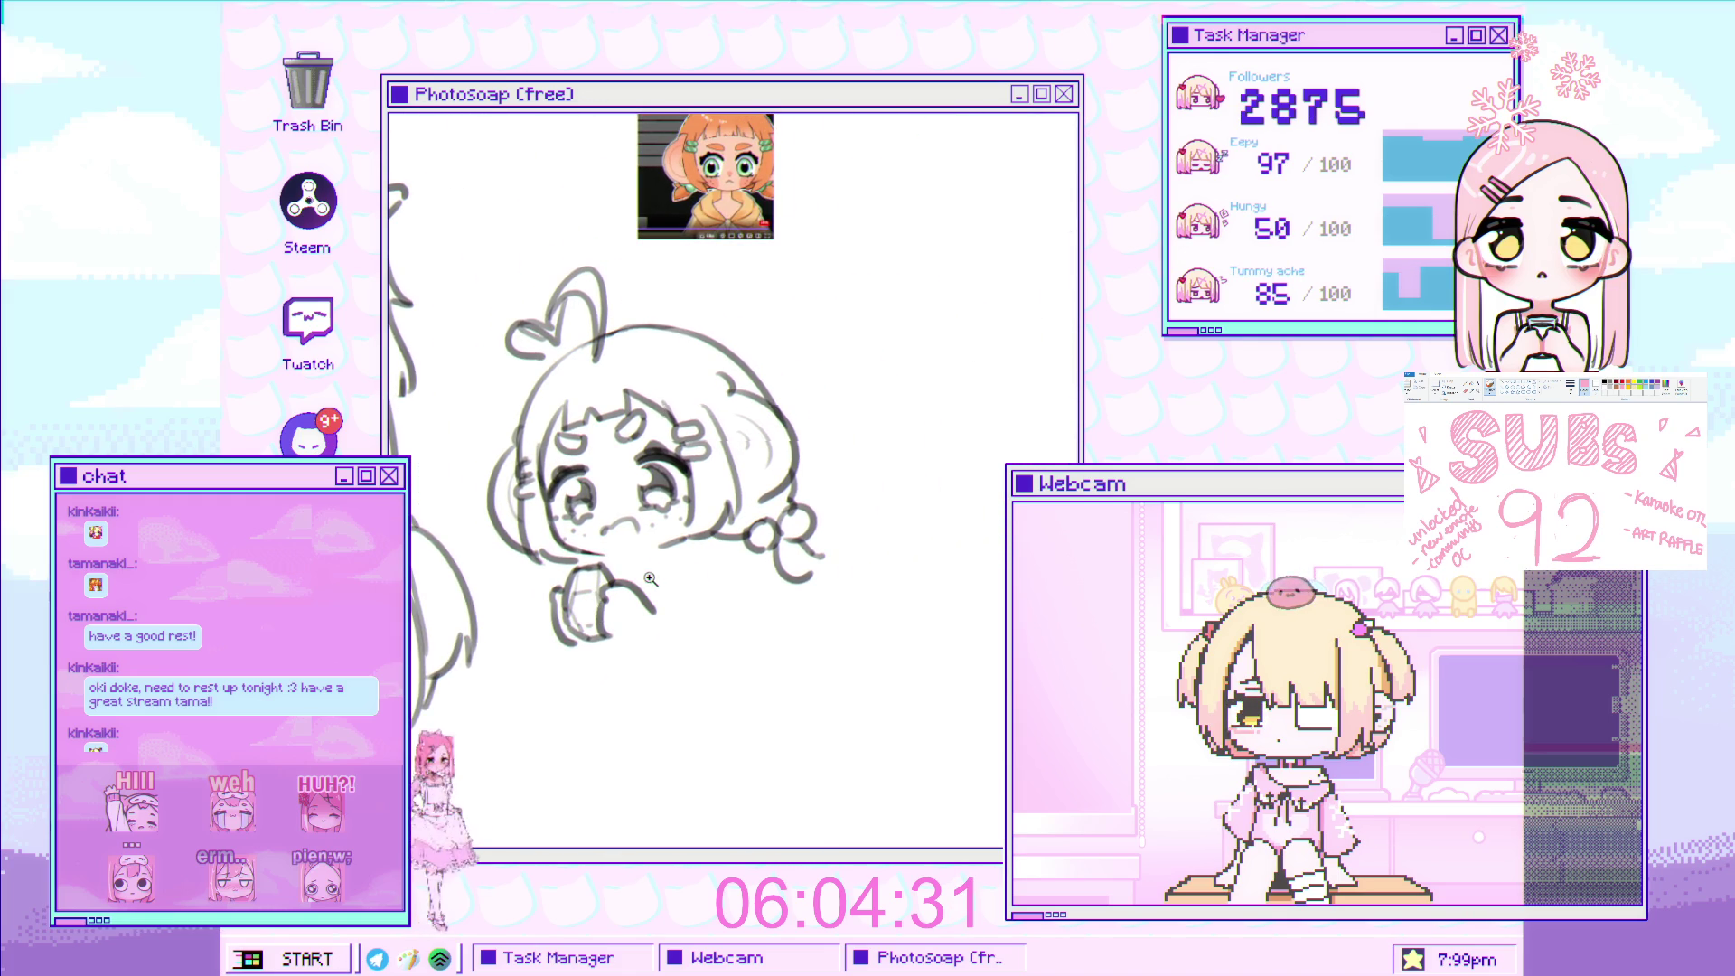
- Move the reference image to the right of the drawing
{"action": "scroll", "coordinate": [647, 577], "scroll_direction": "up", "scroll_amount": 2}
{"action": "scroll", "coordinate": [648, 577], "scroll_direction": "up", "scroll_amount": 2}
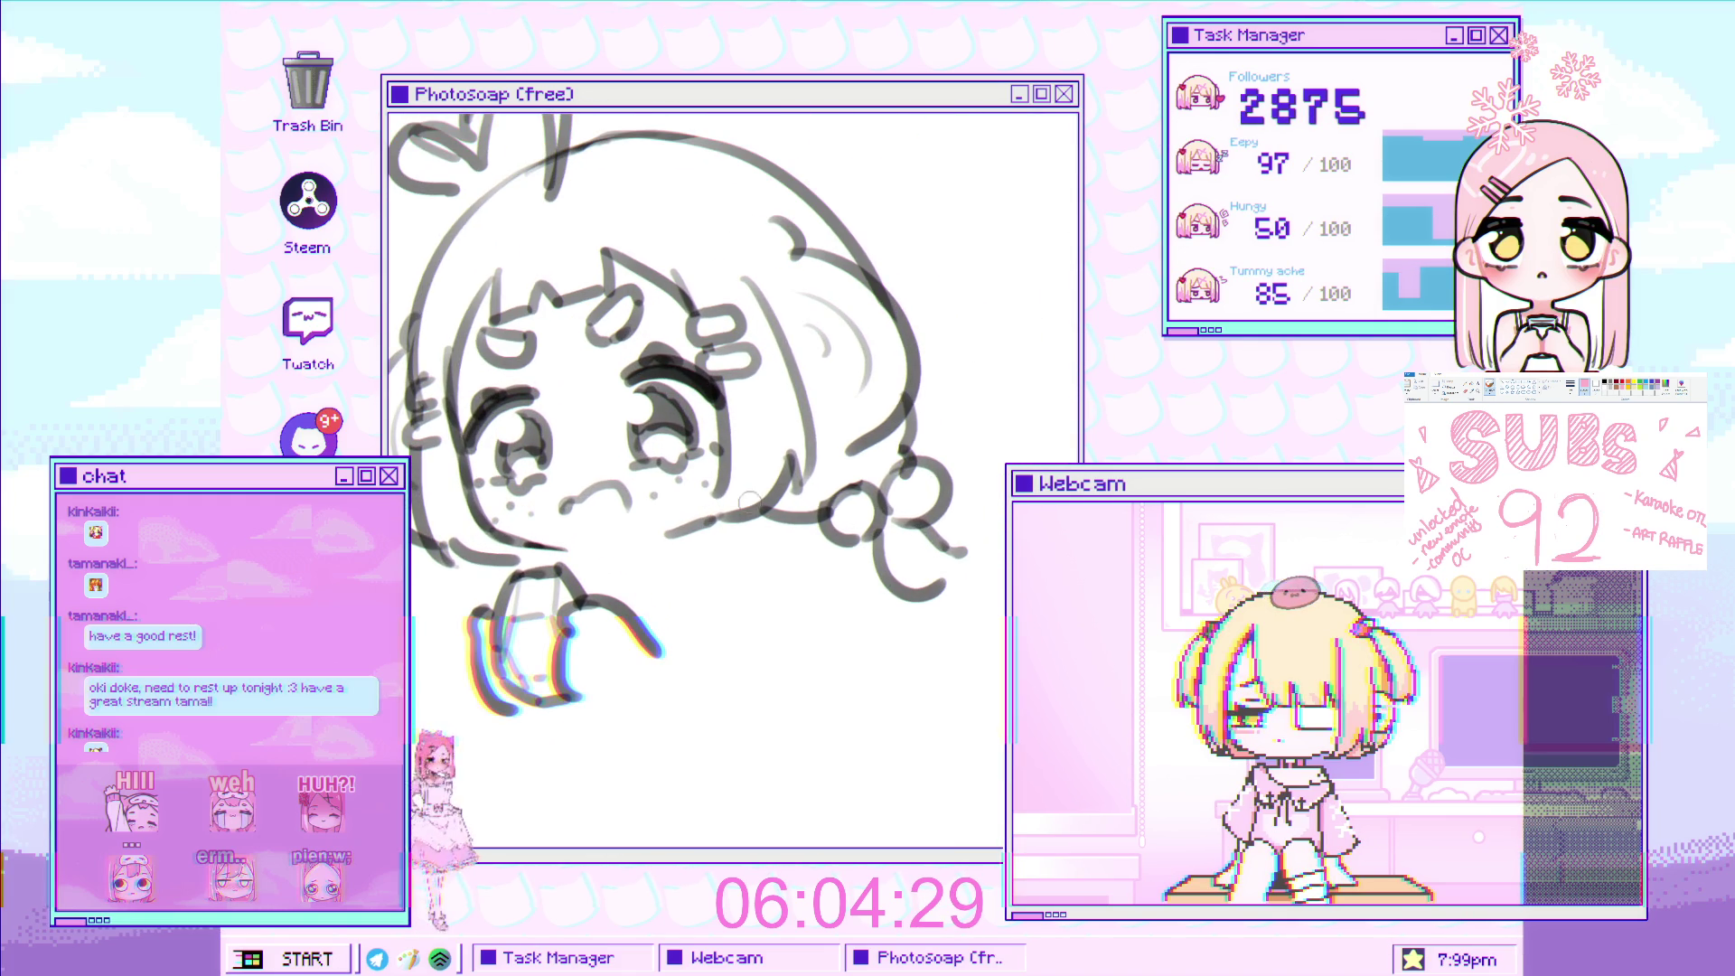
{"action": "scroll", "coordinate": [744, 498], "scroll_direction": "down", "scroll_amount": 2}
{"action": "scroll", "coordinate": [743, 498], "scroll_direction": "down", "scroll_amount": 1}
{"action": "left_click_drag", "start_coordinate": [458, 363], "coordinate": [619, 604]}
{"action": "scroll", "coordinate": [620, 603], "scroll_direction": "up", "scroll_amount": 2}
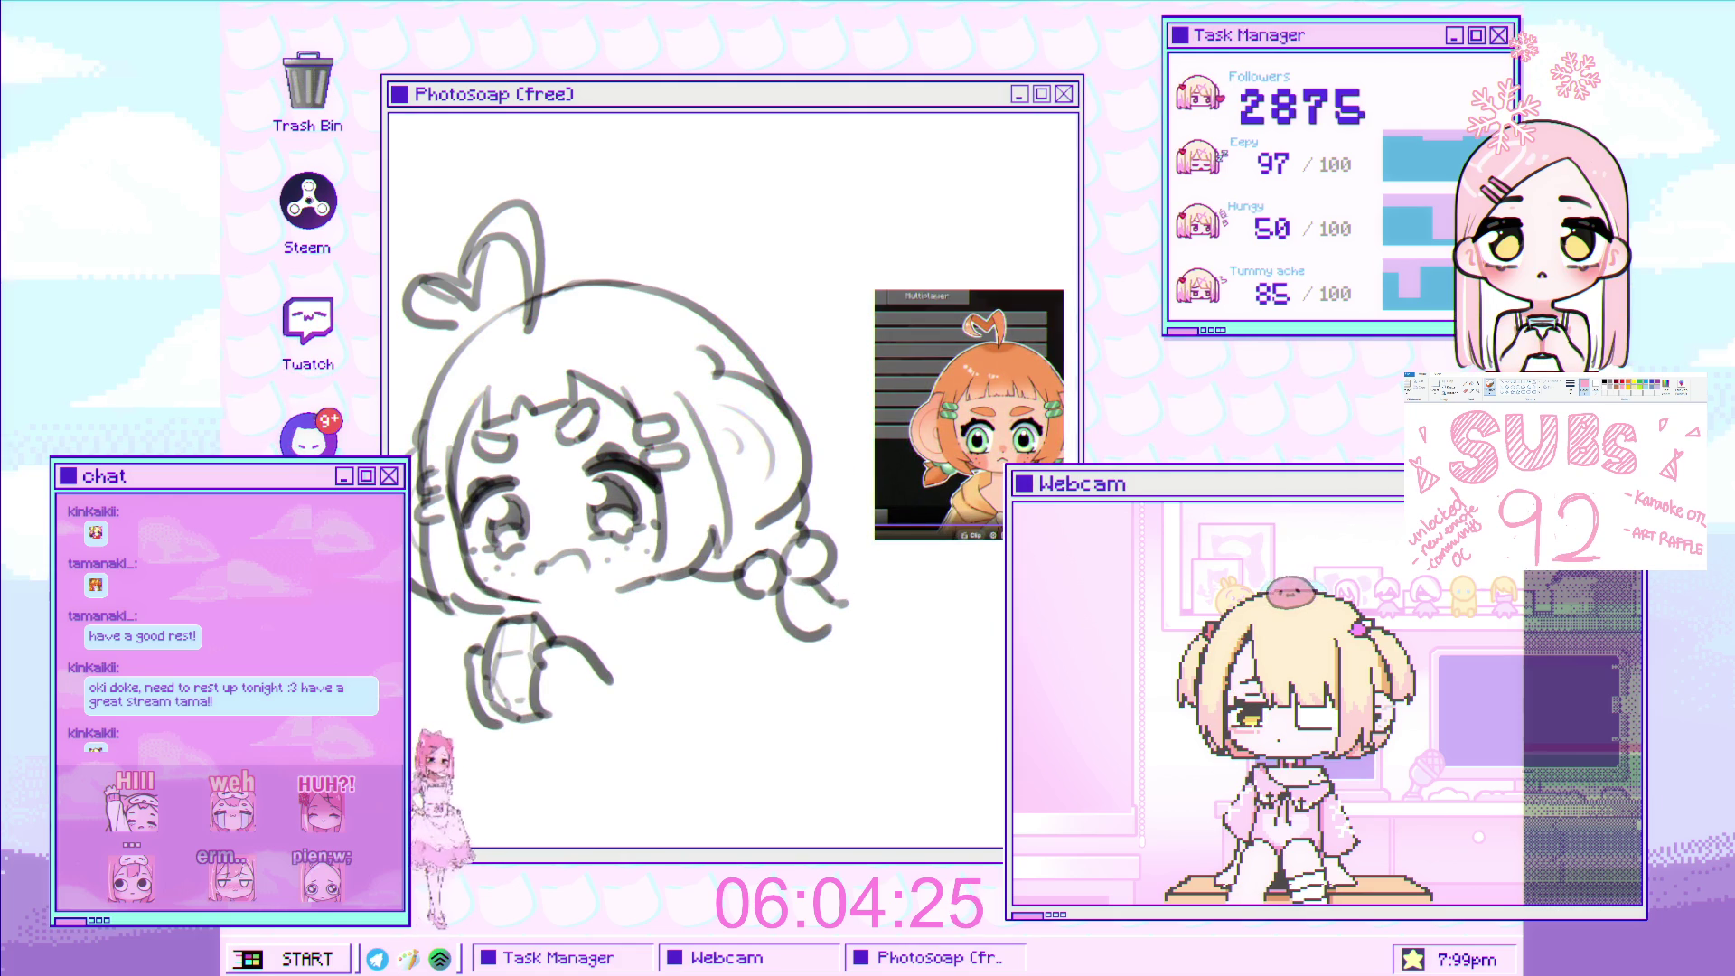
{"action": "scroll", "coordinate": [642, 549], "scroll_direction": "up", "scroll_amount": 3}
{"action": "scroll", "coordinate": [641, 548], "scroll_direction": "down", "scroll_amount": 2}
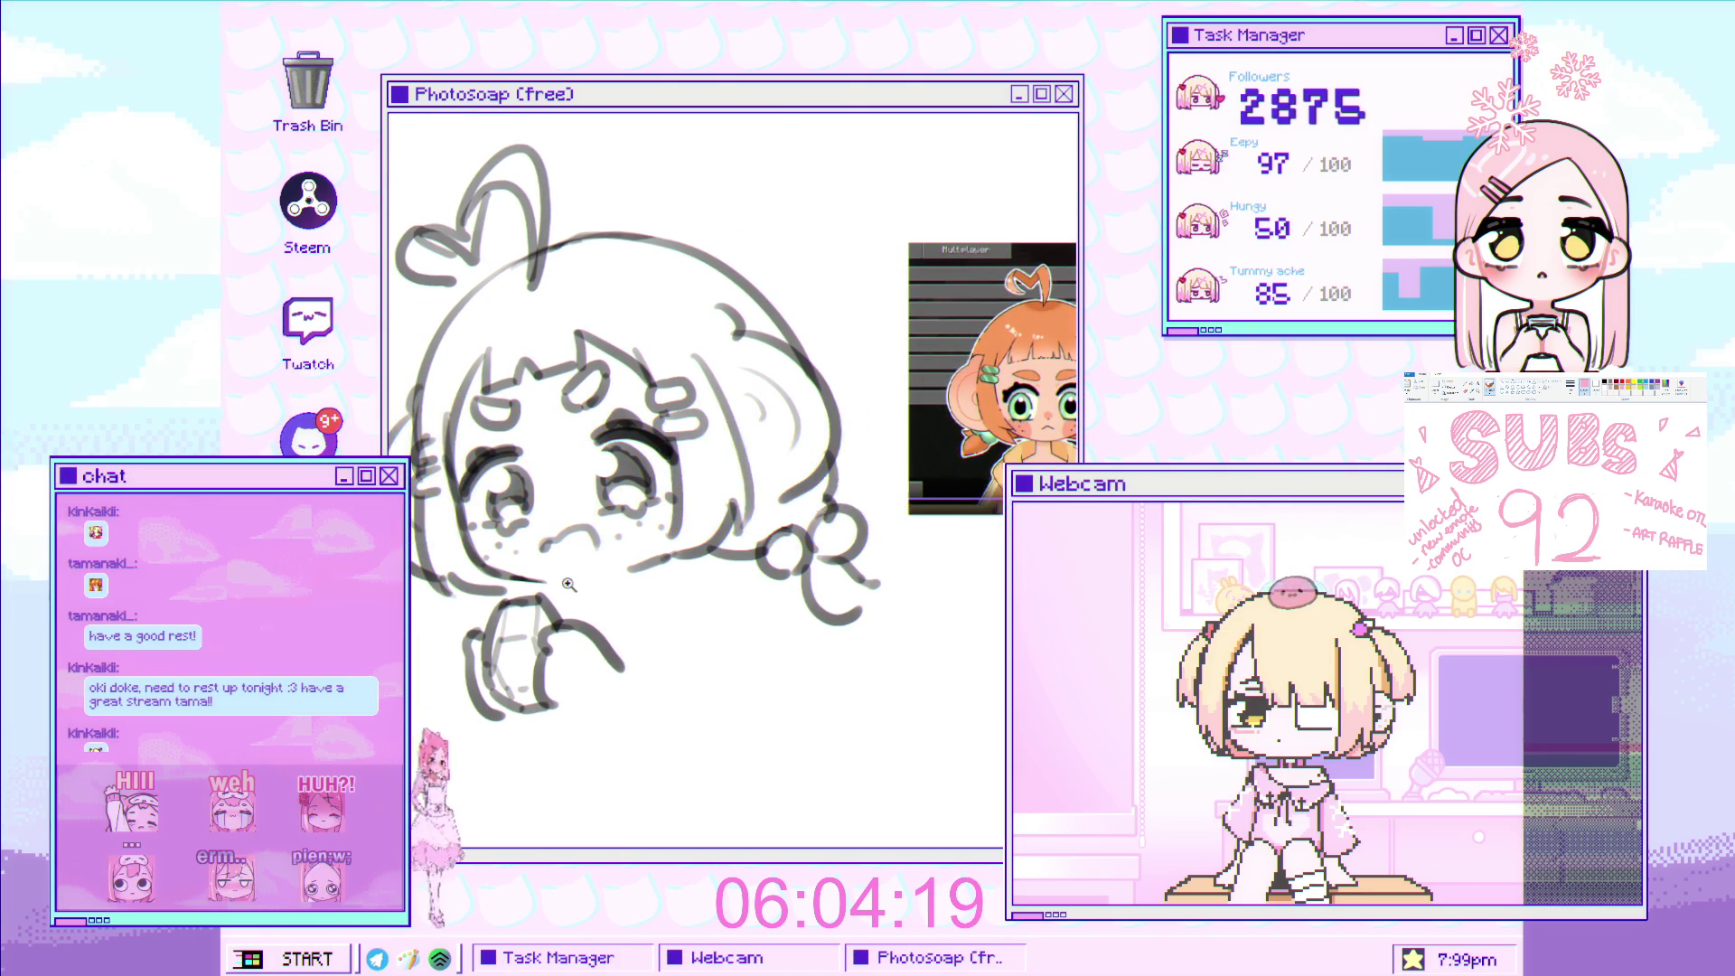
{"action": "scroll", "coordinate": [568, 589], "scroll_direction": "up", "scroll_amount": 2}
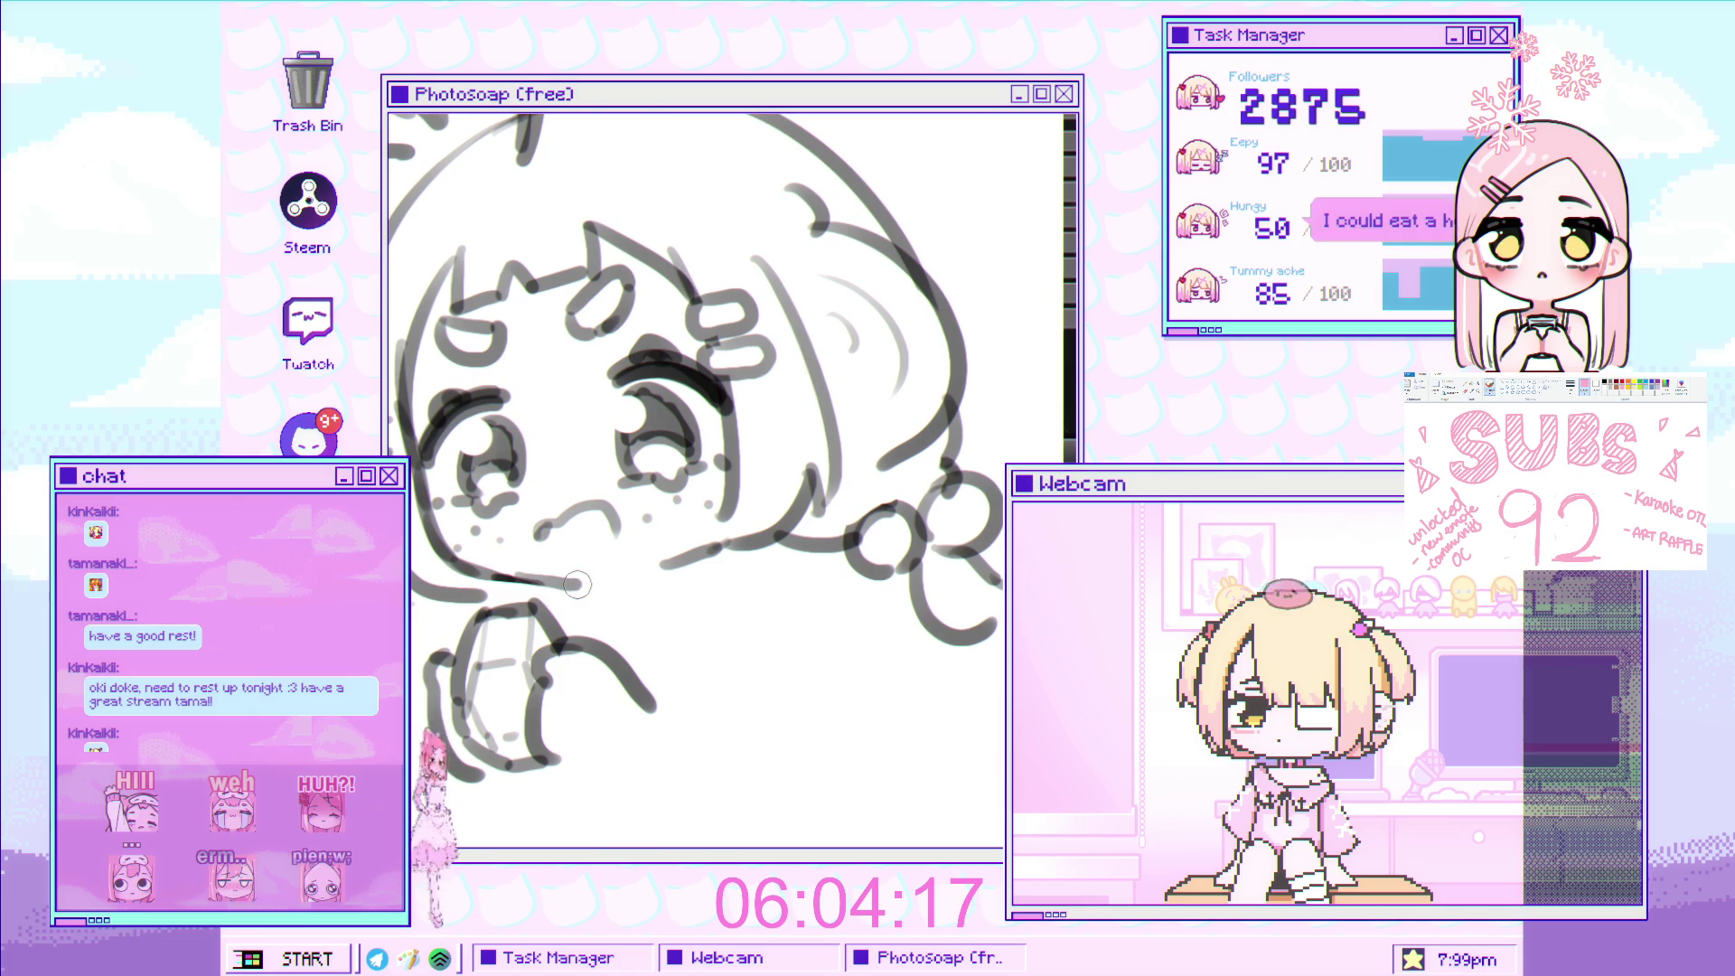
{"action": "scroll", "coordinate": [591, 601], "scroll_direction": "down", "scroll_amount": 1}
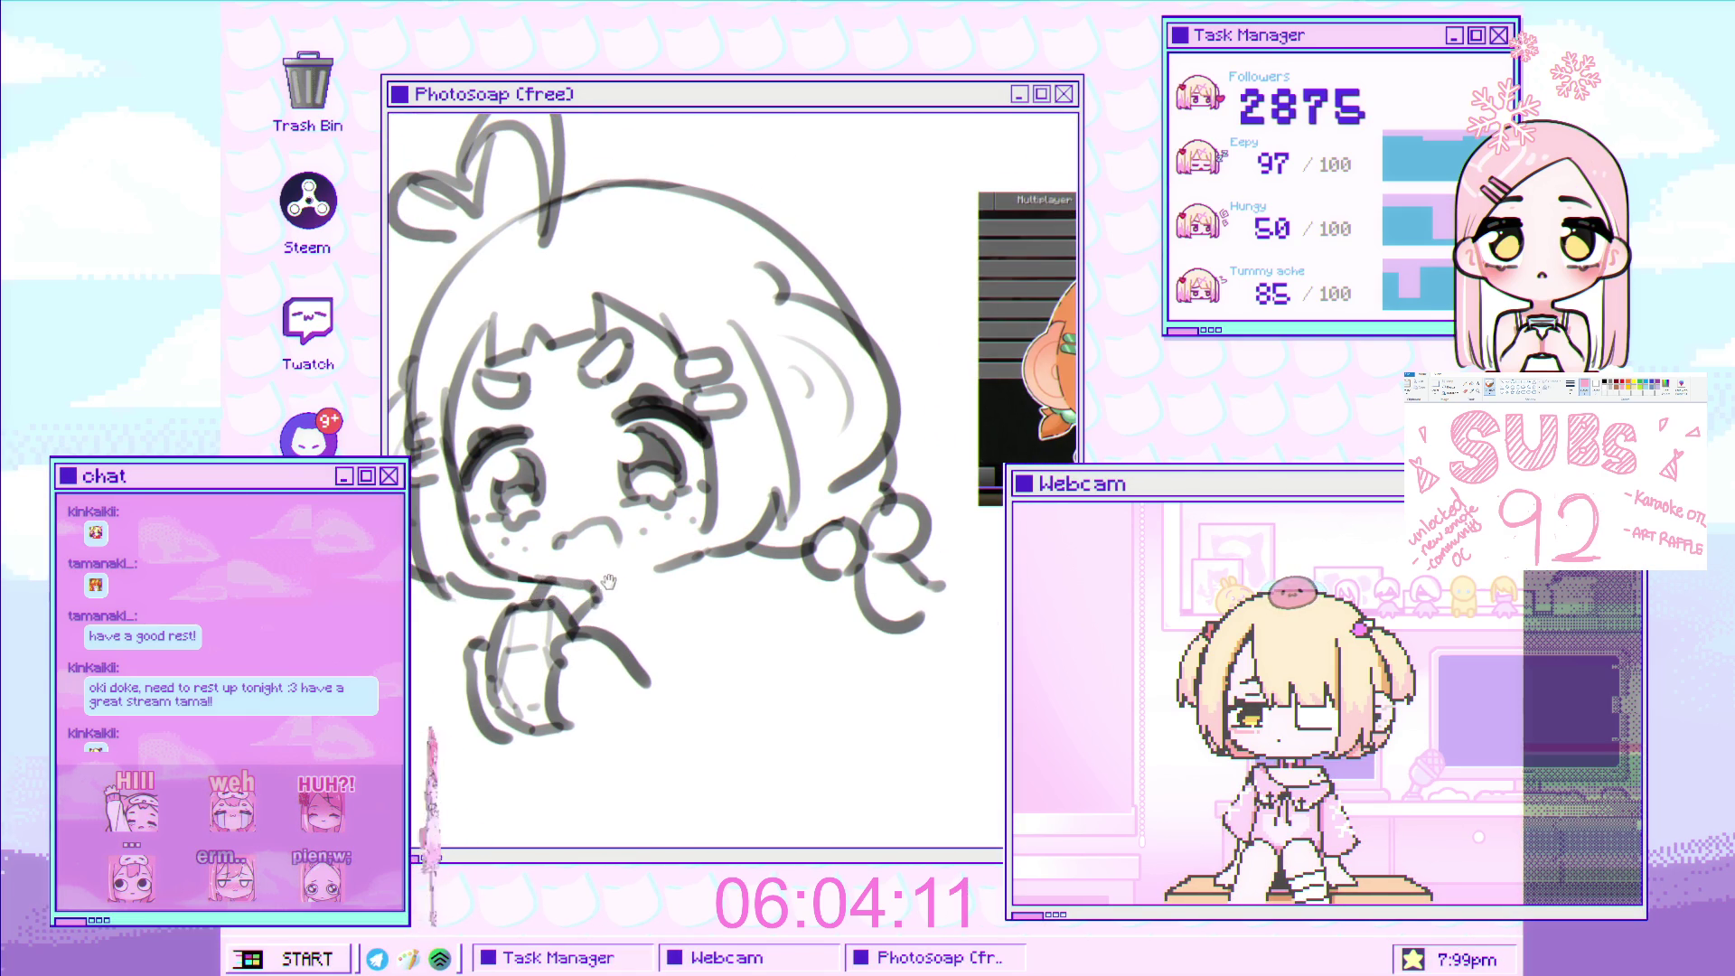
- Draw short diagonal strokes for the pouting chibi's sleeve, hand and arm
{"action": "left_click_drag", "start_coordinate": [537, 596], "coordinate": [500, 577]}
{"action": "left_click_drag", "start_coordinate": [621, 556], "coordinate": [601, 618]}
{"action": "left_click_drag", "start_coordinate": [683, 534], "coordinate": [591, 623]}
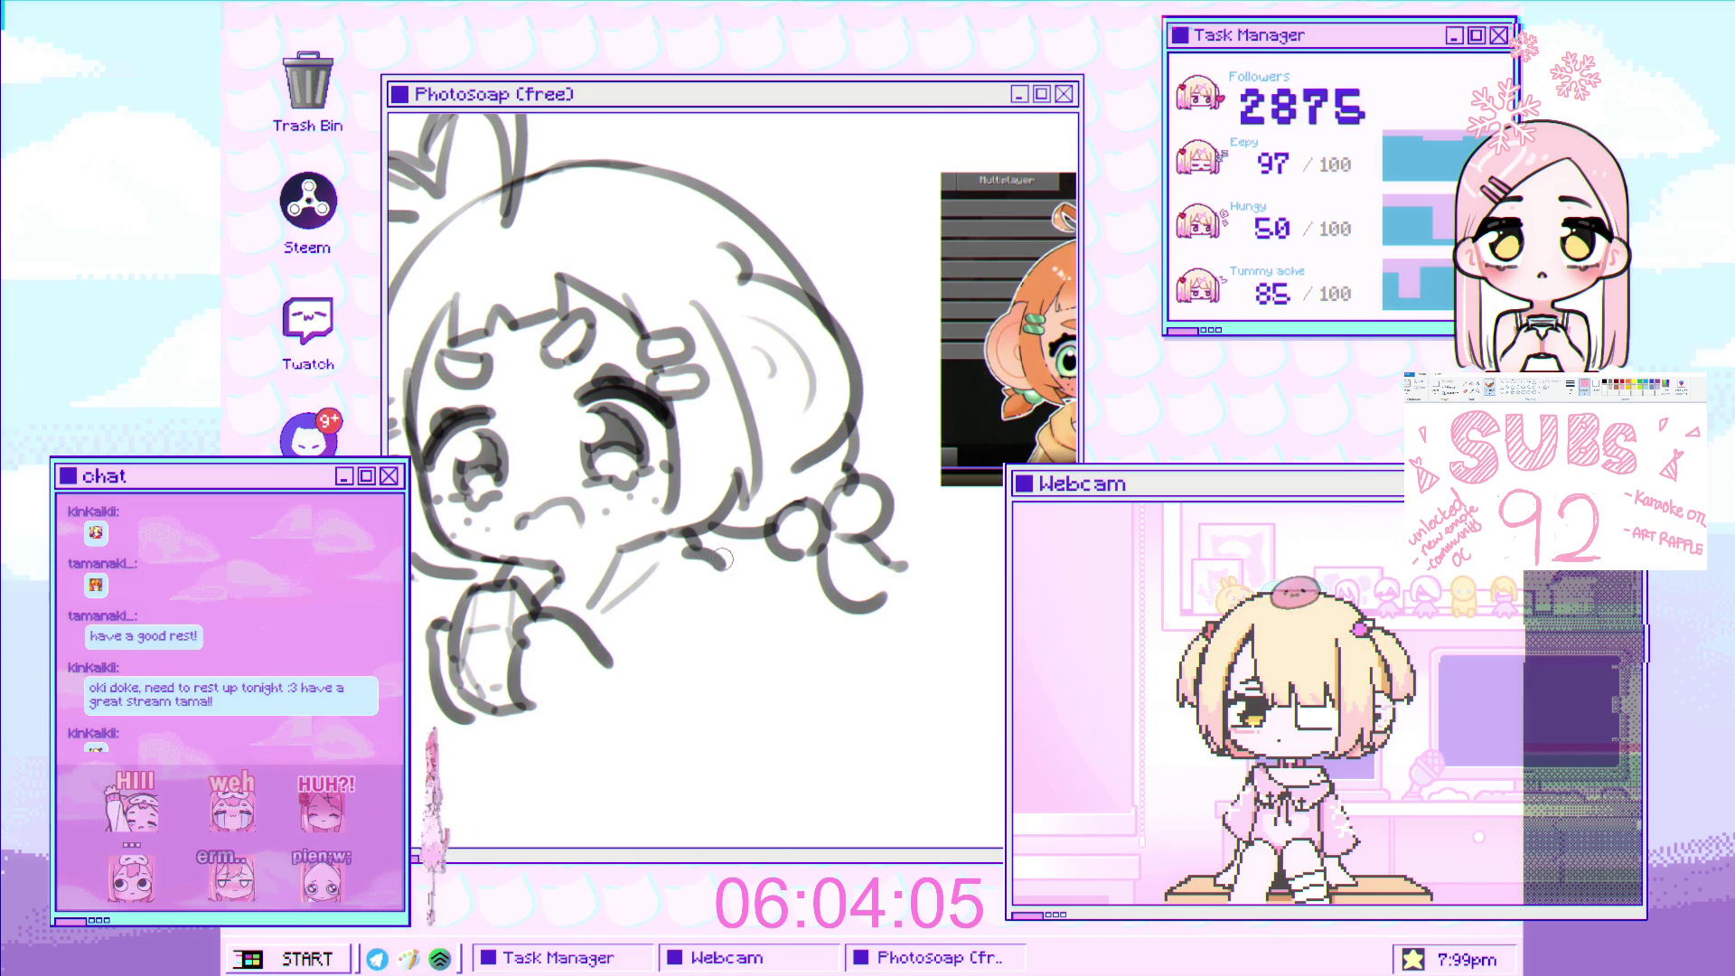
{"action": "scroll", "coordinate": [725, 551], "scroll_direction": "down", "scroll_amount": 2}
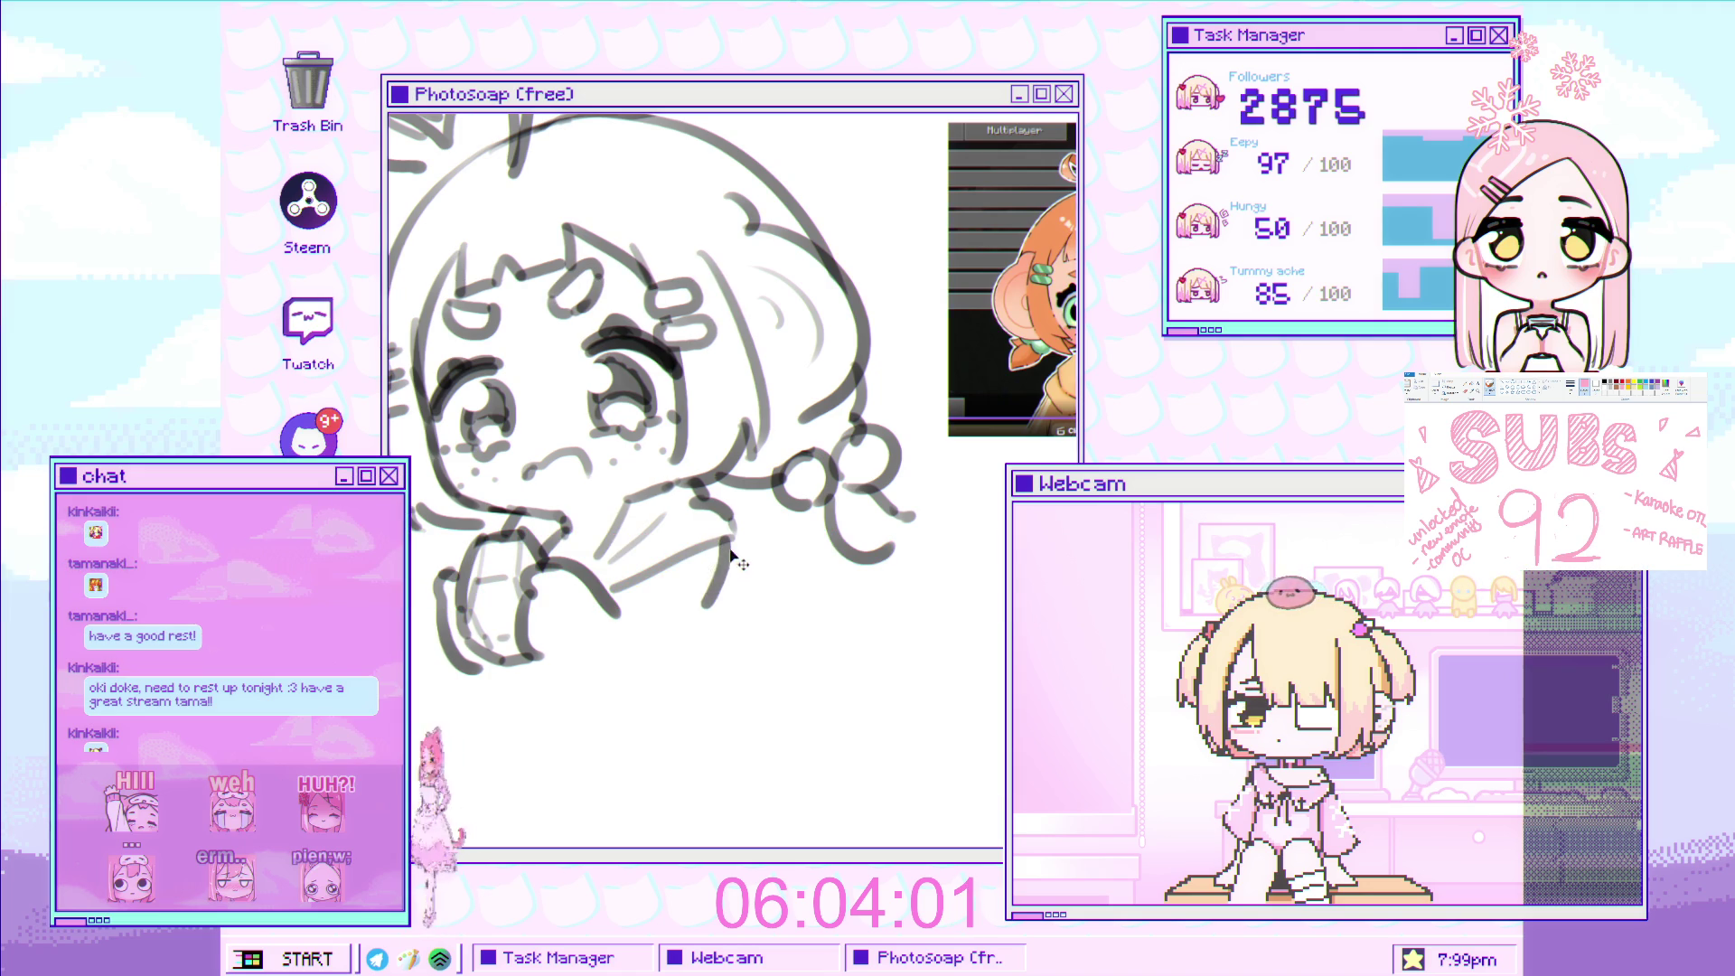
{"action": "scroll", "coordinate": [709, 598], "scroll_direction": "down", "scroll_amount": 5}
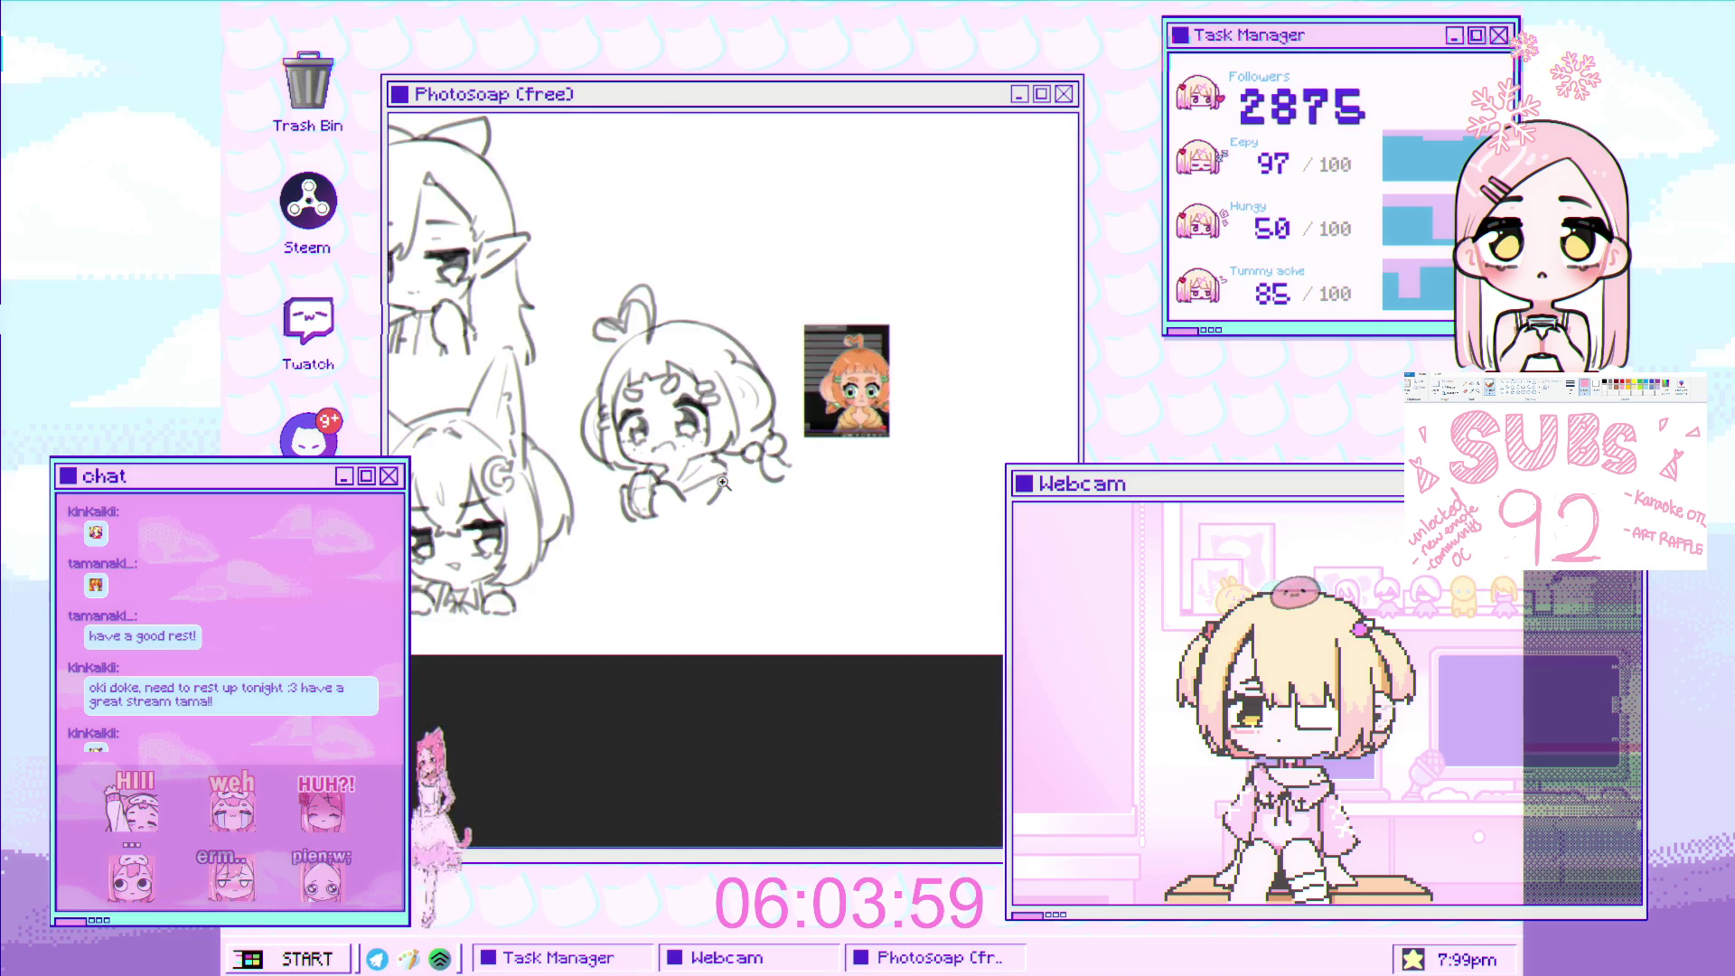
{"action": "scroll", "coordinate": [755, 460], "scroll_direction": "up", "scroll_amount": 3}
{"action": "scroll", "coordinate": [756, 460], "scroll_direction": "up", "scroll_amount": 2}
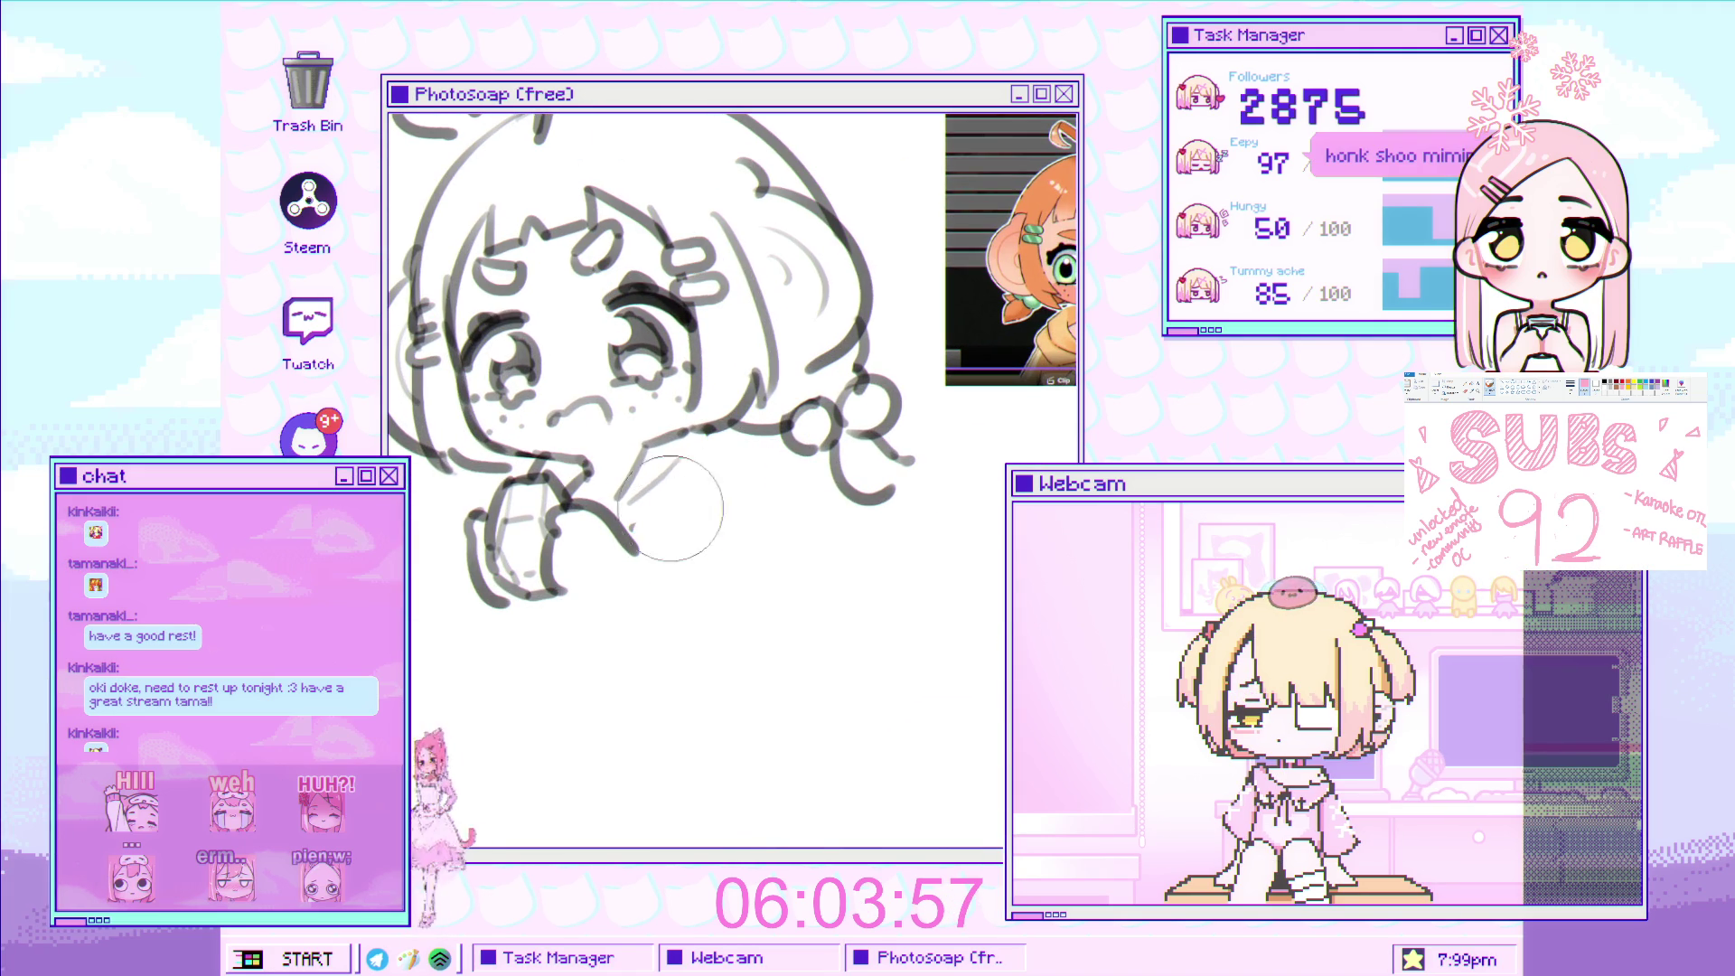
{"action": "mouse_move", "coordinate": [707, 452]}
{"action": "left_mouse_down"}
{"action": "mouse_move", "coordinate": [648, 511]}
{"action": "mouse_move", "coordinate": [691, 551]}
{"action": "left_mouse_up"}
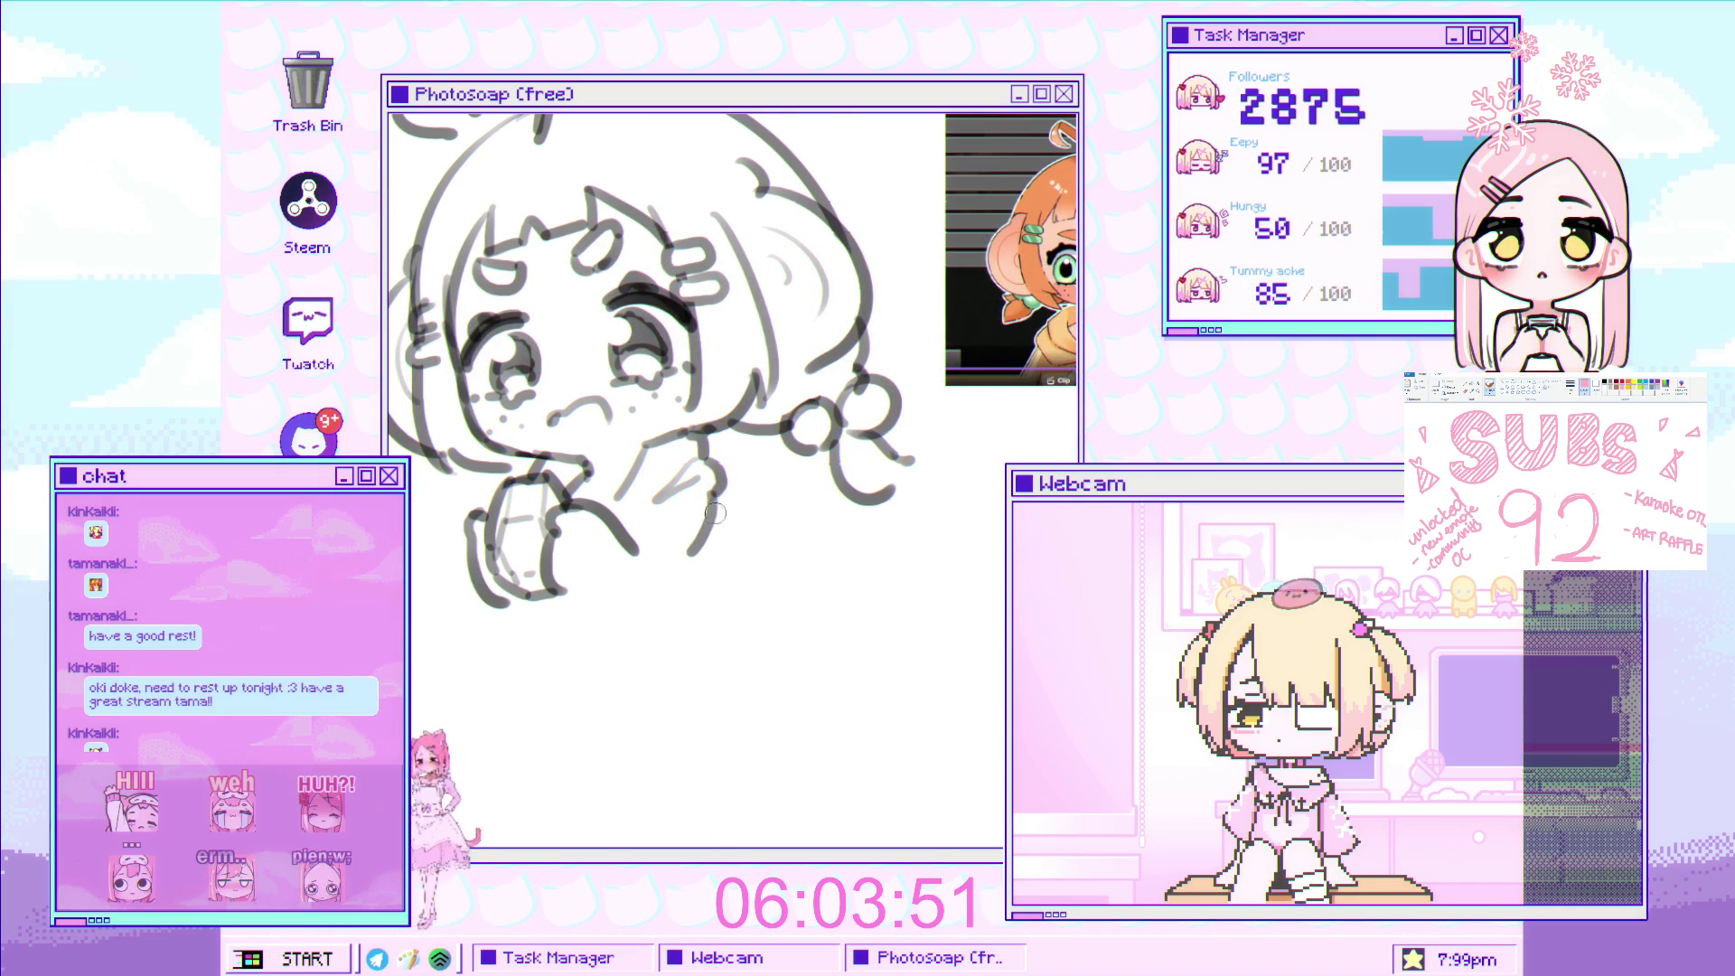
{"action": "scroll", "coordinate": [718, 560], "scroll_direction": "down", "scroll_amount": 3}
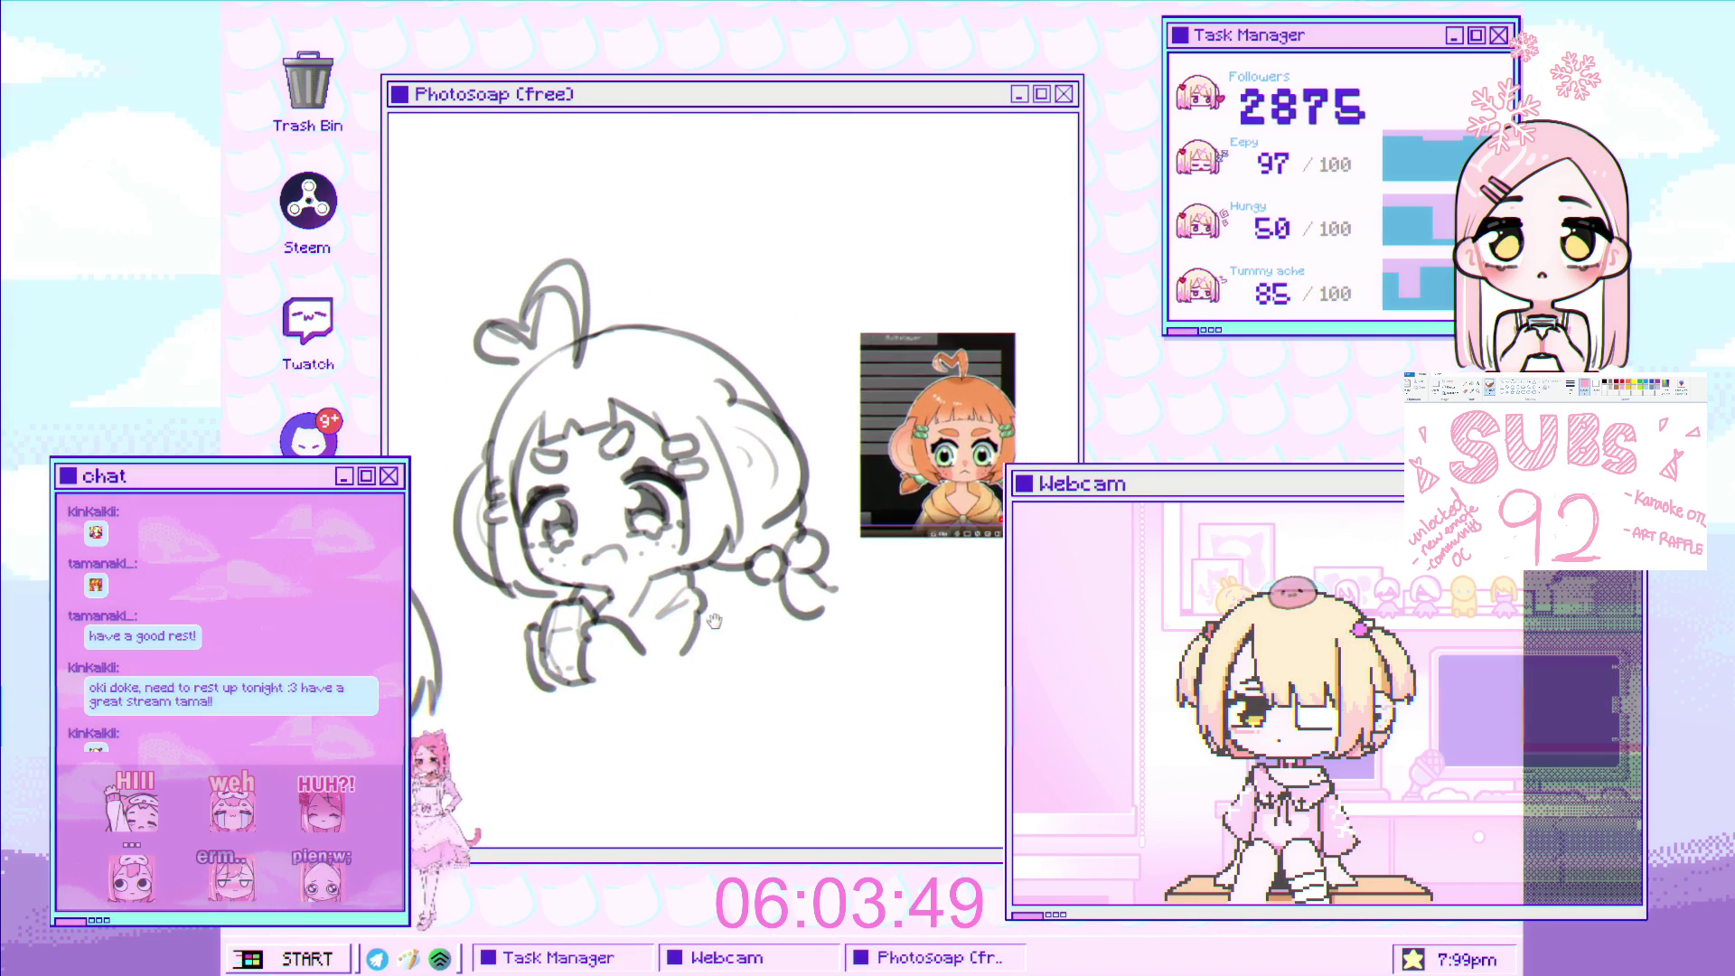
{"action": "scroll", "coordinate": [651, 587], "scroll_direction": "up", "scroll_amount": 3}
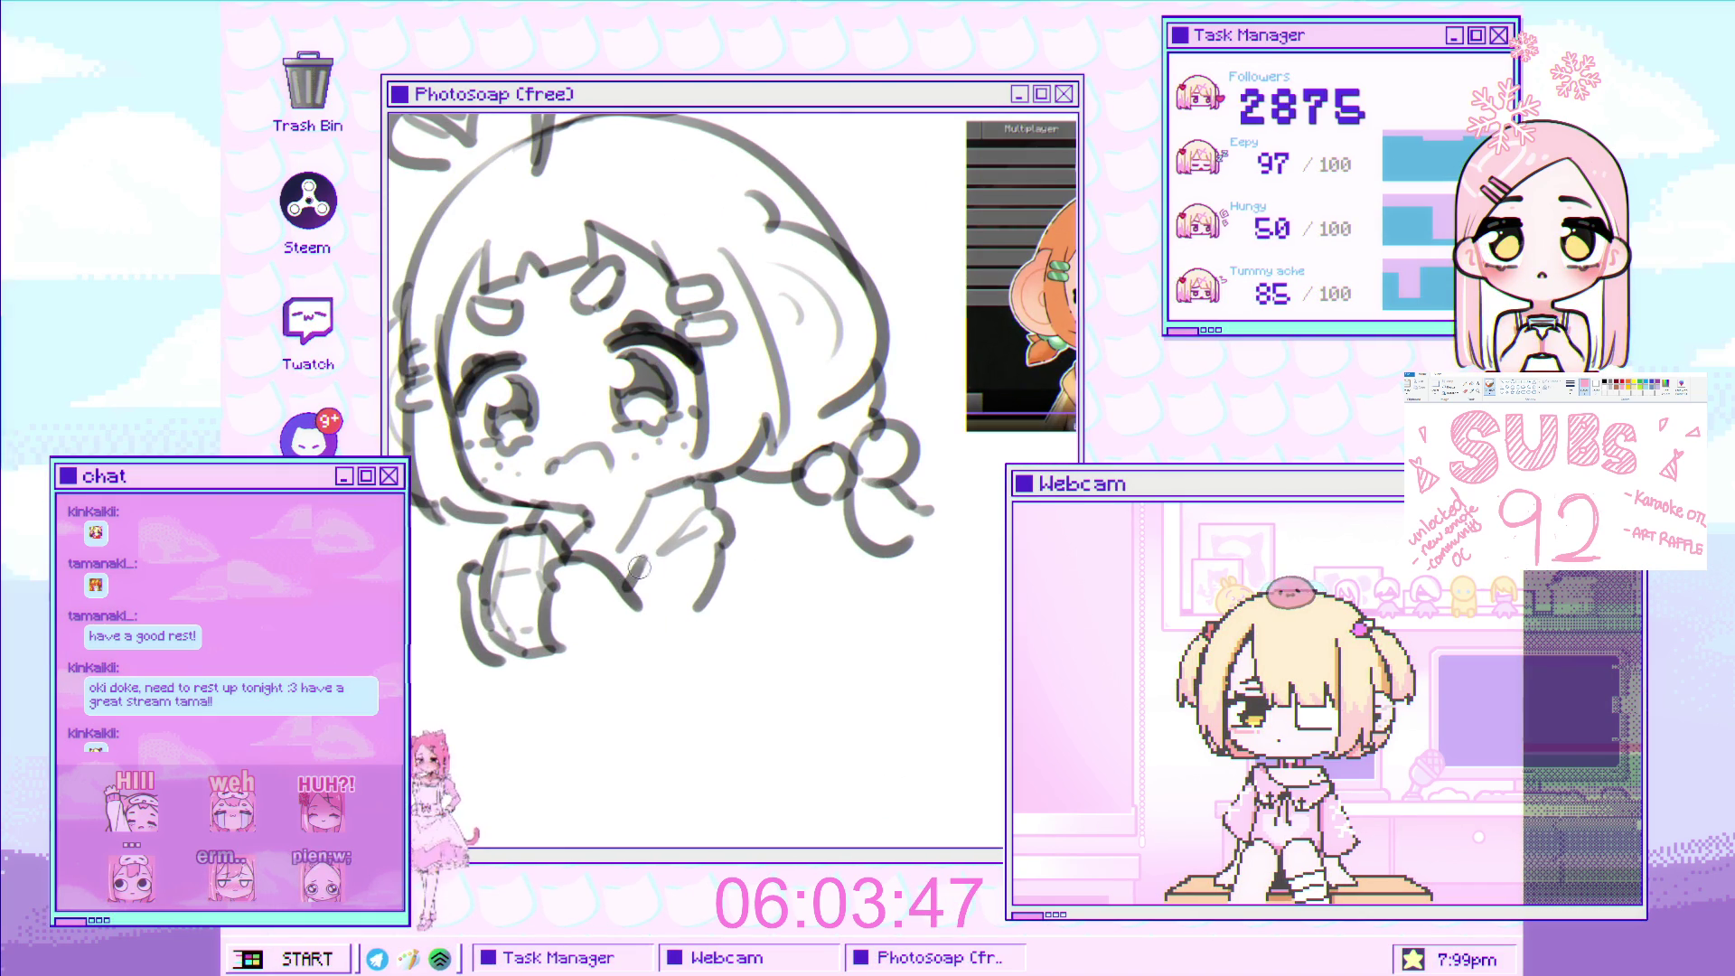
{"action": "scroll", "coordinate": [636, 567], "scroll_direction": "down", "scroll_amount": 3}
{"action": "scroll", "coordinate": [648, 579], "scroll_direction": "up", "scroll_amount": 2}
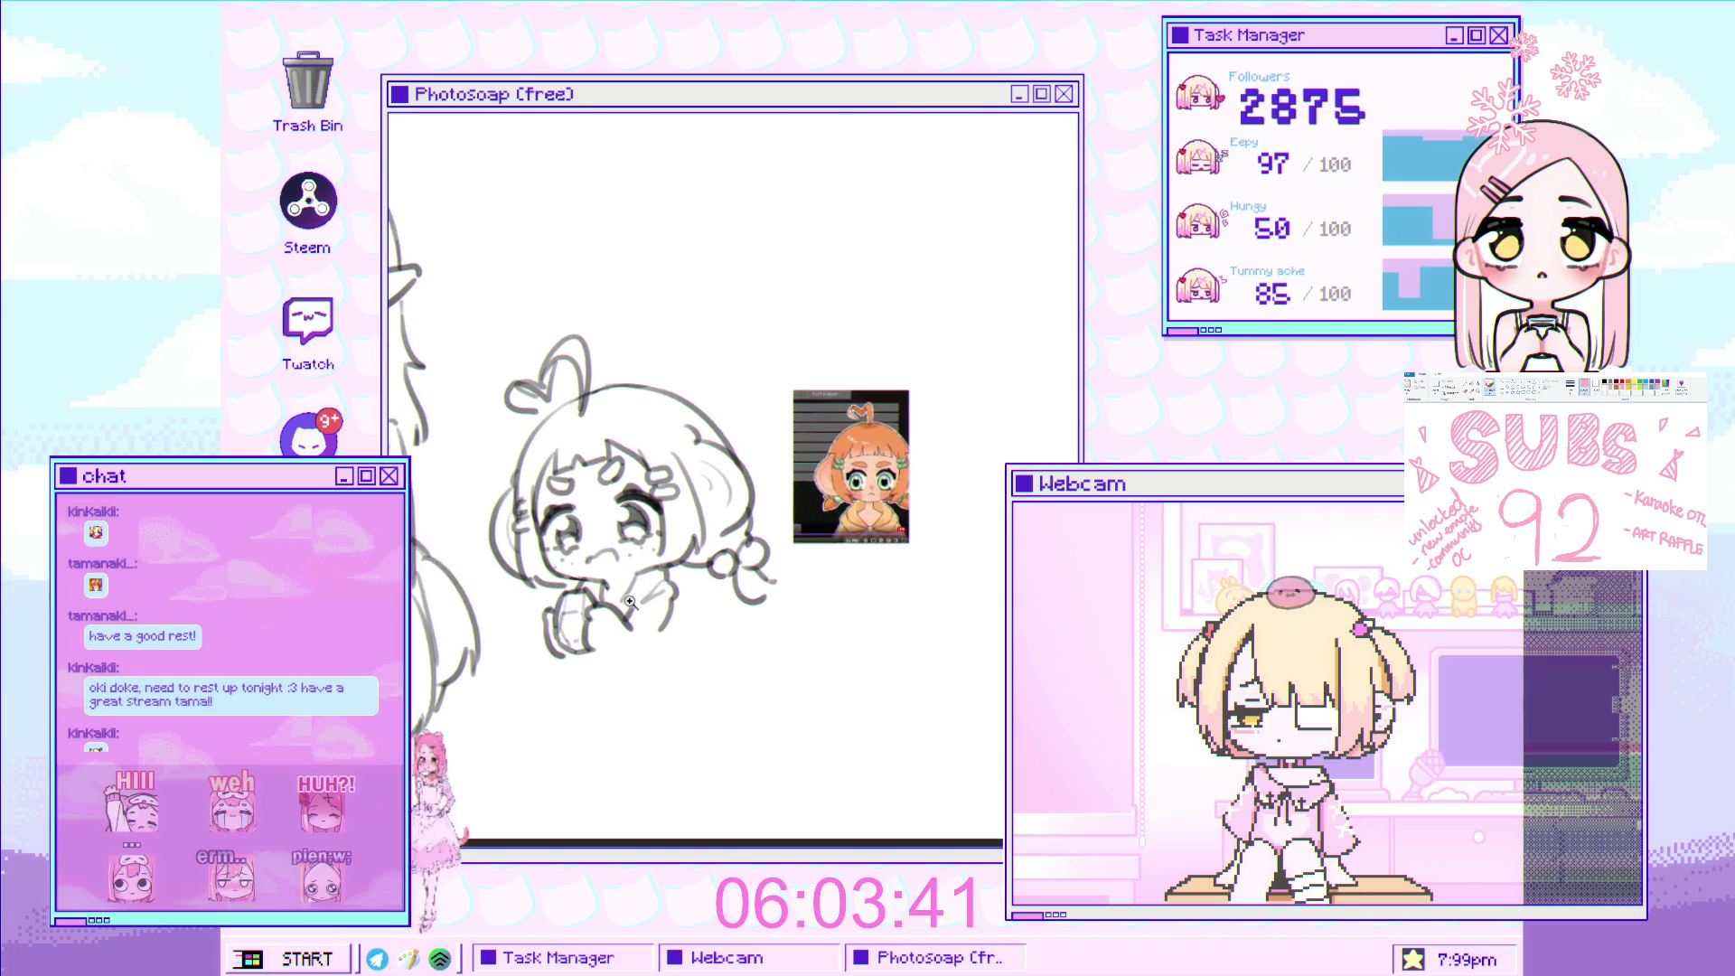
- Free-transform the pouting chibi sketch: straighten it, enlarge it about ten percent, and move it higher
{"action": "left_click", "coordinate": [643, 494]}
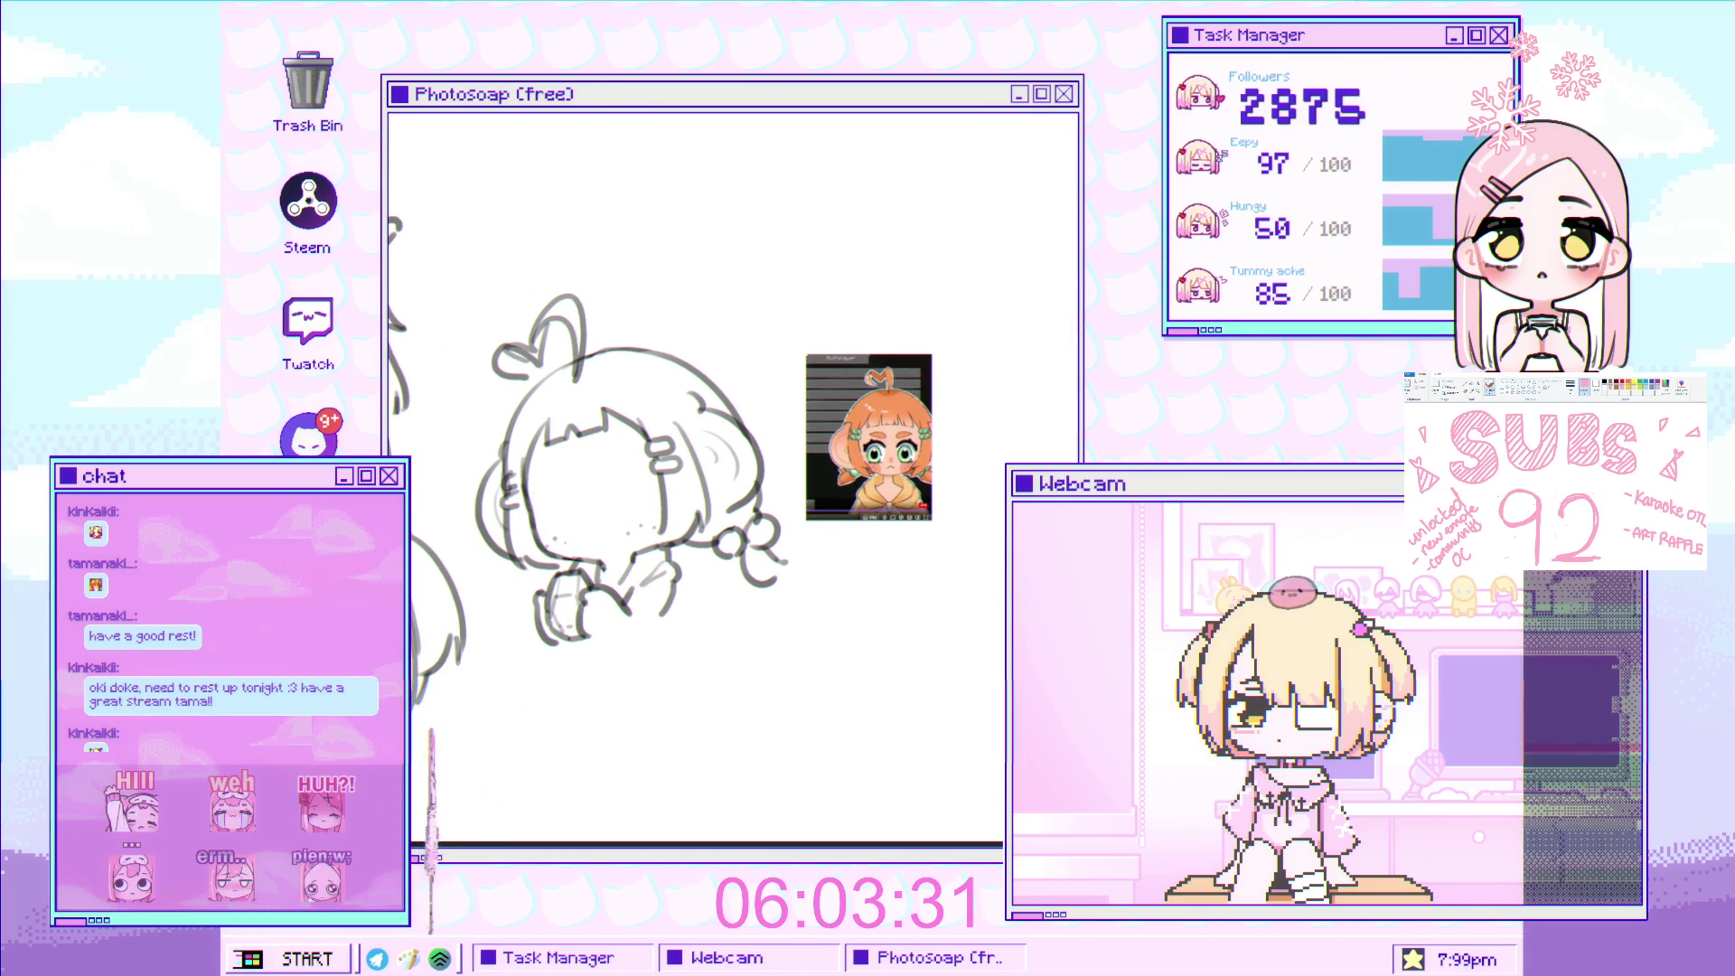
{"action": "key", "text": "ctrl+t"}
{"action": "left_click_drag", "start_coordinate": [717, 536], "coordinate": [759, 639]}
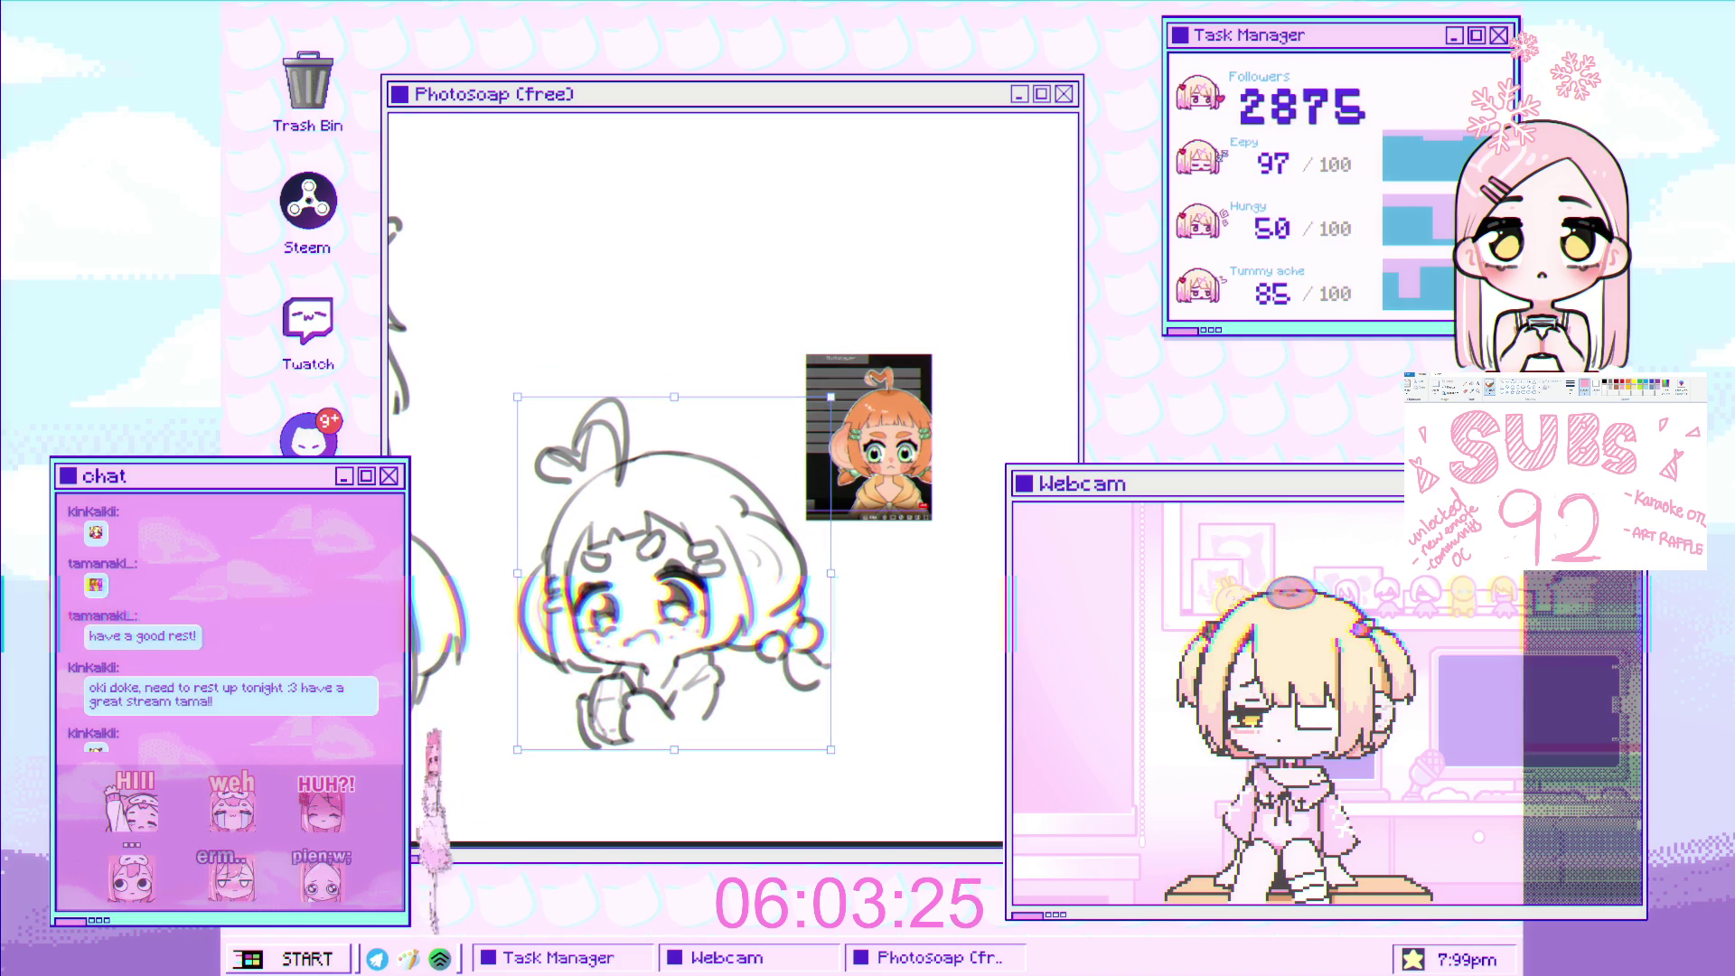
{"action": "left_click_drag", "start_coordinate": [675, 396], "coordinate": [675, 360]}
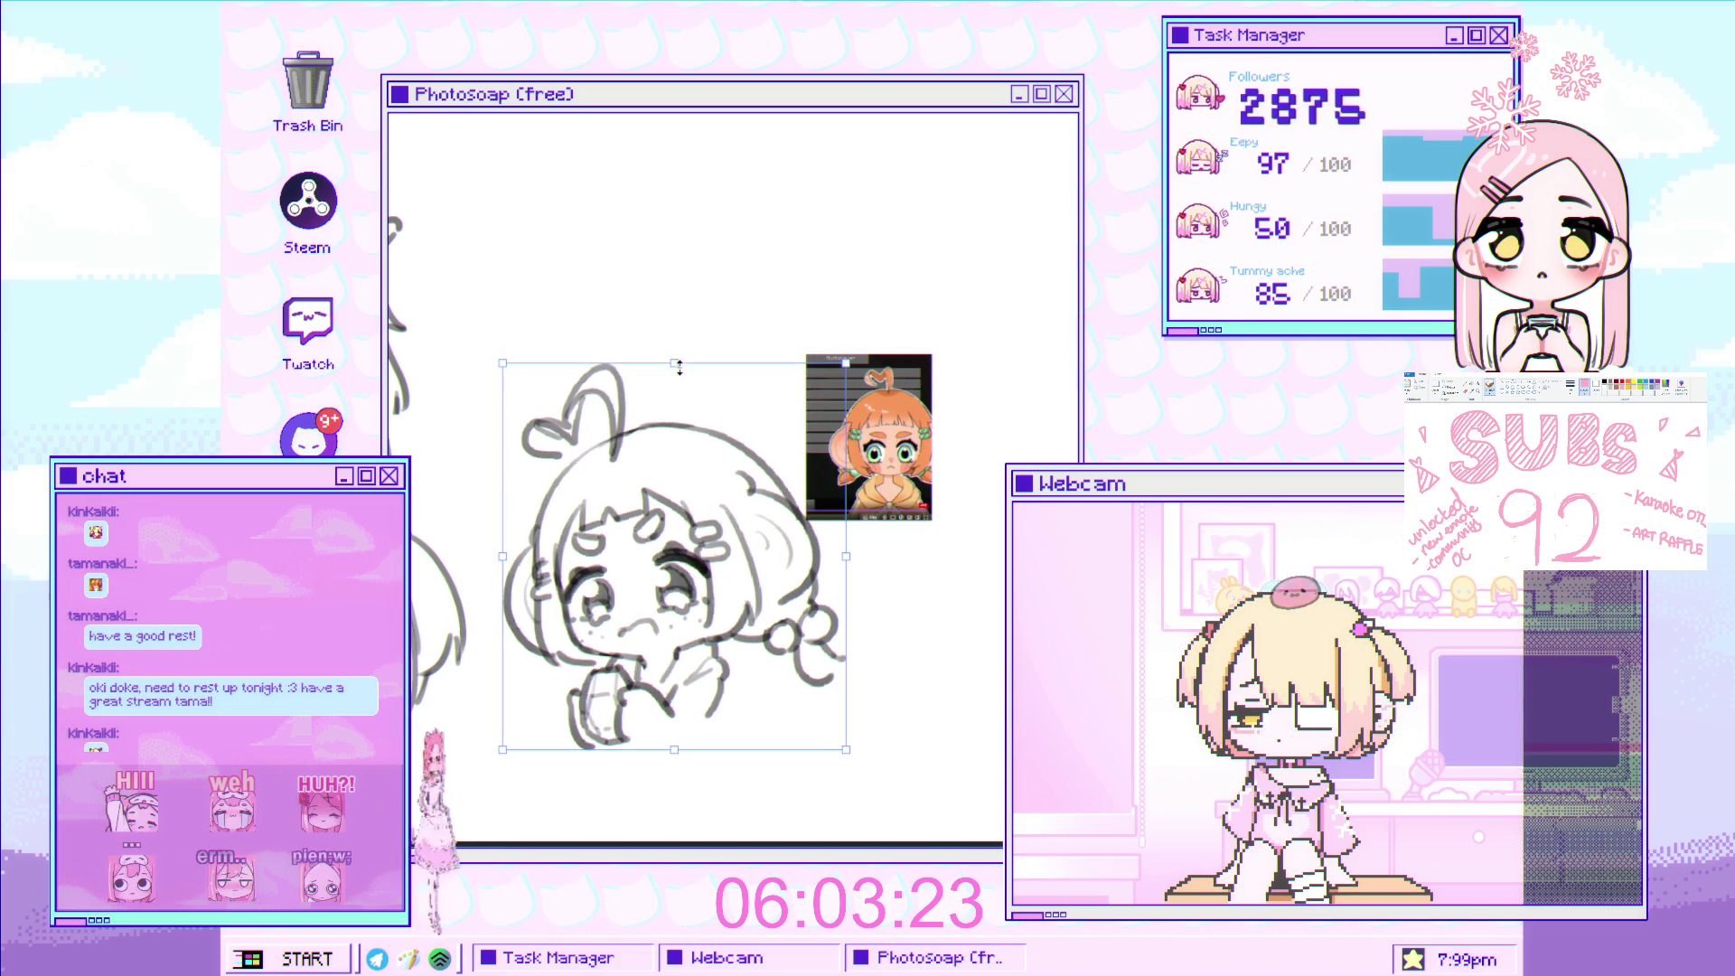
{"action": "left_click_drag", "start_coordinate": [705, 486], "coordinate": [690, 241]}
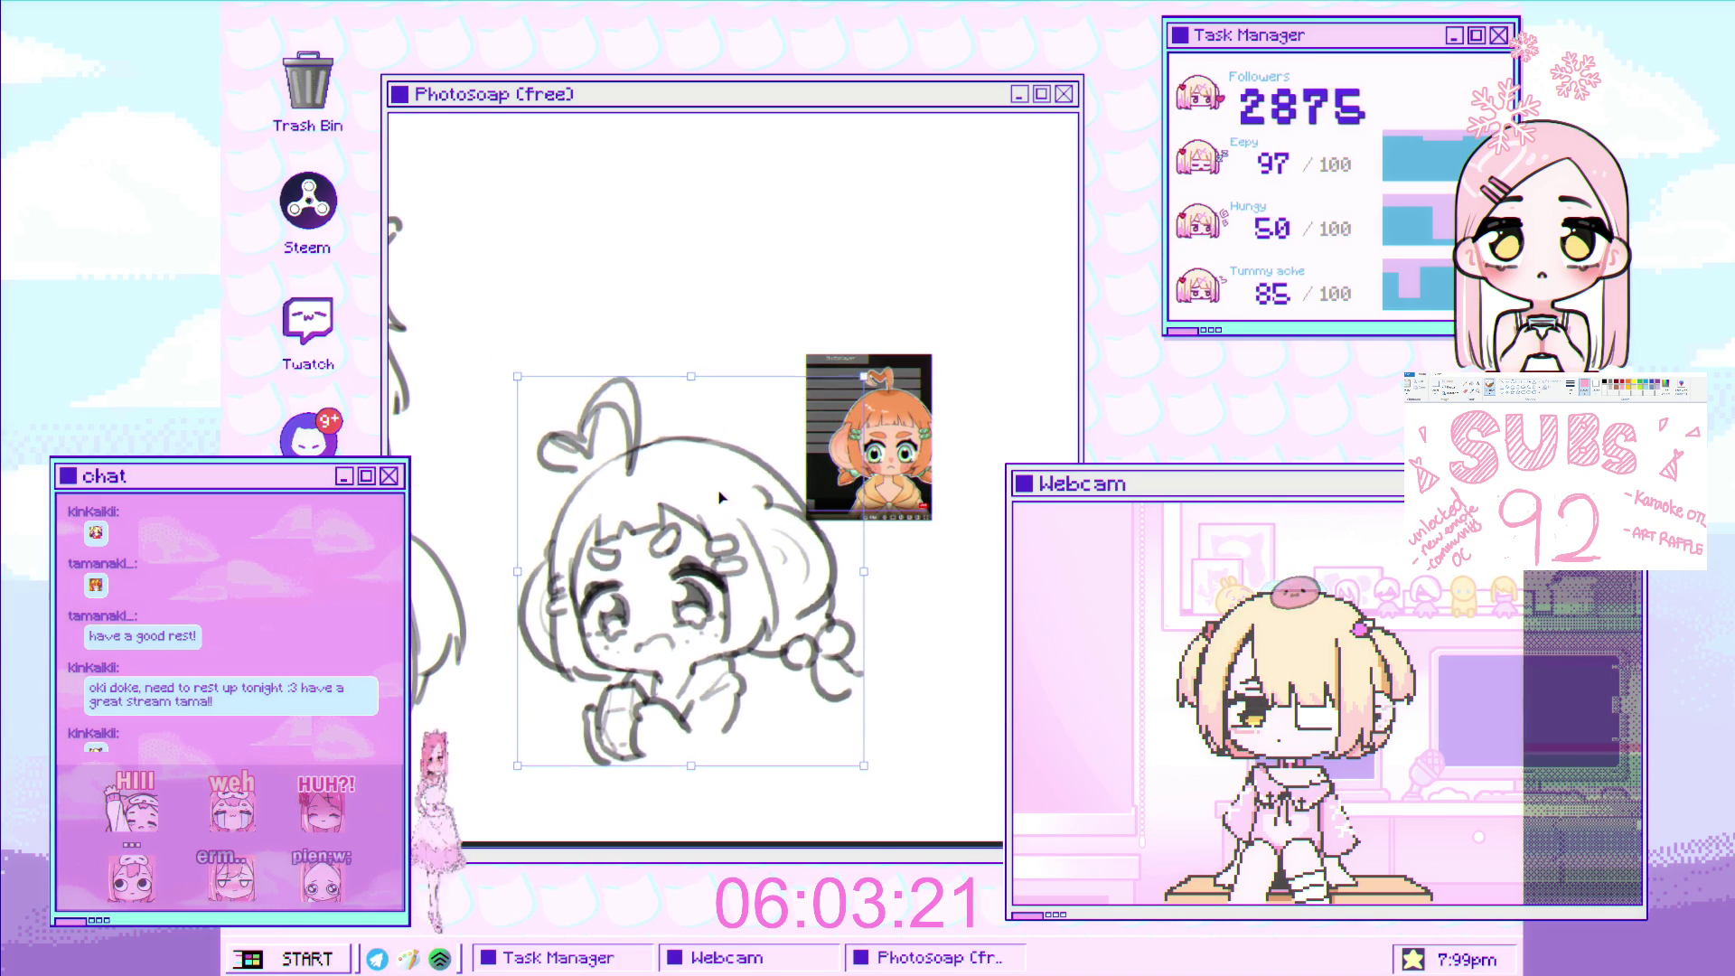
{"action": "key", "text": "Return"}
{"action": "scroll", "coordinate": [647, 415], "scroll_direction": "up", "scroll_amount": 2}
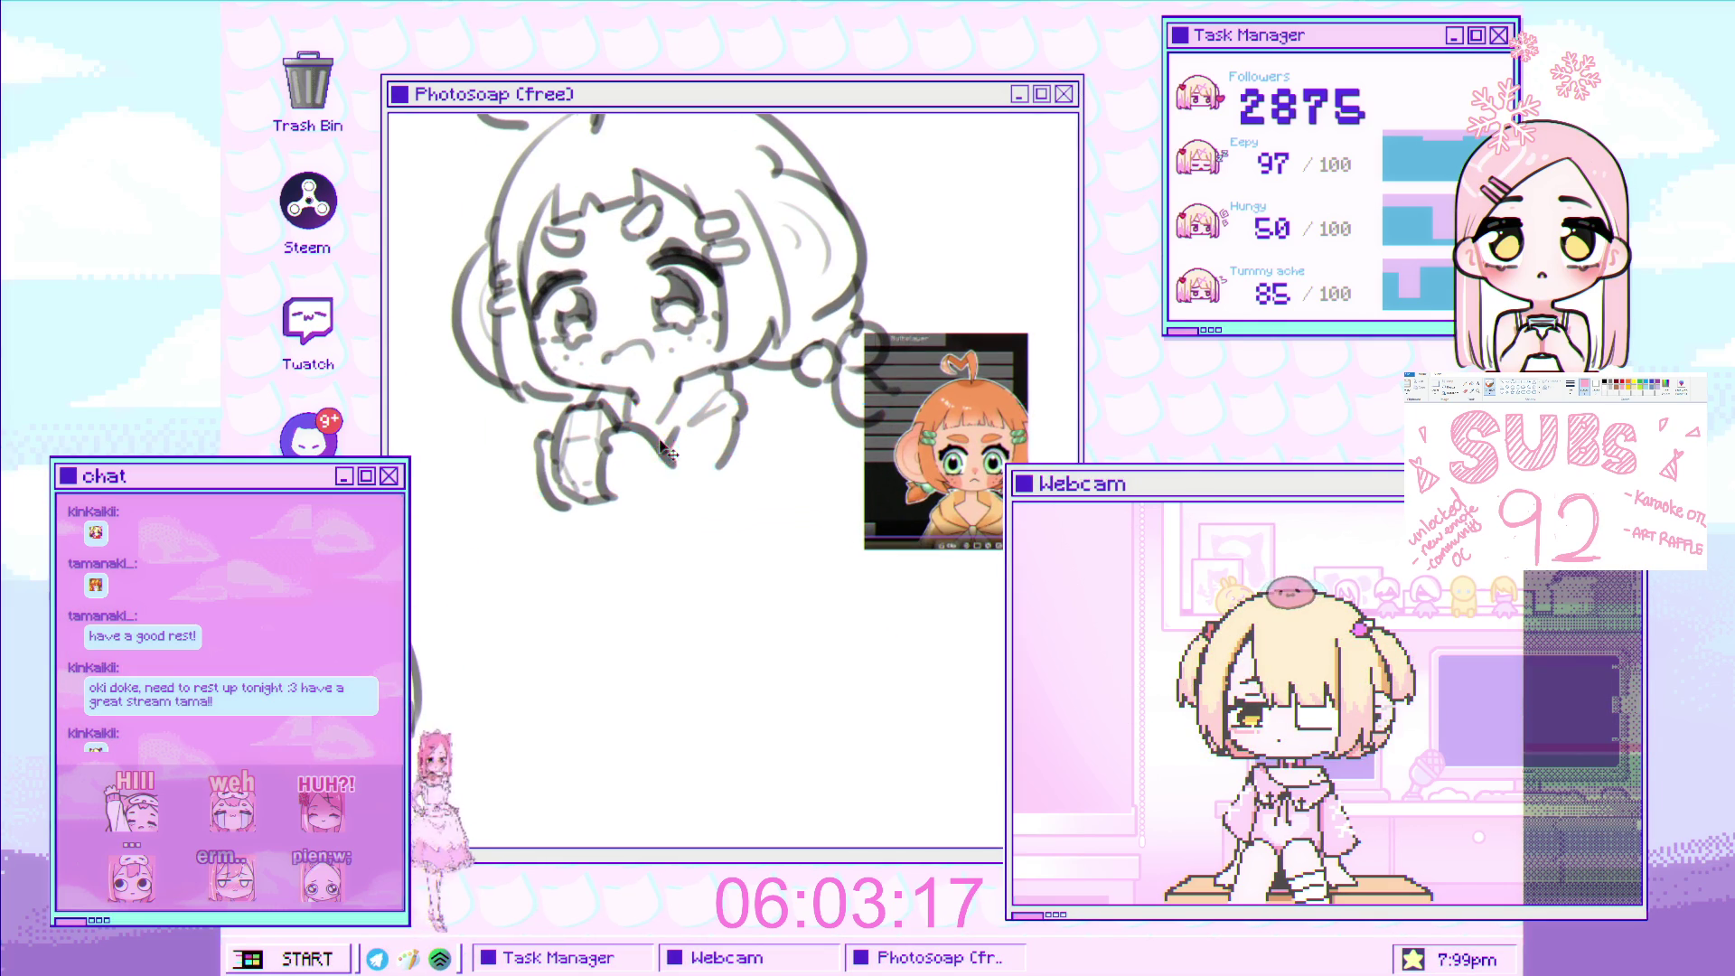
- Shift the chibi's hand part slightly left and commit the move
{"action": "mouse_move", "coordinate": [668, 454]}
{"action": "left_mouse_down"}
{"action": "mouse_move", "coordinate": [627, 447]}
{"action": "mouse_move", "coordinate": [583, 382]}
{"action": "left_mouse_up"}
{"action": "scroll", "coordinate": [582, 383], "scroll_direction": "up", "scroll_amount": 2}
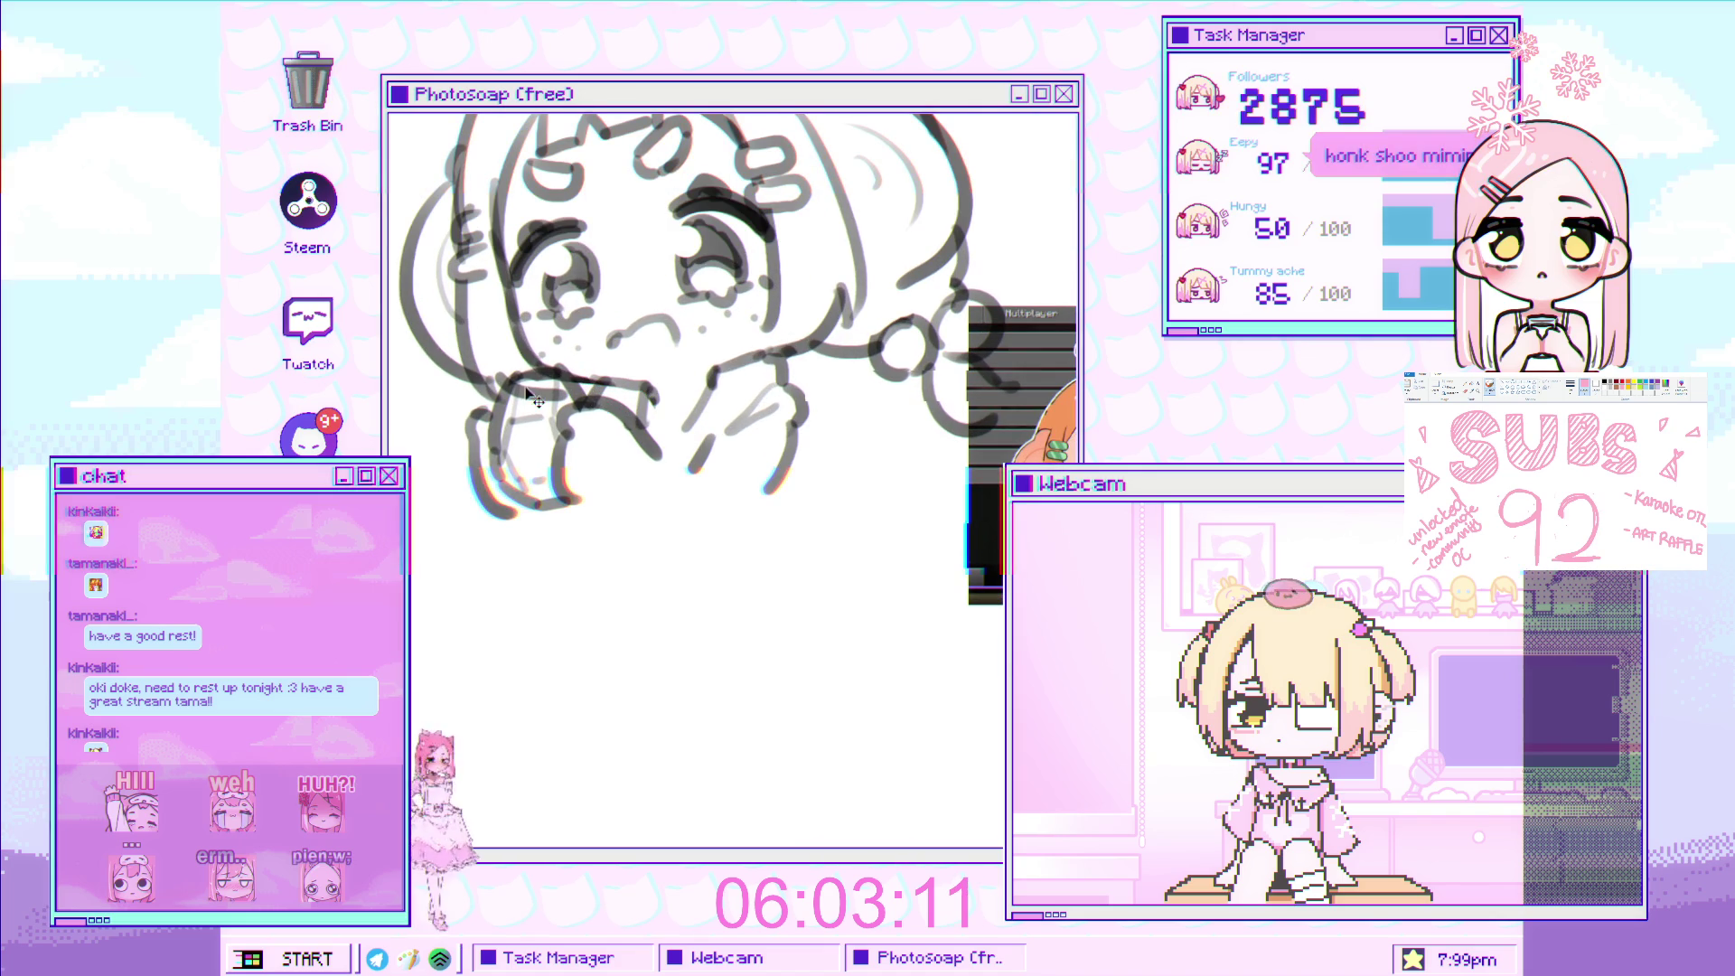
{"action": "key", "text": "Return"}
{"action": "key", "text": "b"}
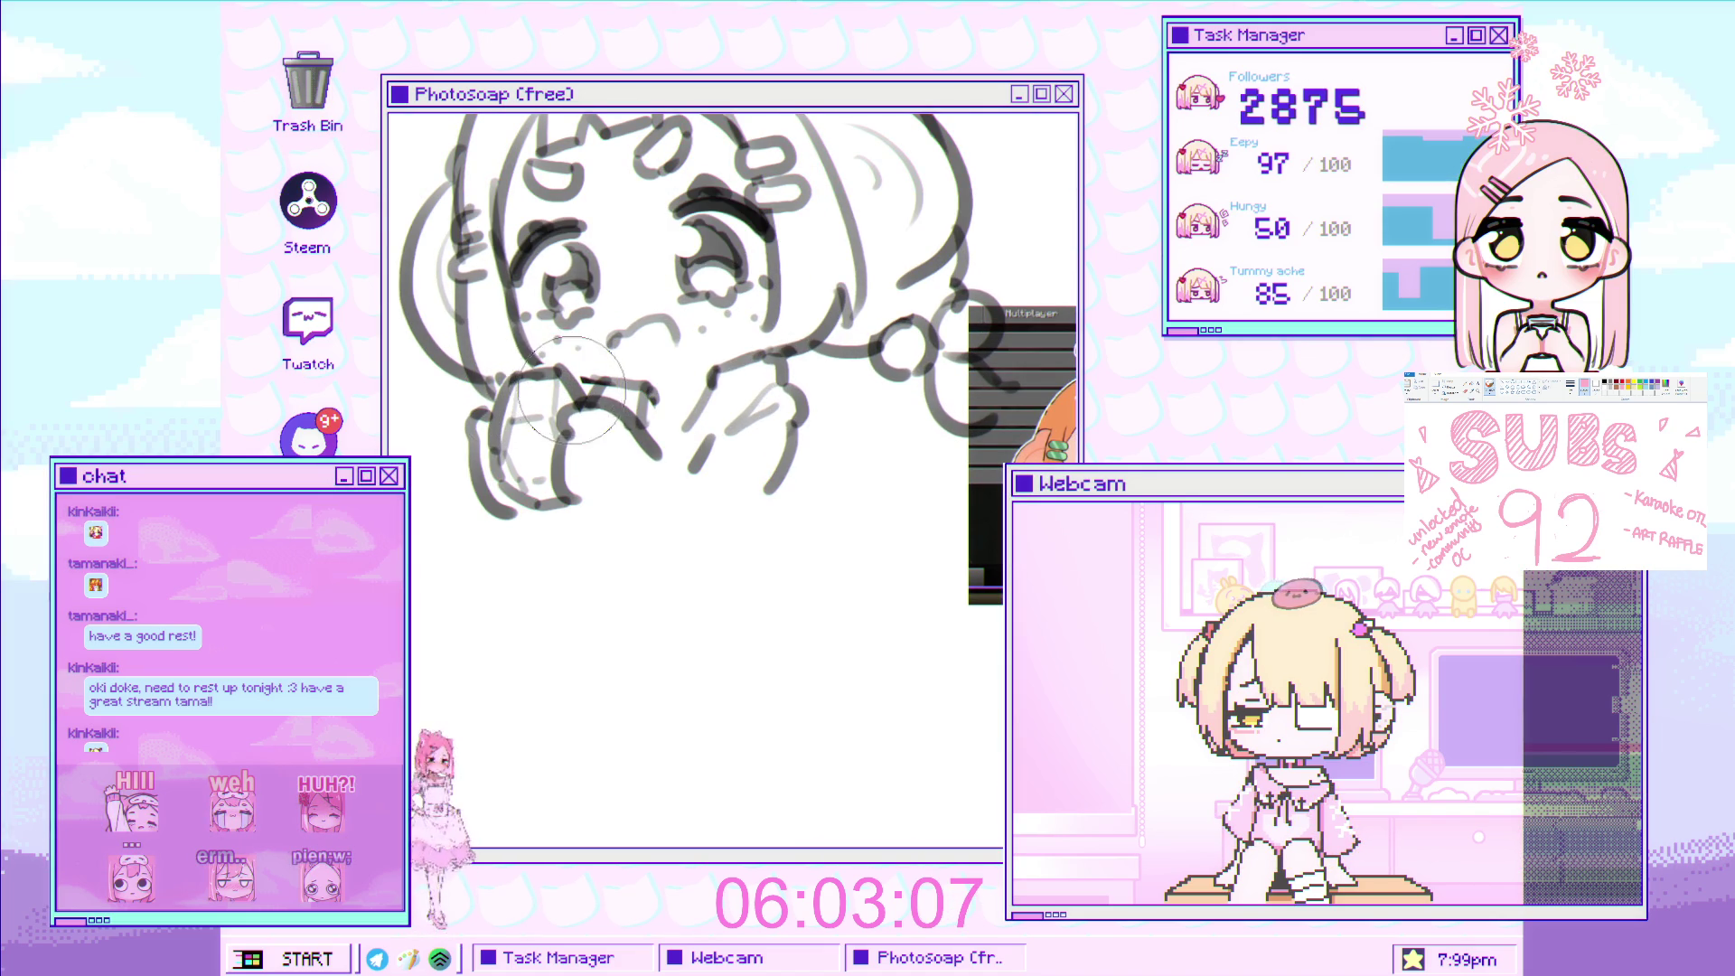
- Paint cross-shaped sparkle highlights in both of the pouting chibi's eyes
{"action": "scroll", "coordinate": [595, 444], "scroll_direction": "down", "scroll_amount": 3}
{"action": "scroll", "coordinate": [651, 465], "scroll_direction": "up", "scroll_amount": 3}
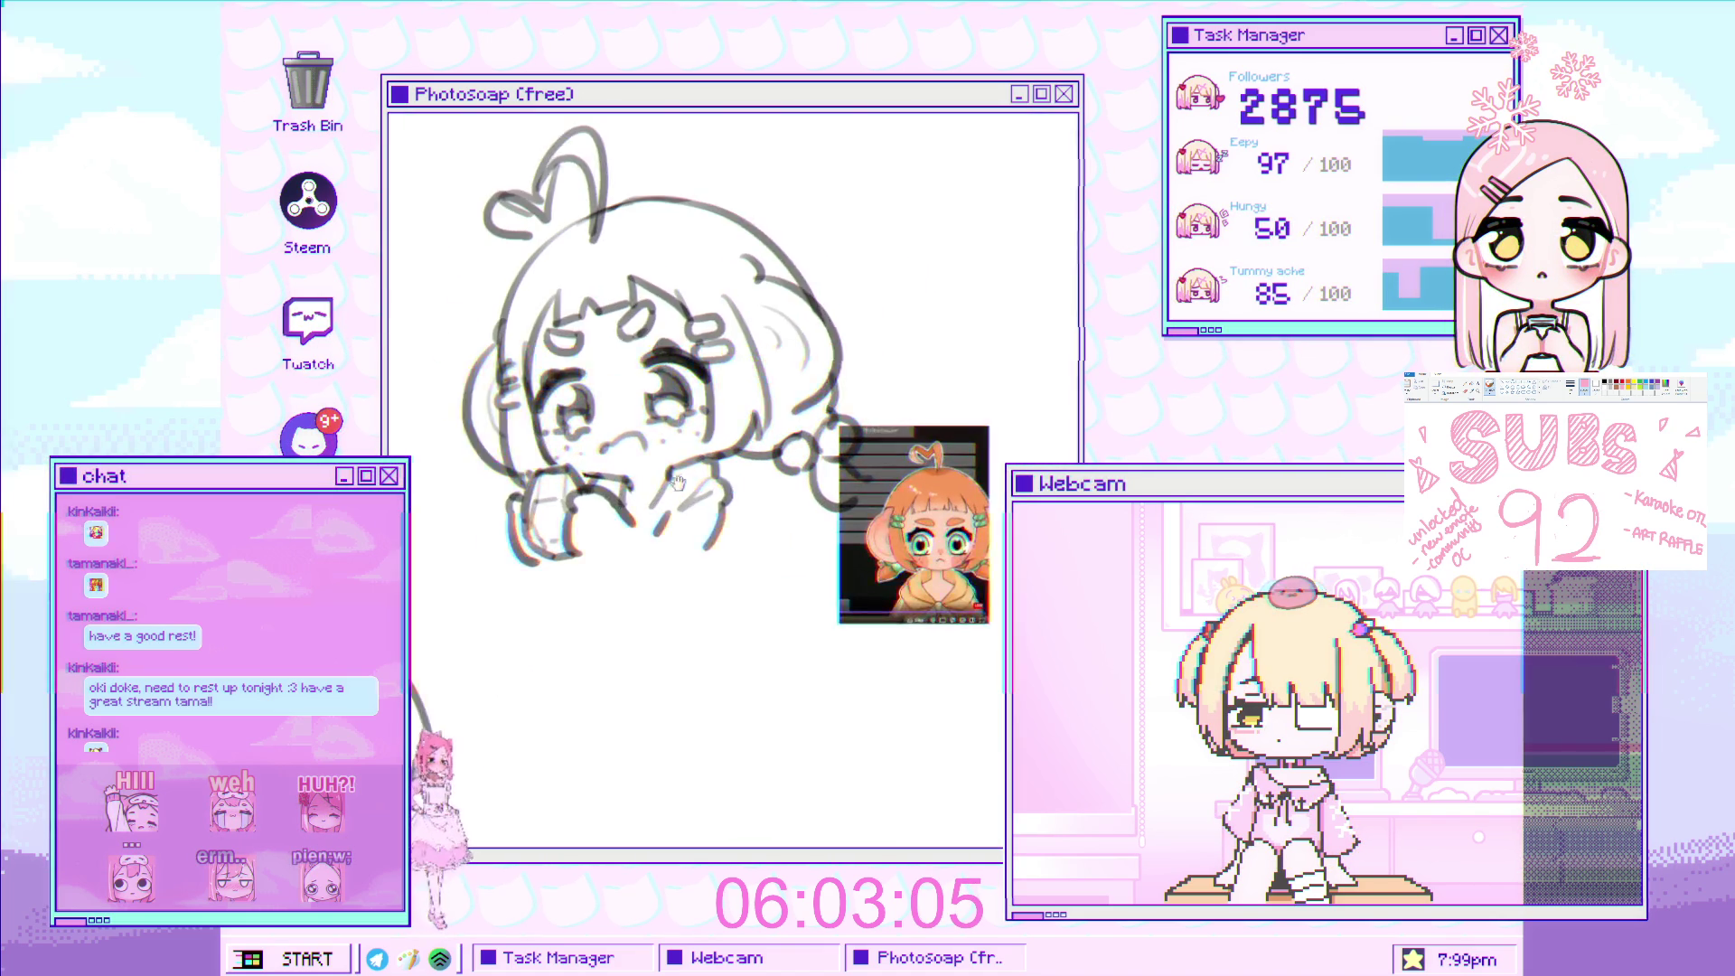
{"action": "scroll", "coordinate": [573, 486], "scroll_direction": "up", "scroll_amount": 2}
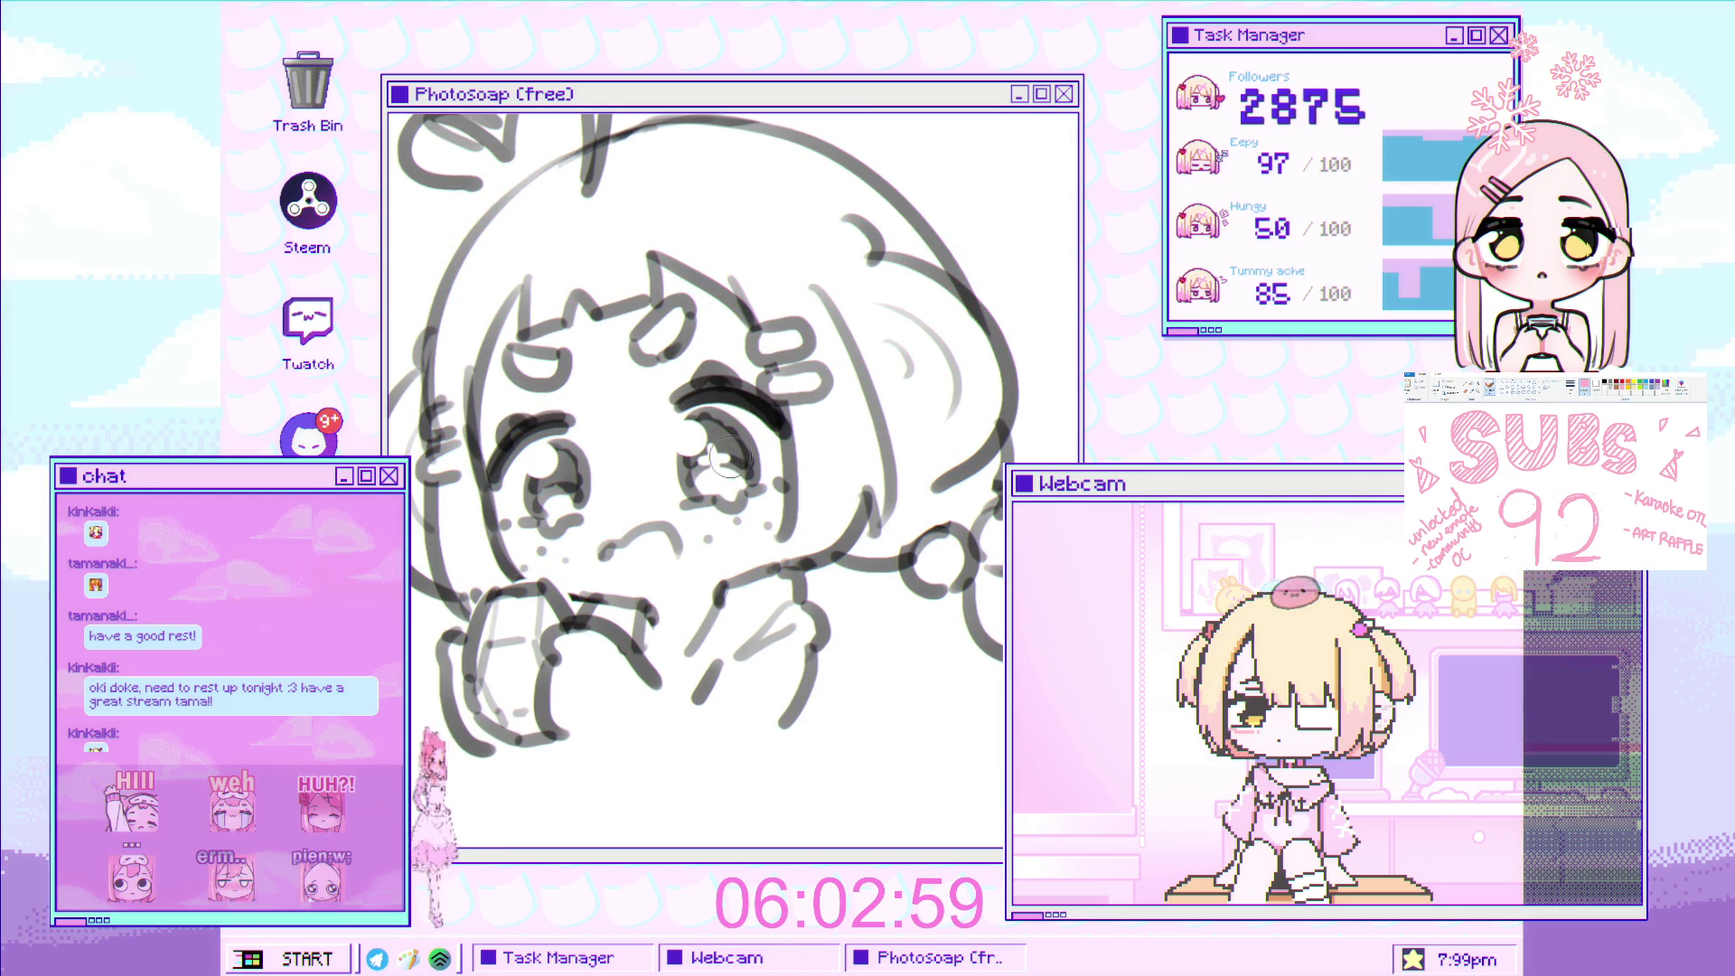
{"action": "scroll", "coordinate": [487, 512], "scroll_direction": "up", "scroll_amount": 2}
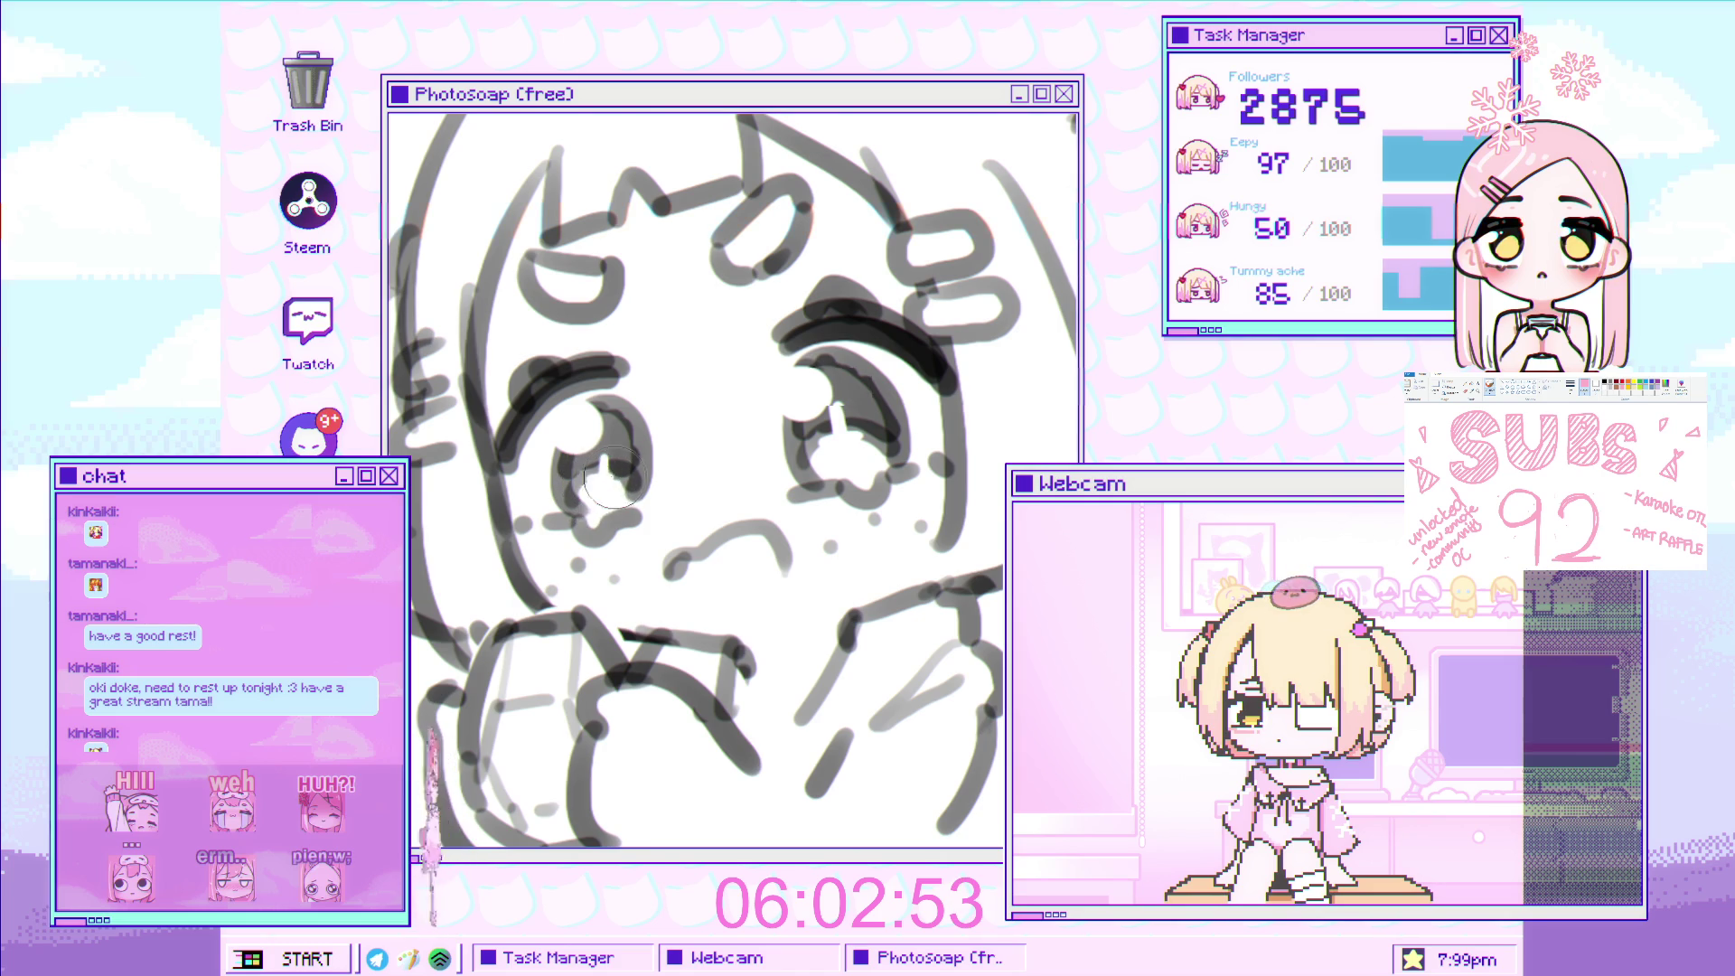
{"action": "scroll", "coordinate": [617, 476], "scroll_direction": "down", "scroll_amount": 5}
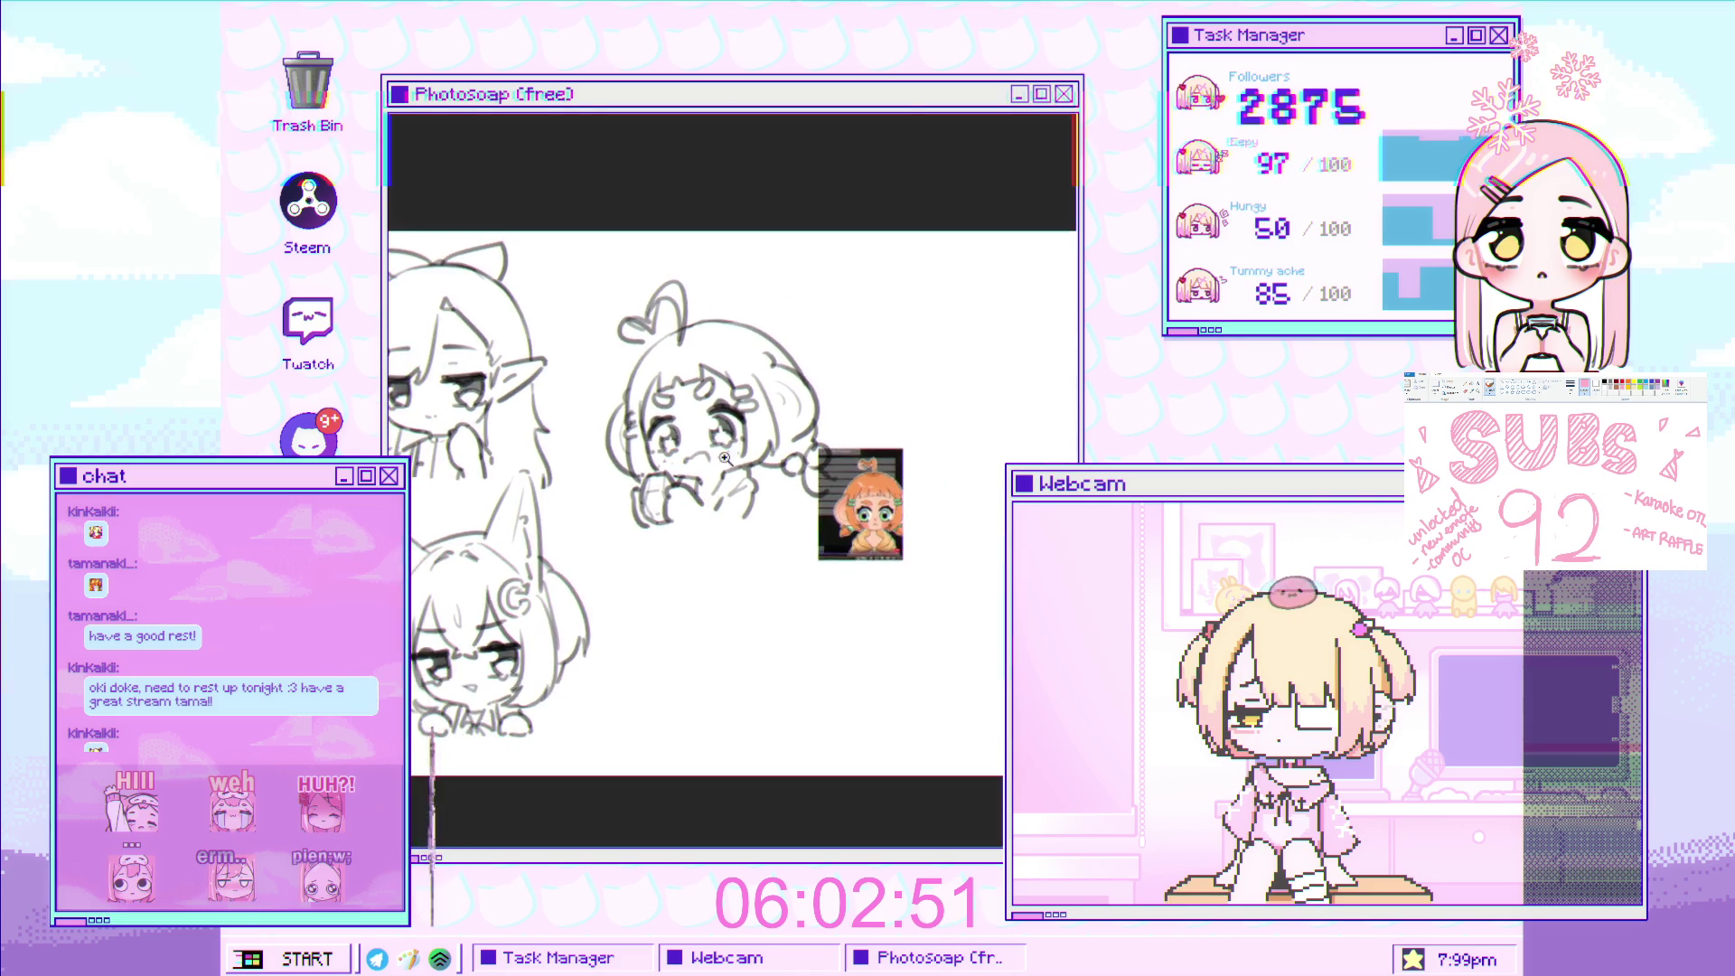
{"action": "scroll", "coordinate": [776, 406], "scroll_direction": "up", "scroll_amount": 2}
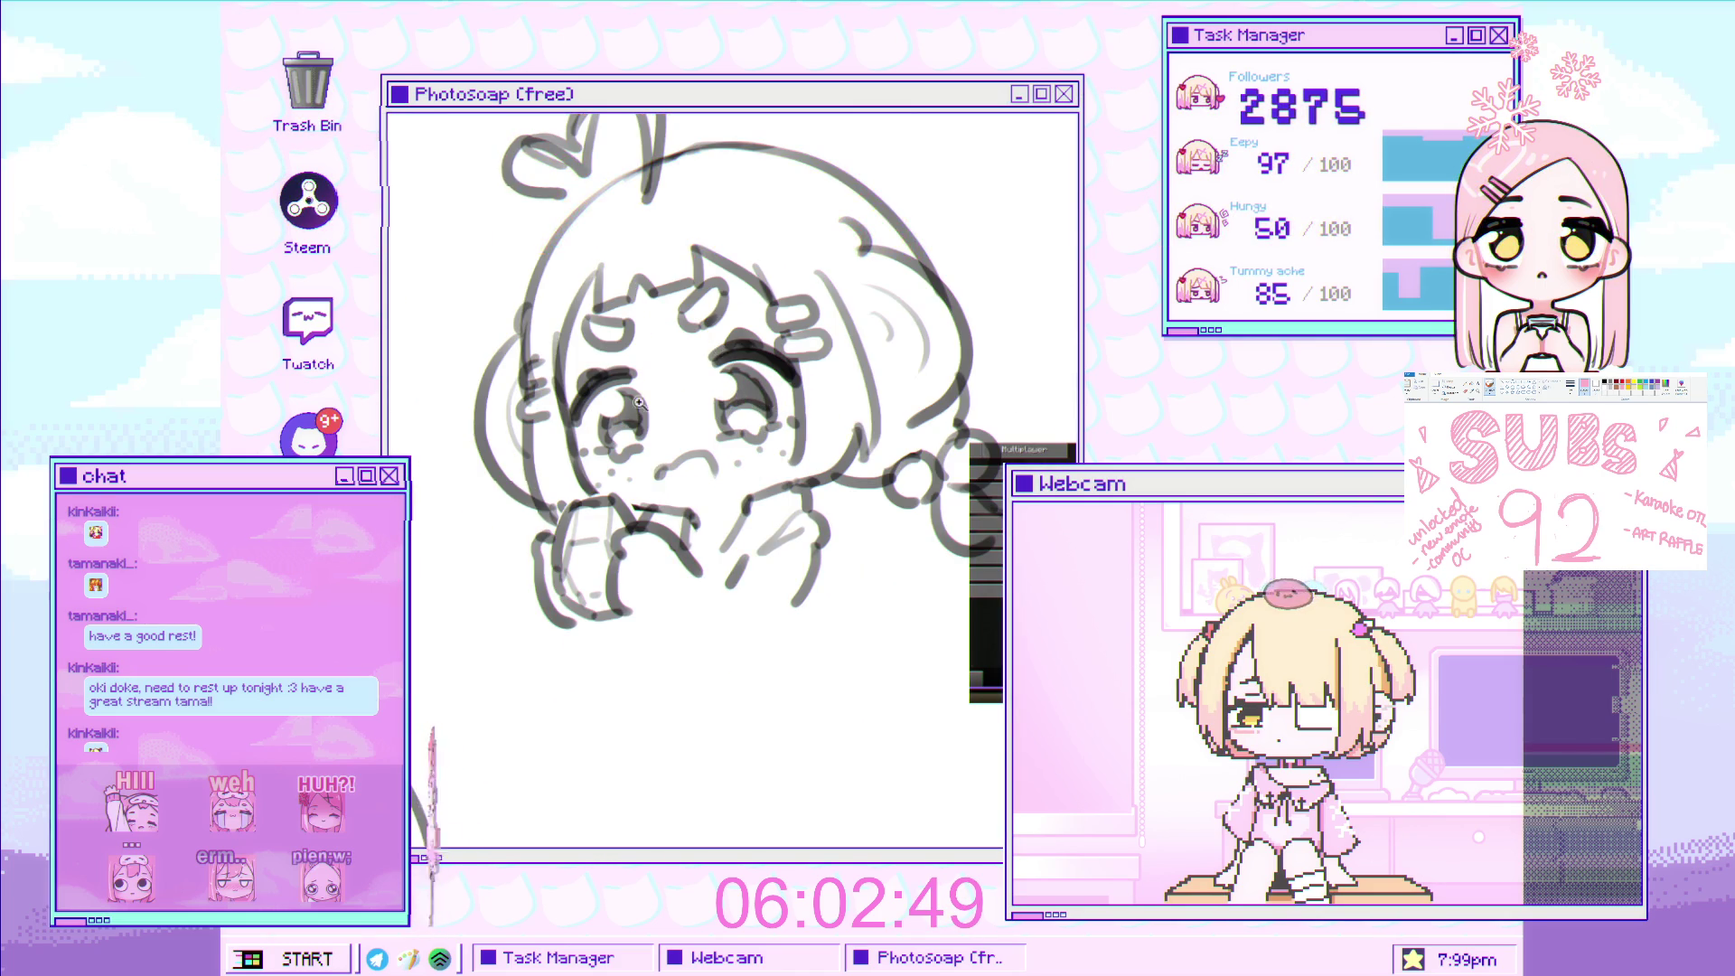
{"action": "scroll", "coordinate": [637, 443], "scroll_direction": "up", "scroll_amount": 3}
{"action": "left_click_drag", "start_coordinate": [621, 411], "coordinate": [622, 438]}
{"action": "left_click_drag", "start_coordinate": [610, 424], "coordinate": [634, 425]}
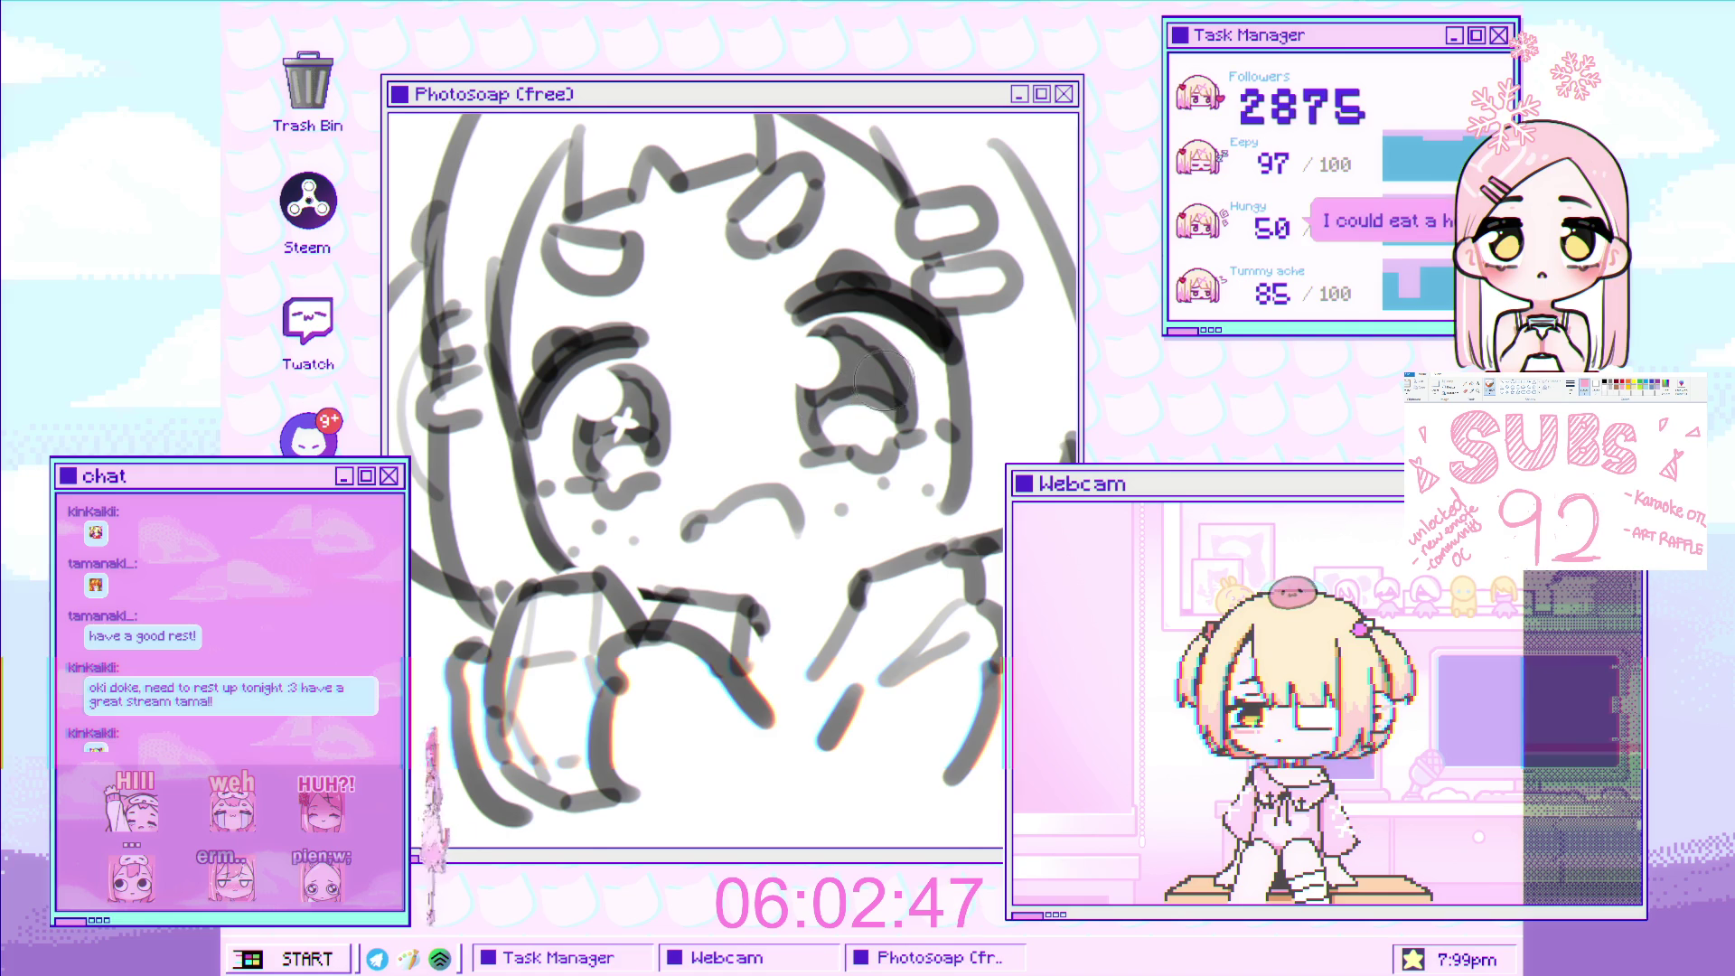
{"action": "left_click_drag", "start_coordinate": [836, 362], "coordinate": [845, 378]}
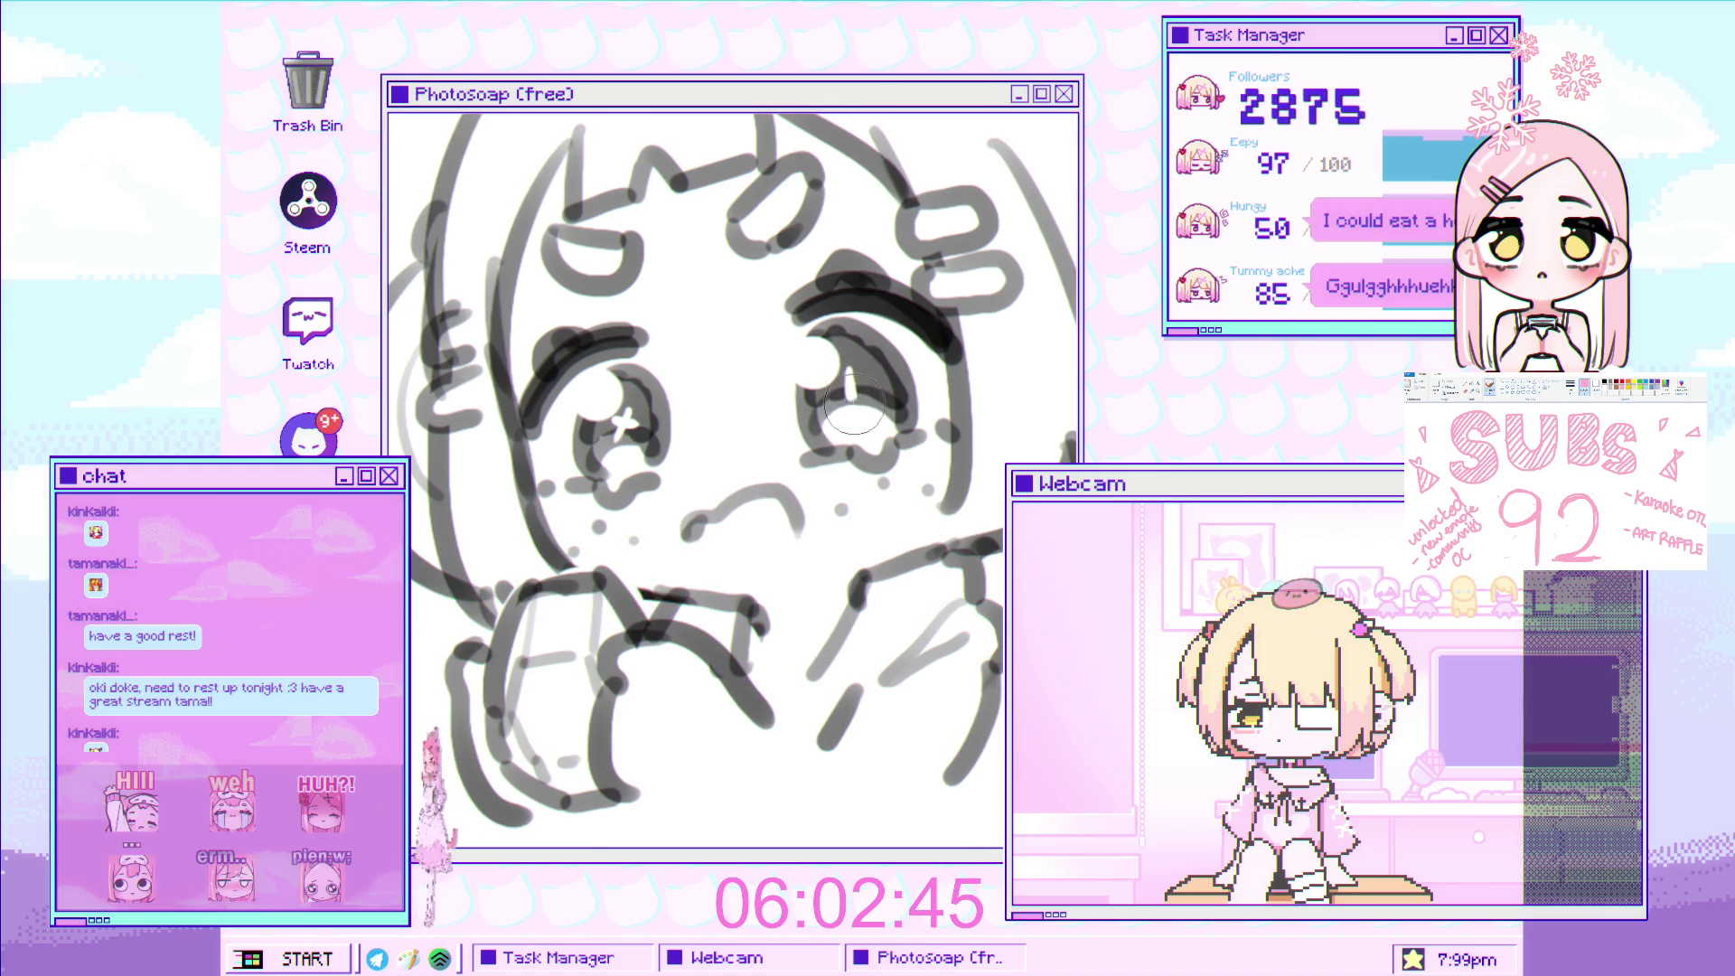
- Undo the short stroke beside the hand and redraw the line to its left
{"action": "key", "text": "ctrl+0"}
{"action": "scroll", "coordinate": [762, 493], "scroll_direction": "up", "scroll_amount": 4}
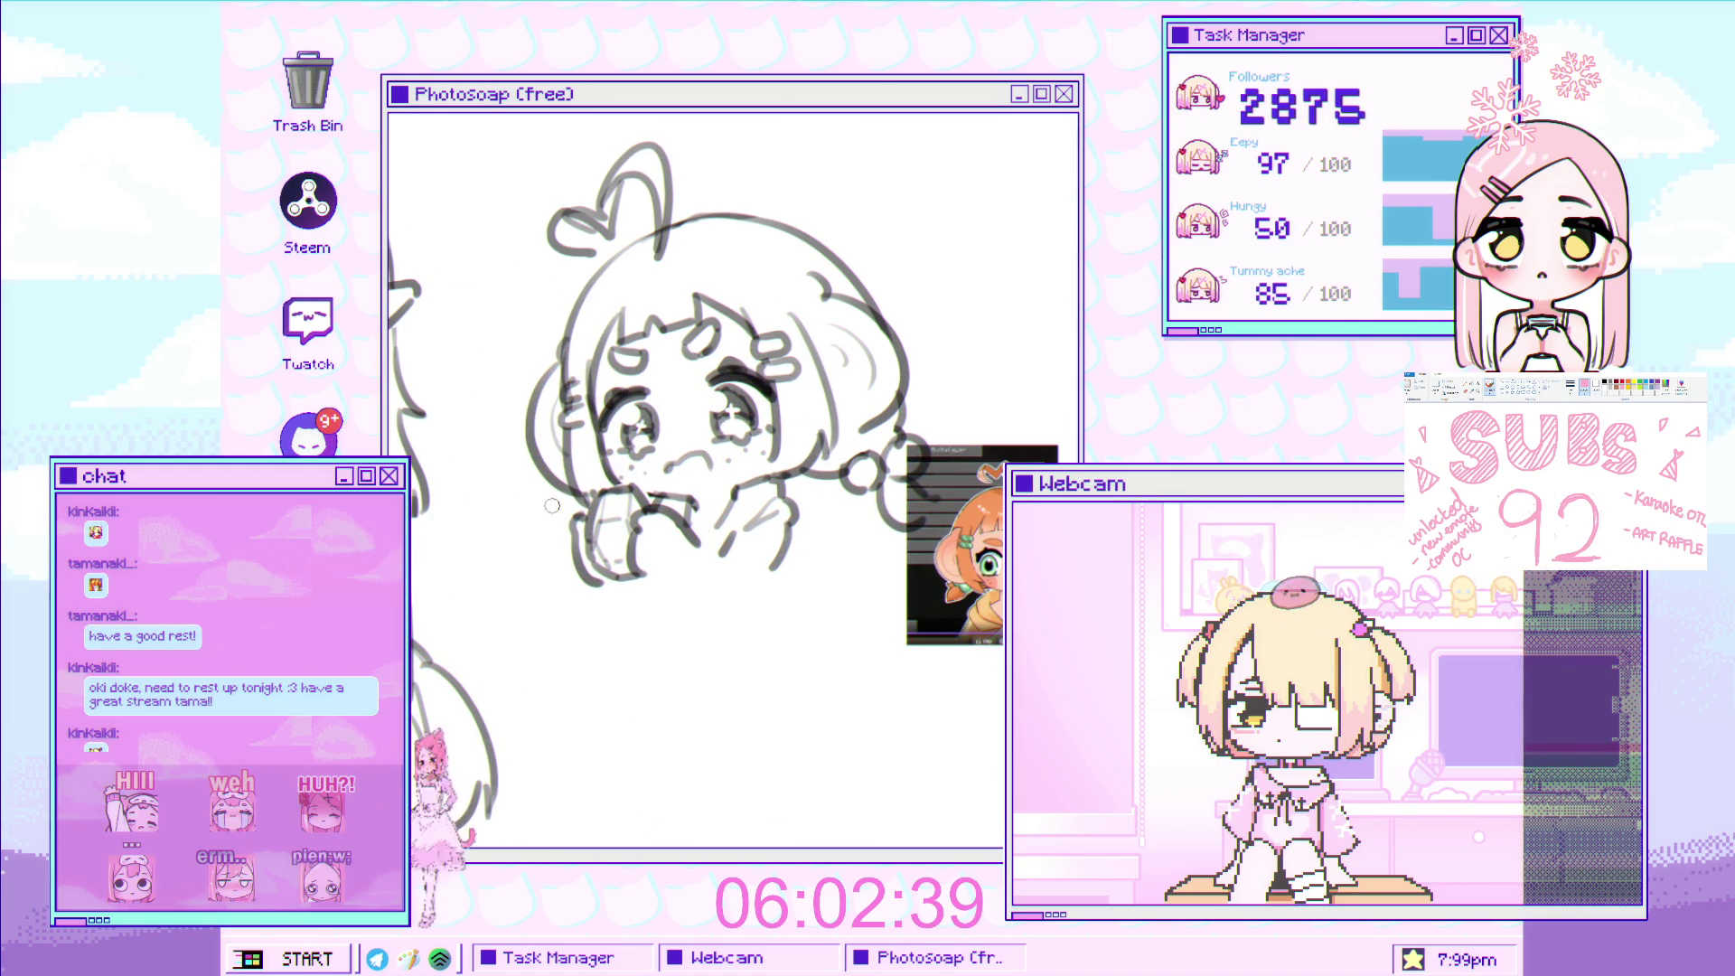
{"action": "key", "text": "ctrl+z"}
{"action": "mouse_move", "coordinate": [559, 522]}
{"action": "left_mouse_down"}
{"action": "mouse_move", "coordinate": [504, 524]}
{"action": "mouse_move", "coordinate": [511, 594]}
{"action": "left_mouse_up"}
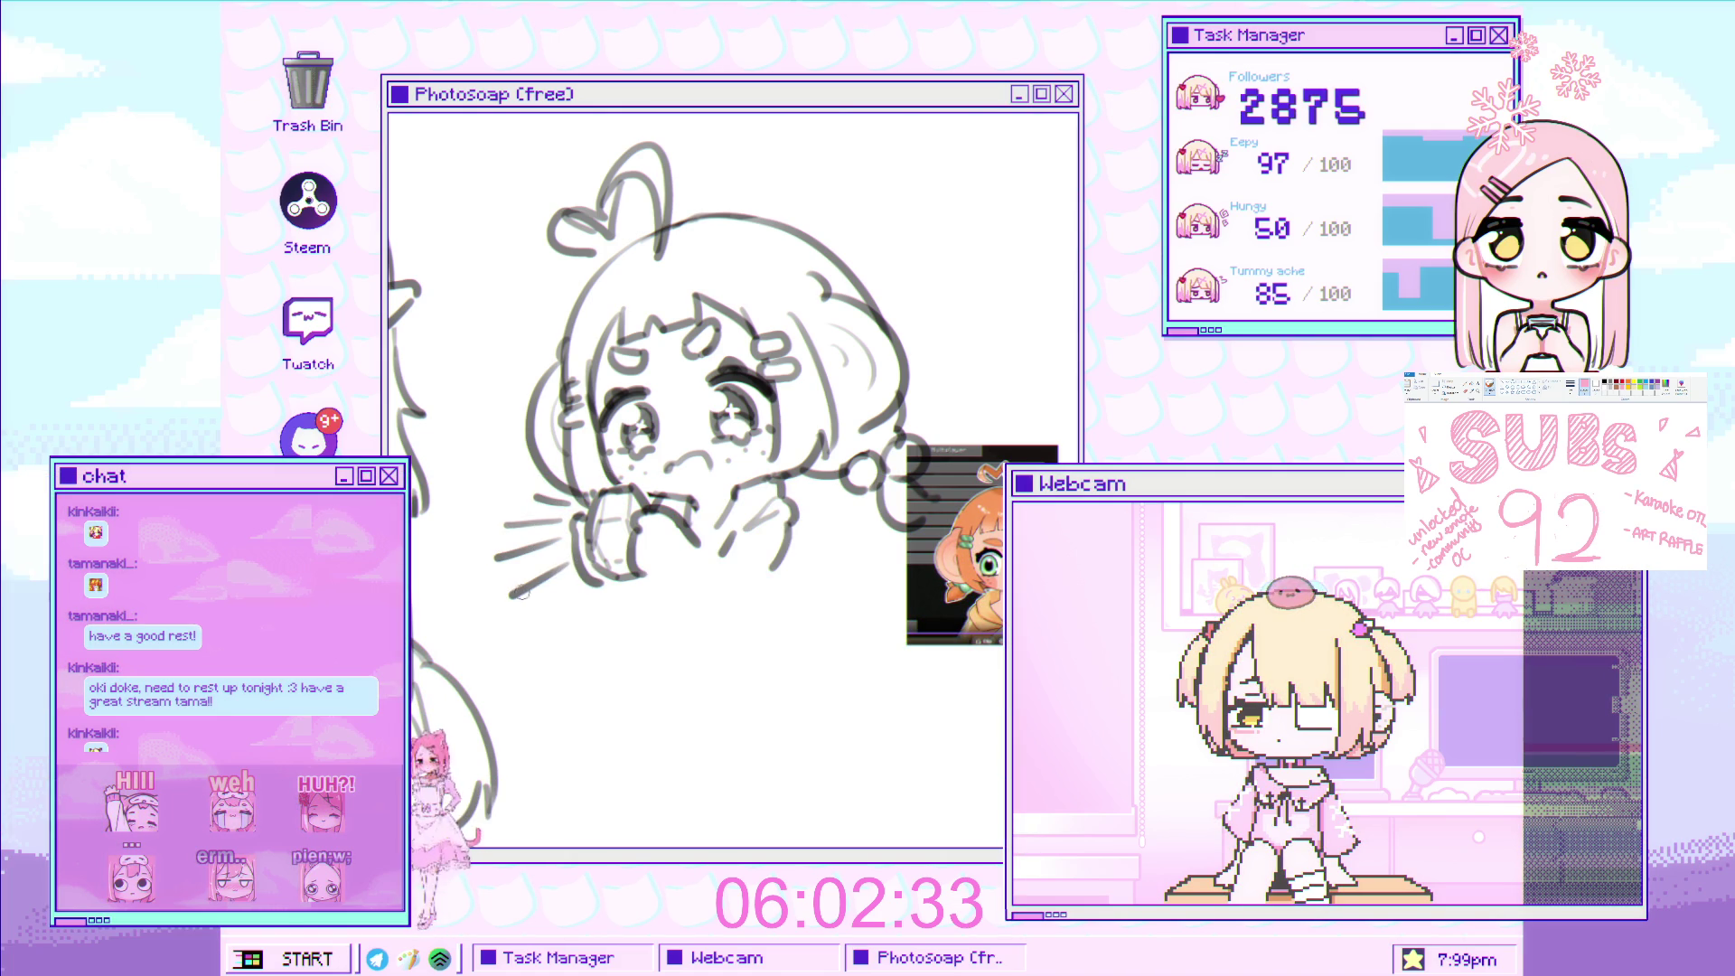
{"action": "scroll", "coordinate": [577, 580], "scroll_direction": "down", "scroll_amount": 2}
{"action": "mouse_move", "coordinate": [669, 596]}
{"action": "left_mouse_down"}
{"action": "mouse_move", "coordinate": [687, 507]}
{"action": "mouse_move", "coordinate": [618, 566]}
{"action": "left_mouse_up"}
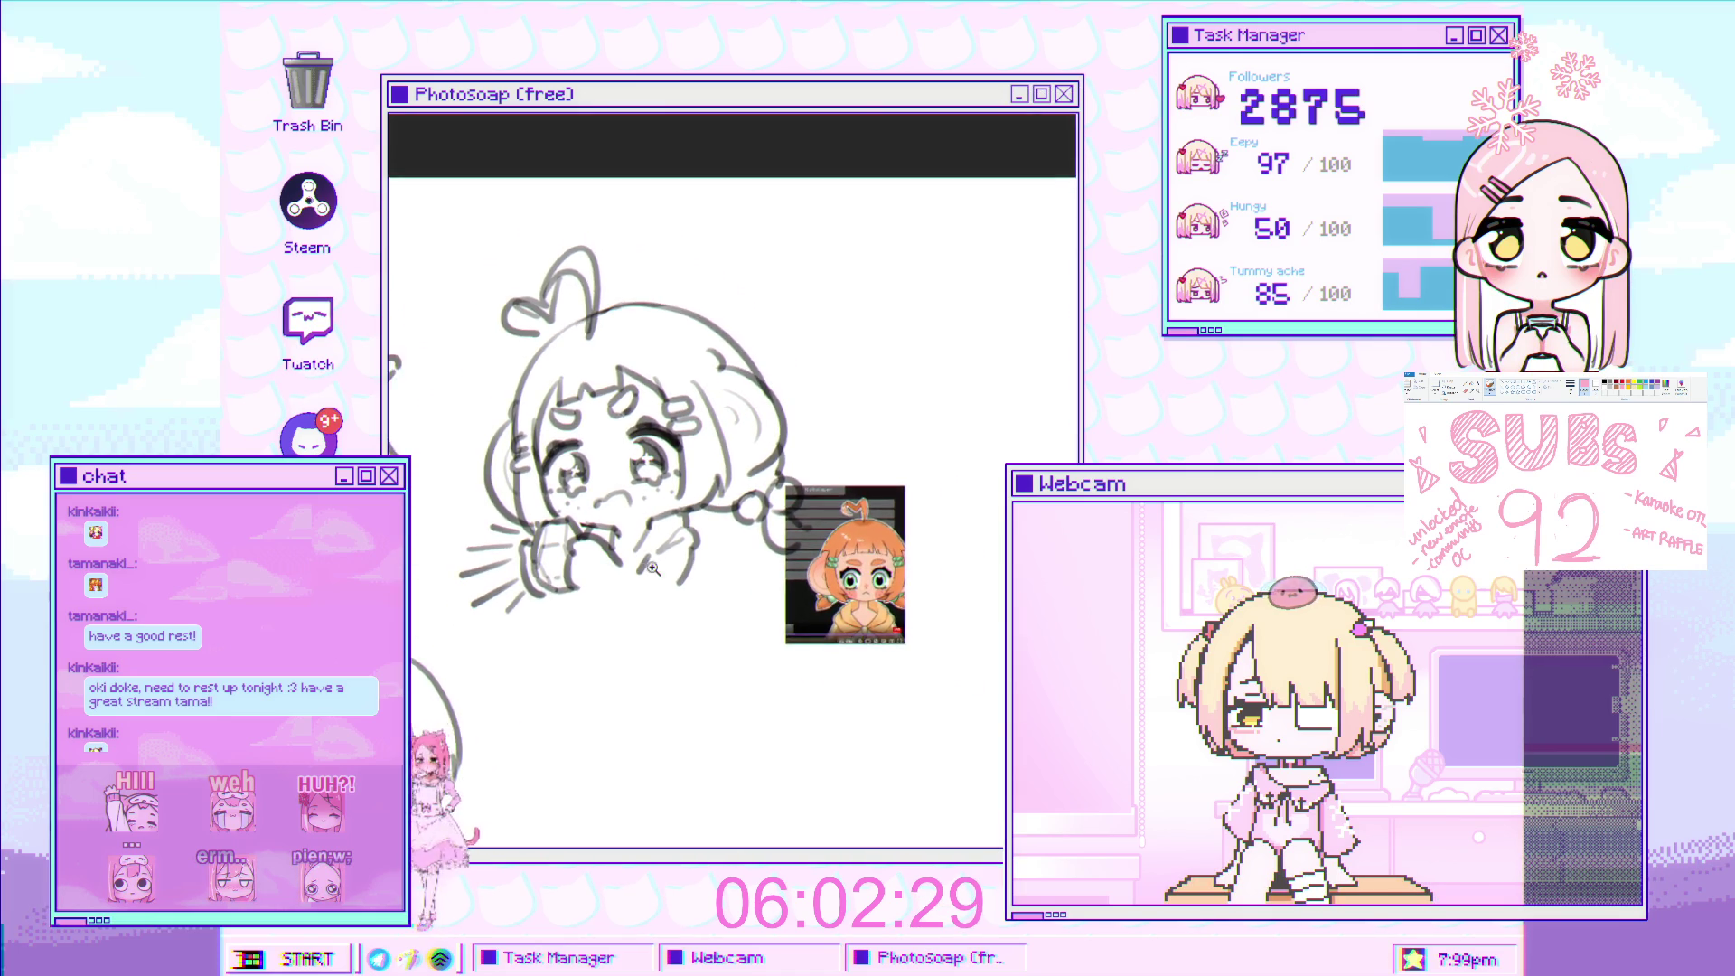
{"action": "scroll", "coordinate": [619, 566], "scroll_direction": "up", "scroll_amount": 1}
{"action": "scroll", "coordinate": [622, 542], "scroll_direction": "up", "scroll_amount": 2}
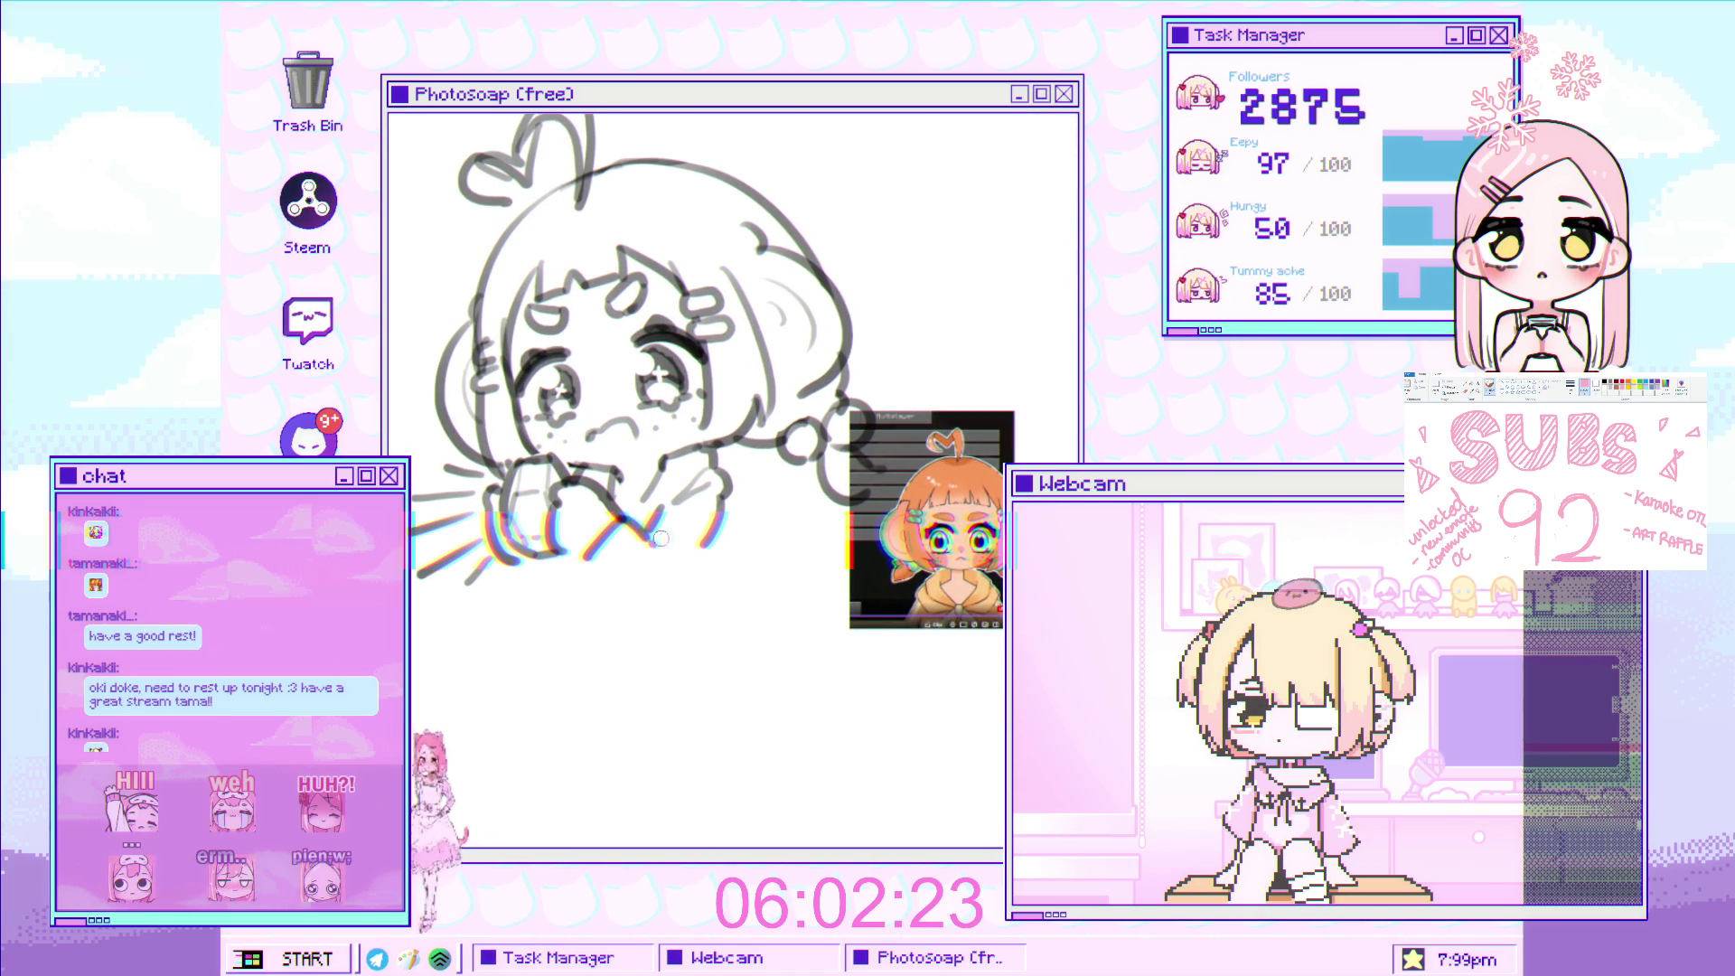
{"action": "scroll", "coordinate": [669, 569], "scroll_direction": "down", "scroll_amount": 3}
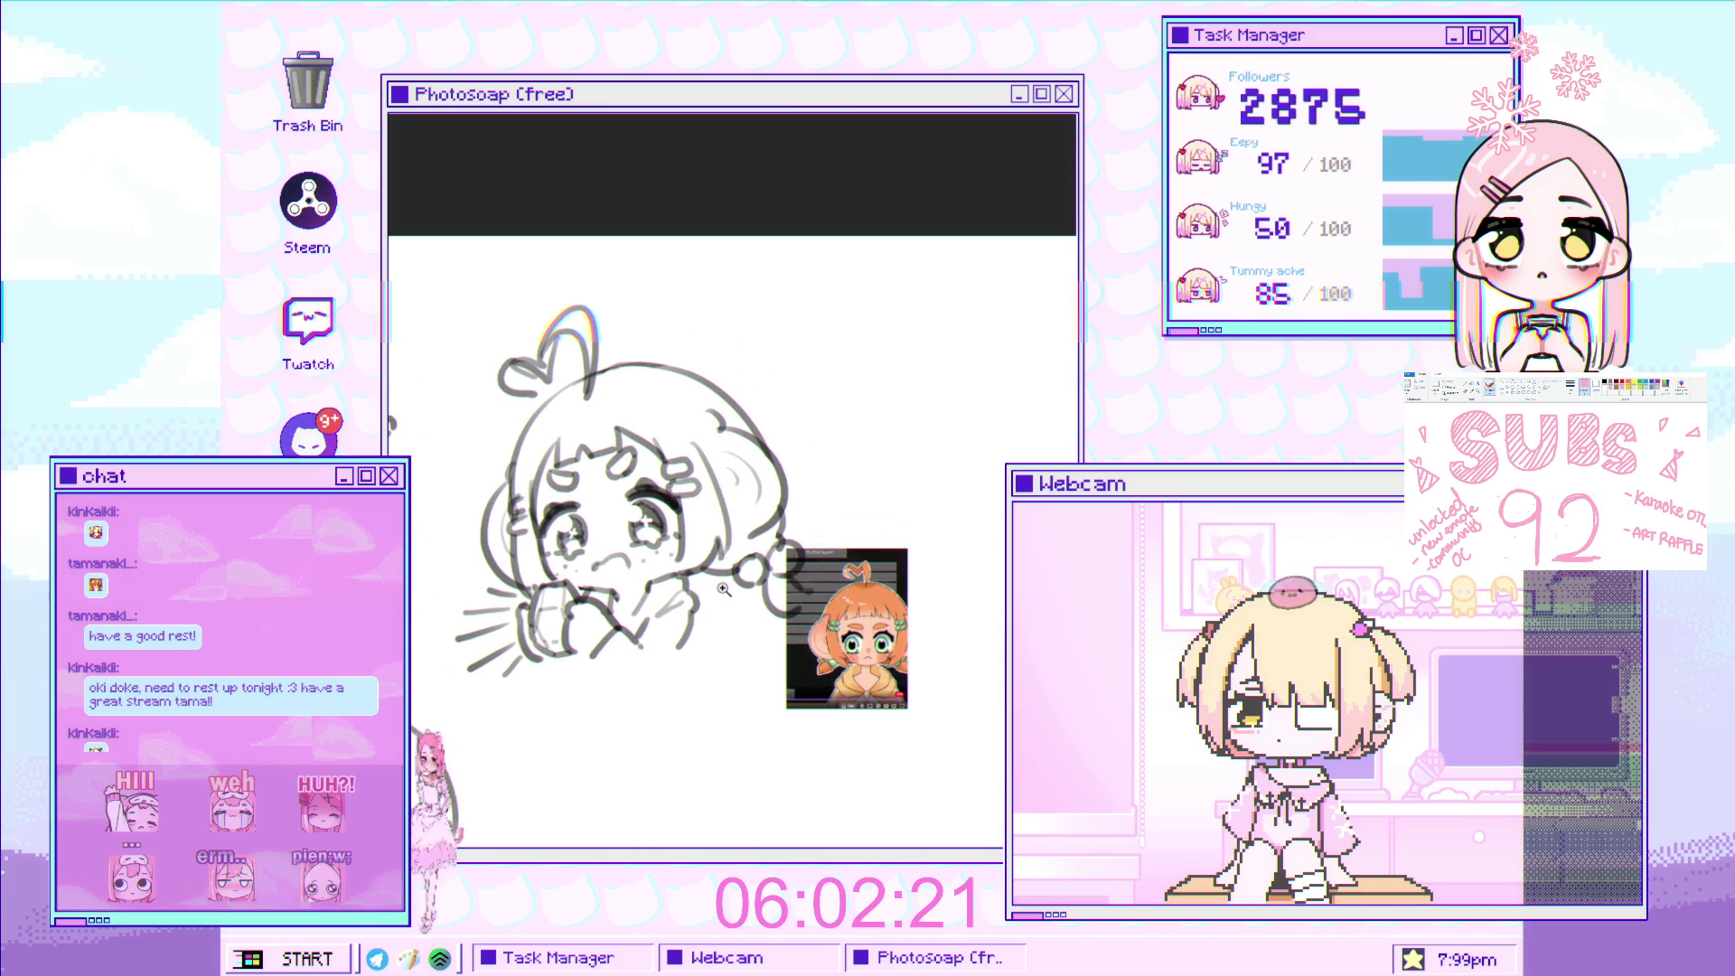
{"action": "scroll", "coordinate": [722, 583], "scroll_direction": "up", "scroll_amount": 5}
{"action": "left_click_drag", "start_coordinate": [670, 309], "coordinate": [618, 371]}
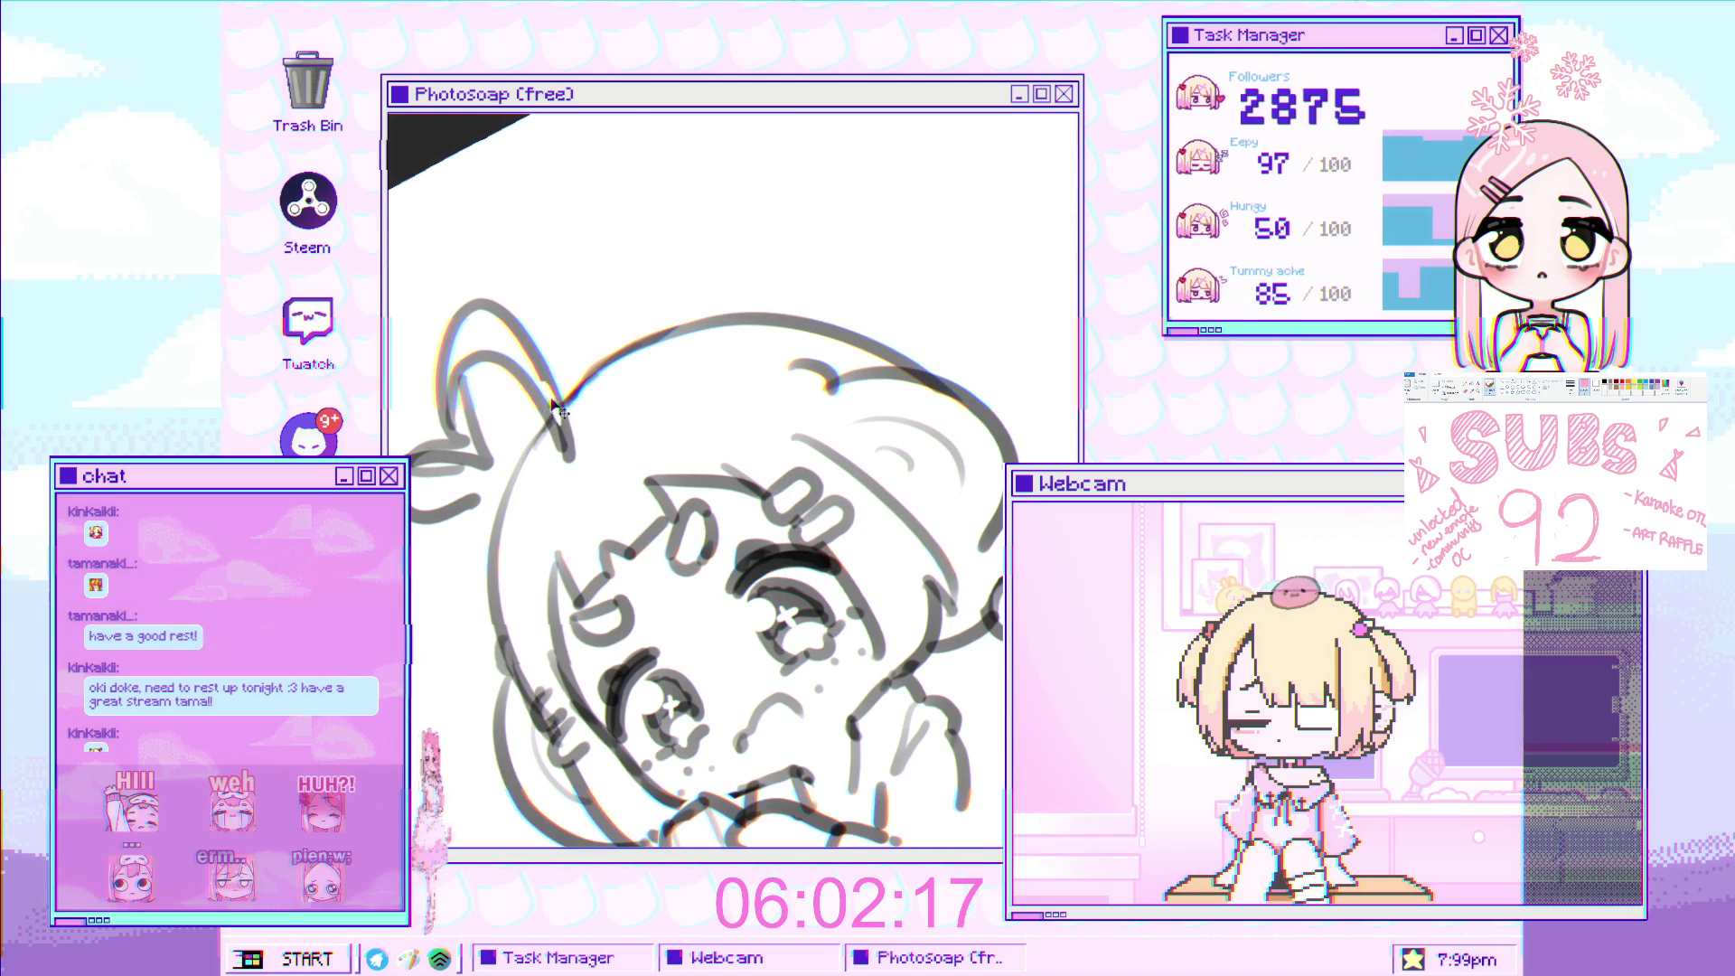
- After several retries, draw one long arc down the left side of the pouting chibi's face
{"action": "left_click", "coordinate": [540, 452]}
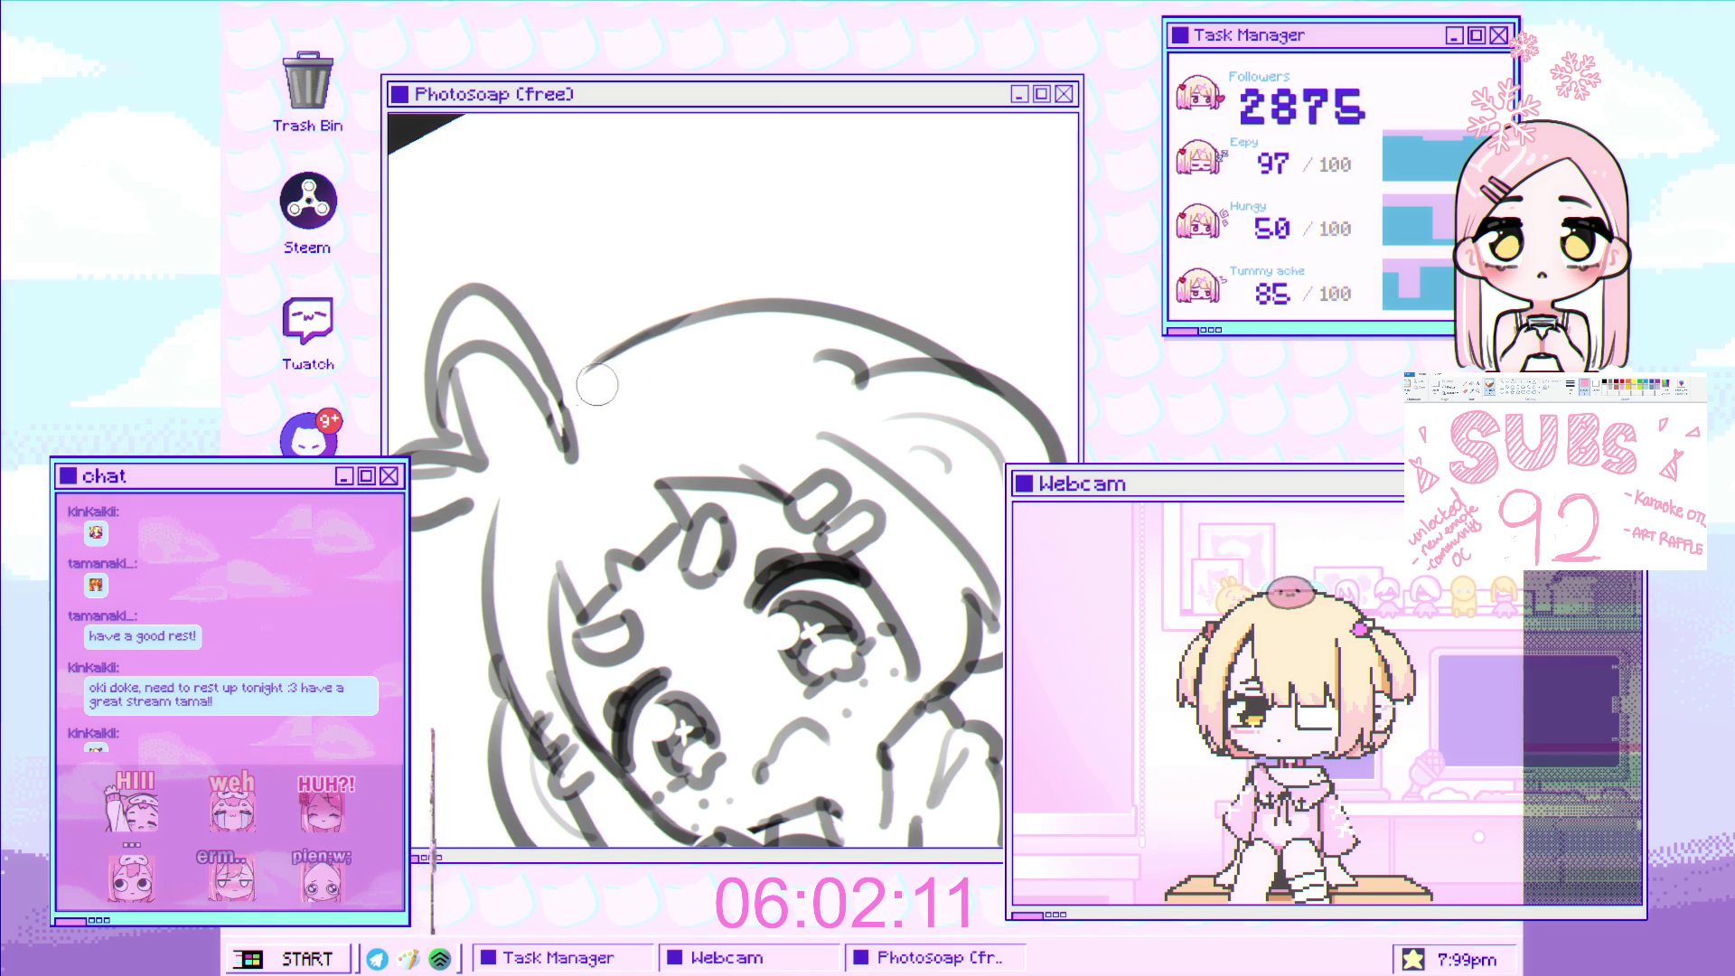
{"action": "left_click", "coordinate": [653, 360]}
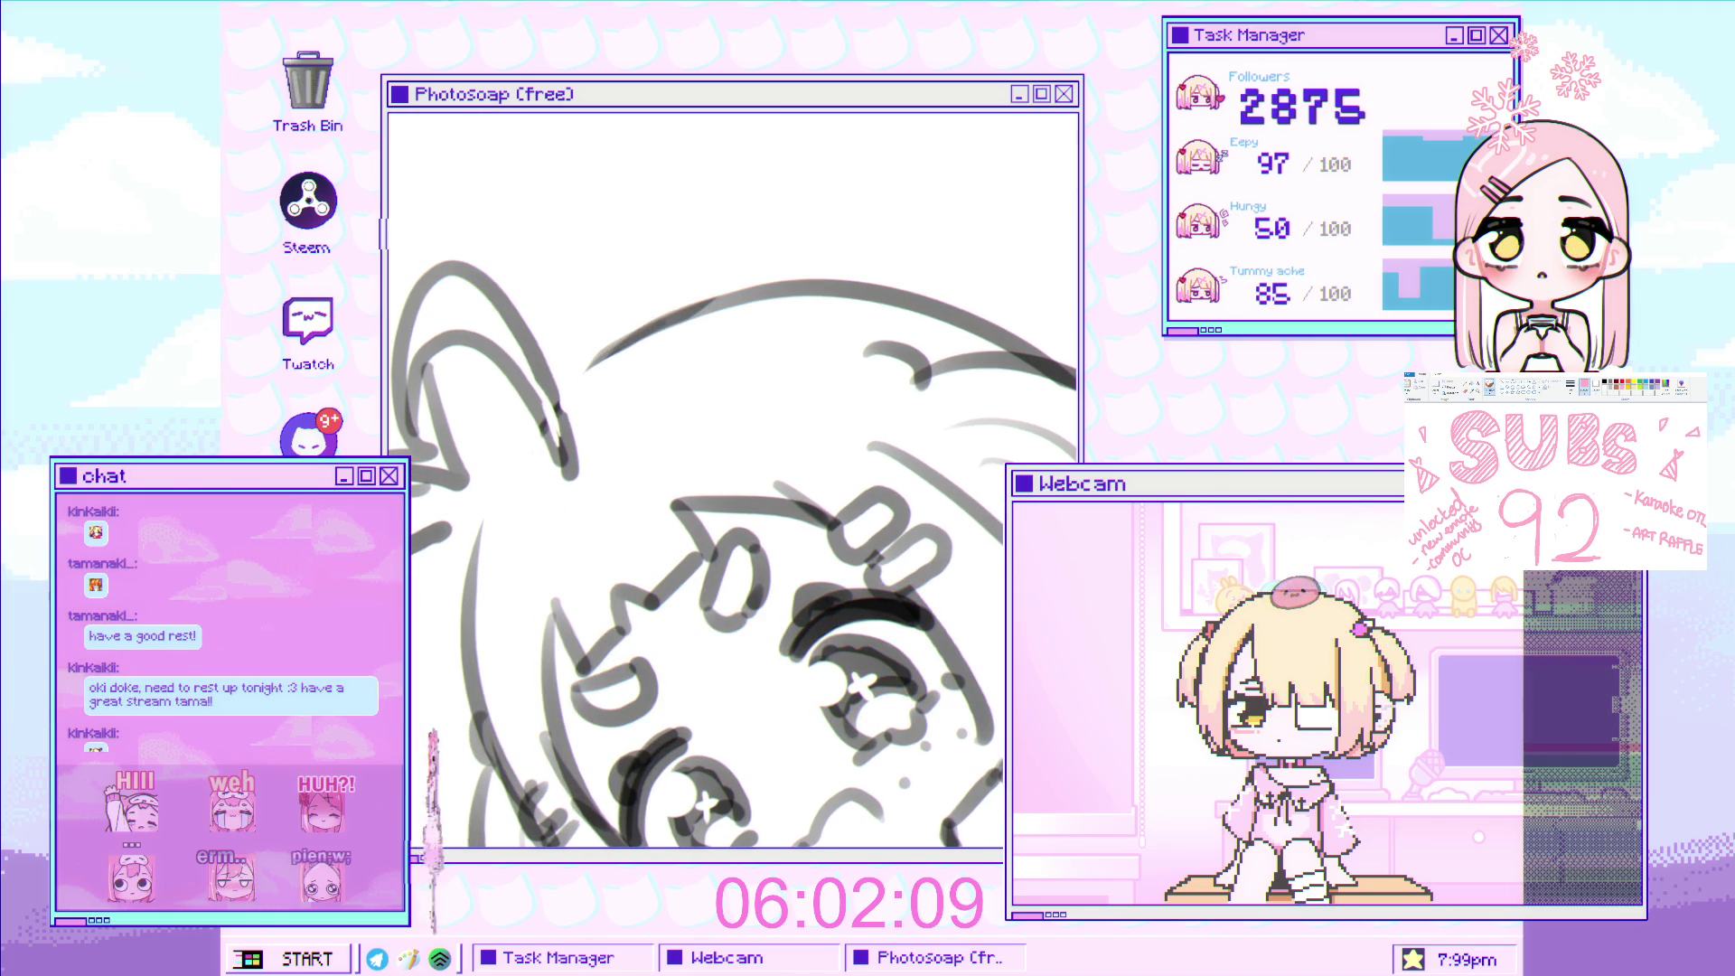
{"action": "scroll", "coordinate": [601, 376], "scroll_direction": "up", "scroll_amount": 1}
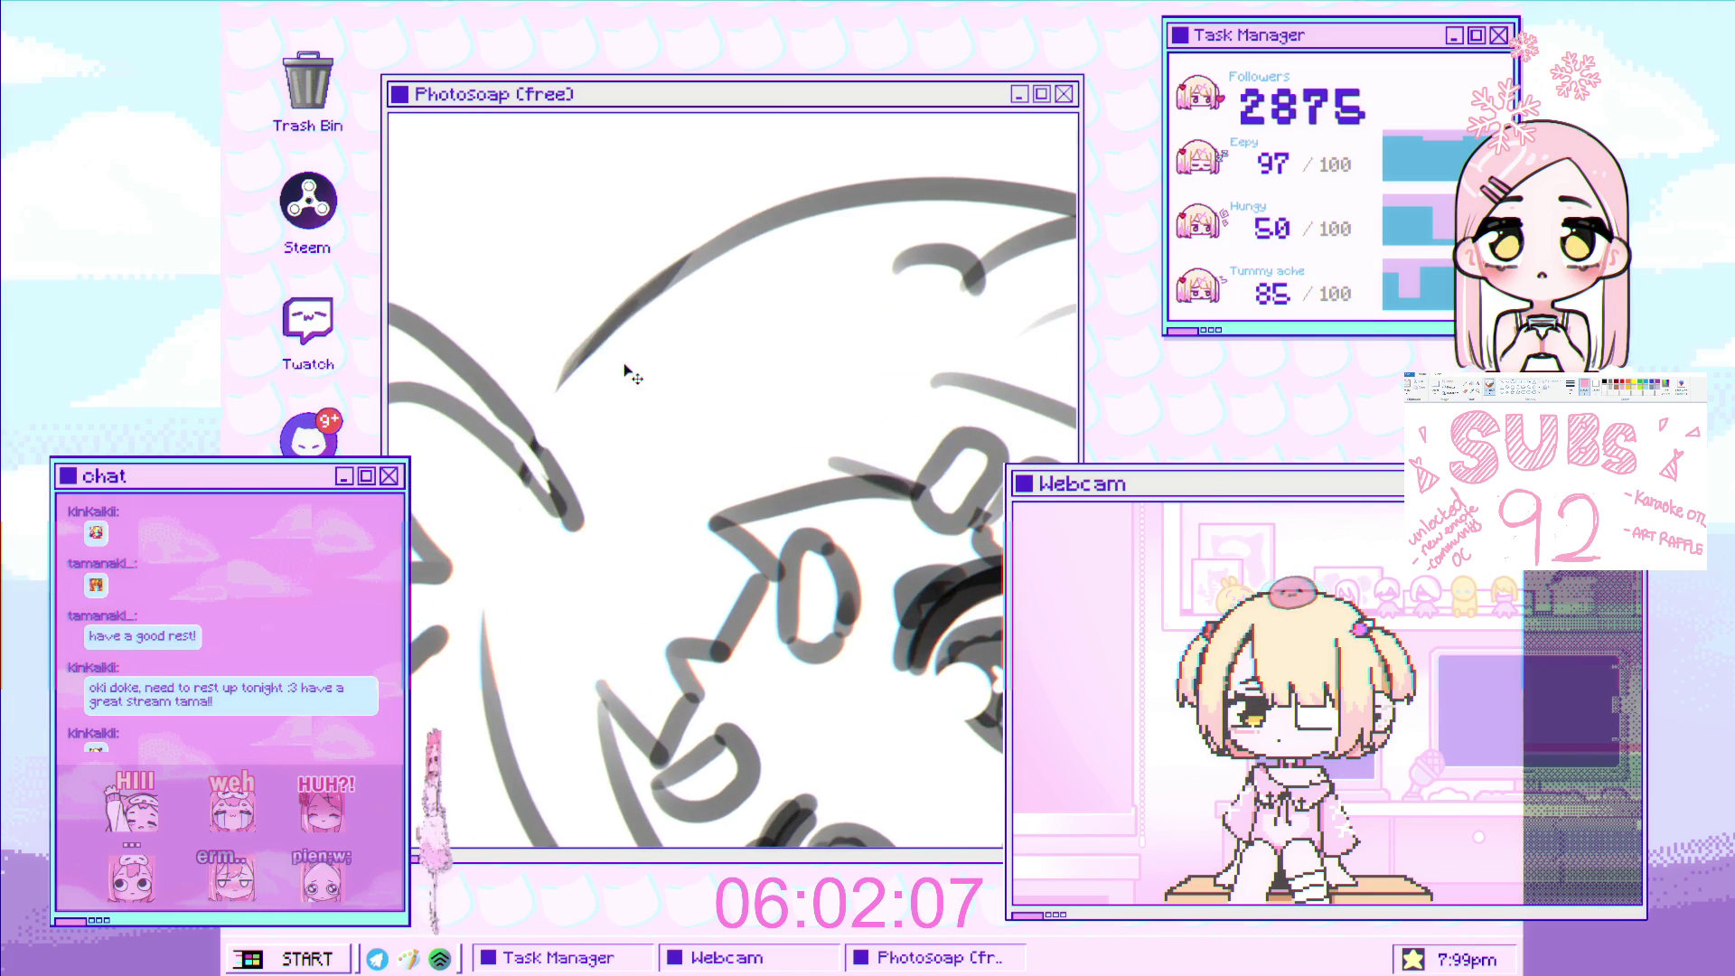
{"action": "scroll", "coordinate": [601, 376], "scroll_direction": "up", "scroll_amount": 1}
{"action": "key", "text": "ctrl+z"}
{"action": "left_click_drag", "start_coordinate": [562, 360], "coordinate": [488, 691]}
{"action": "key", "text": "ctrl+z"}
{"action": "left_click_drag", "start_coordinate": [562, 360], "coordinate": [494, 684]}
{"action": "key", "text": "ctrl+z"}
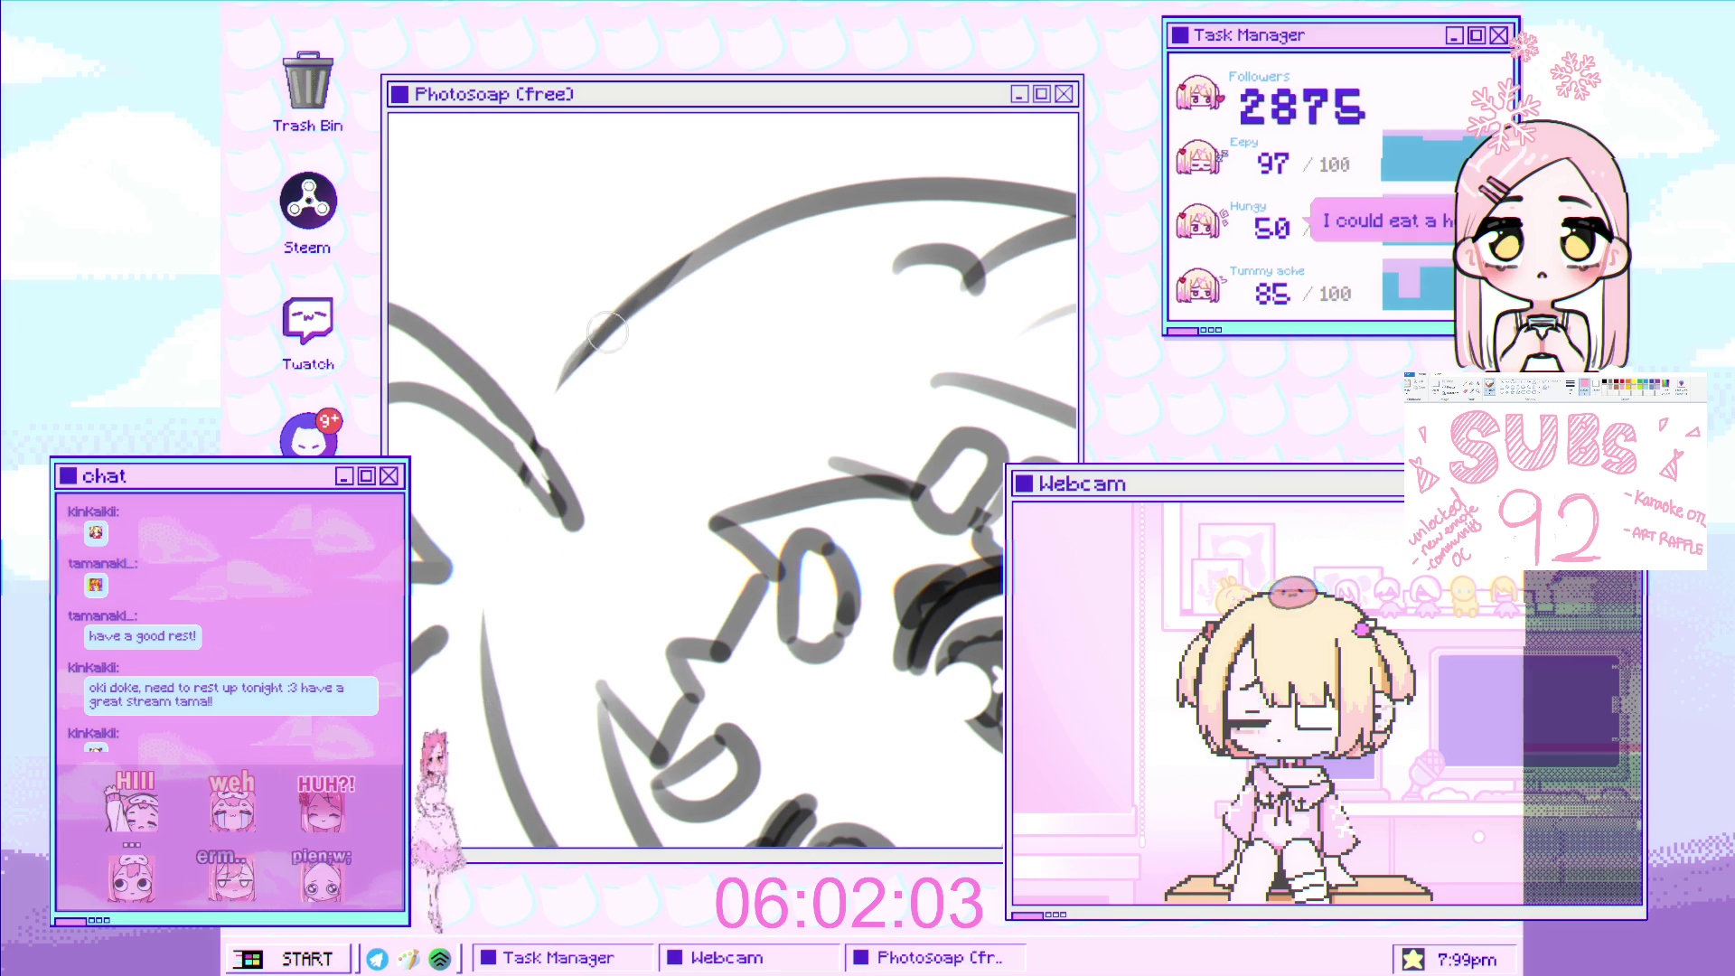
{"action": "key", "text": "ctrl+z"}
{"action": "left_click_drag", "start_coordinate": [606, 320], "coordinate": [533, 836]}
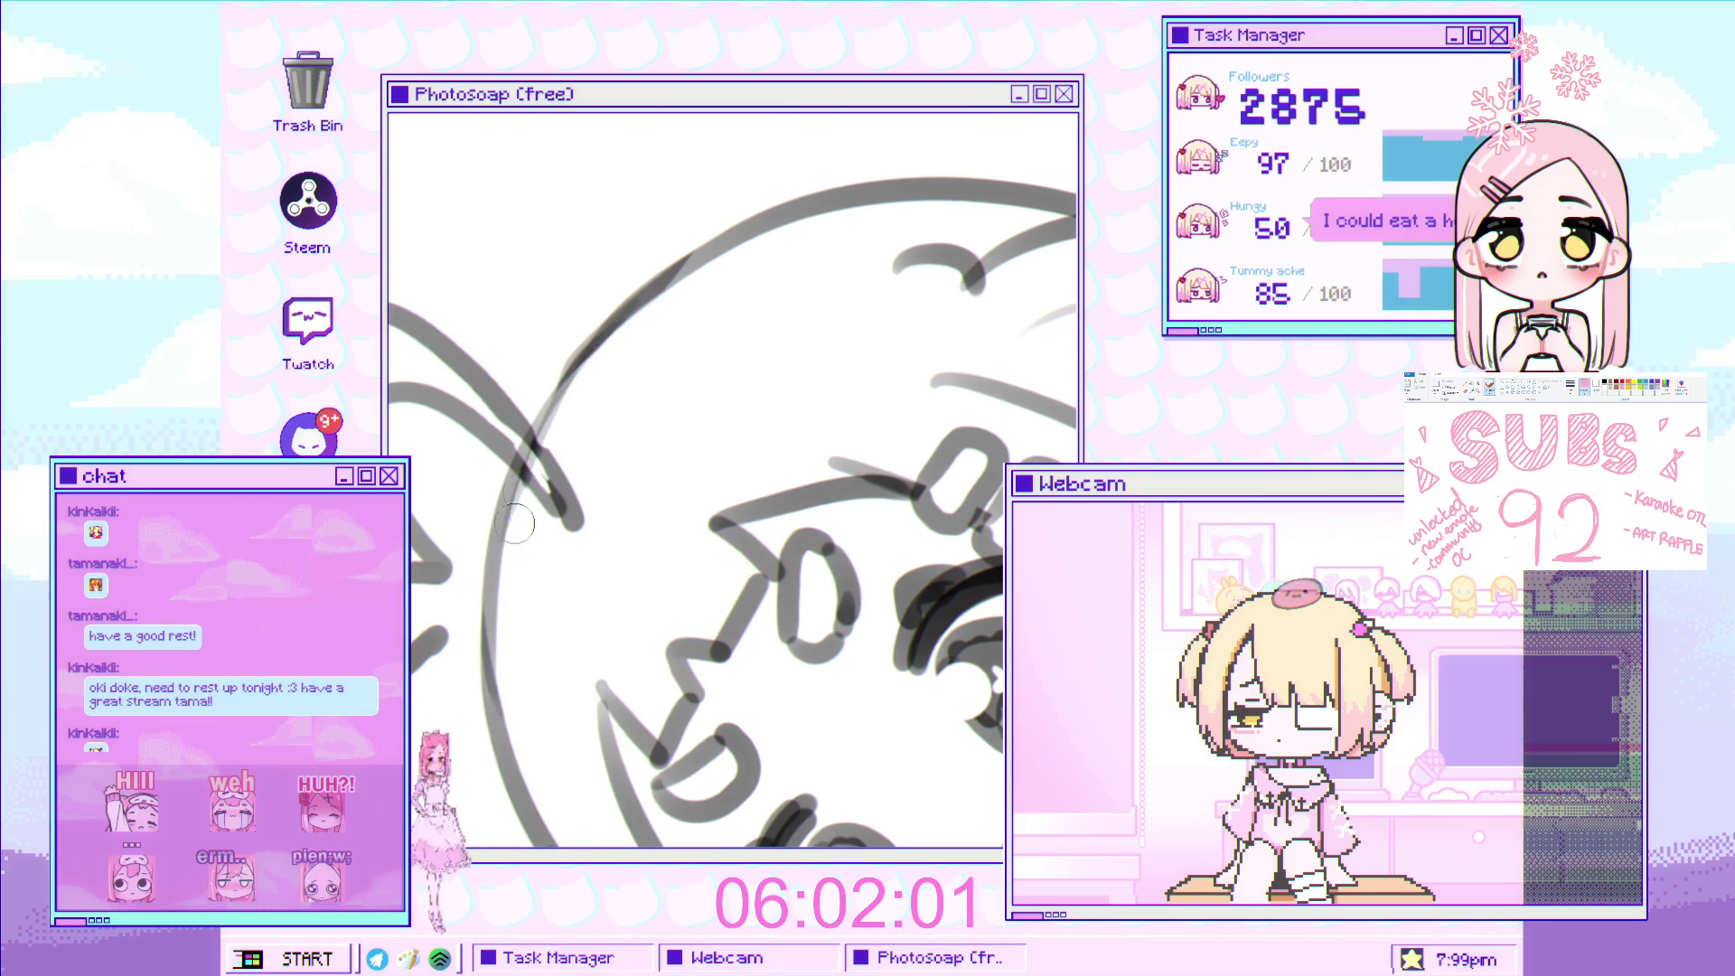
{"action": "scroll", "coordinate": [586, 354], "scroll_direction": "down", "scroll_amount": 2}
{"action": "scroll", "coordinate": [630, 532], "scroll_direction": "down", "scroll_amount": 3}
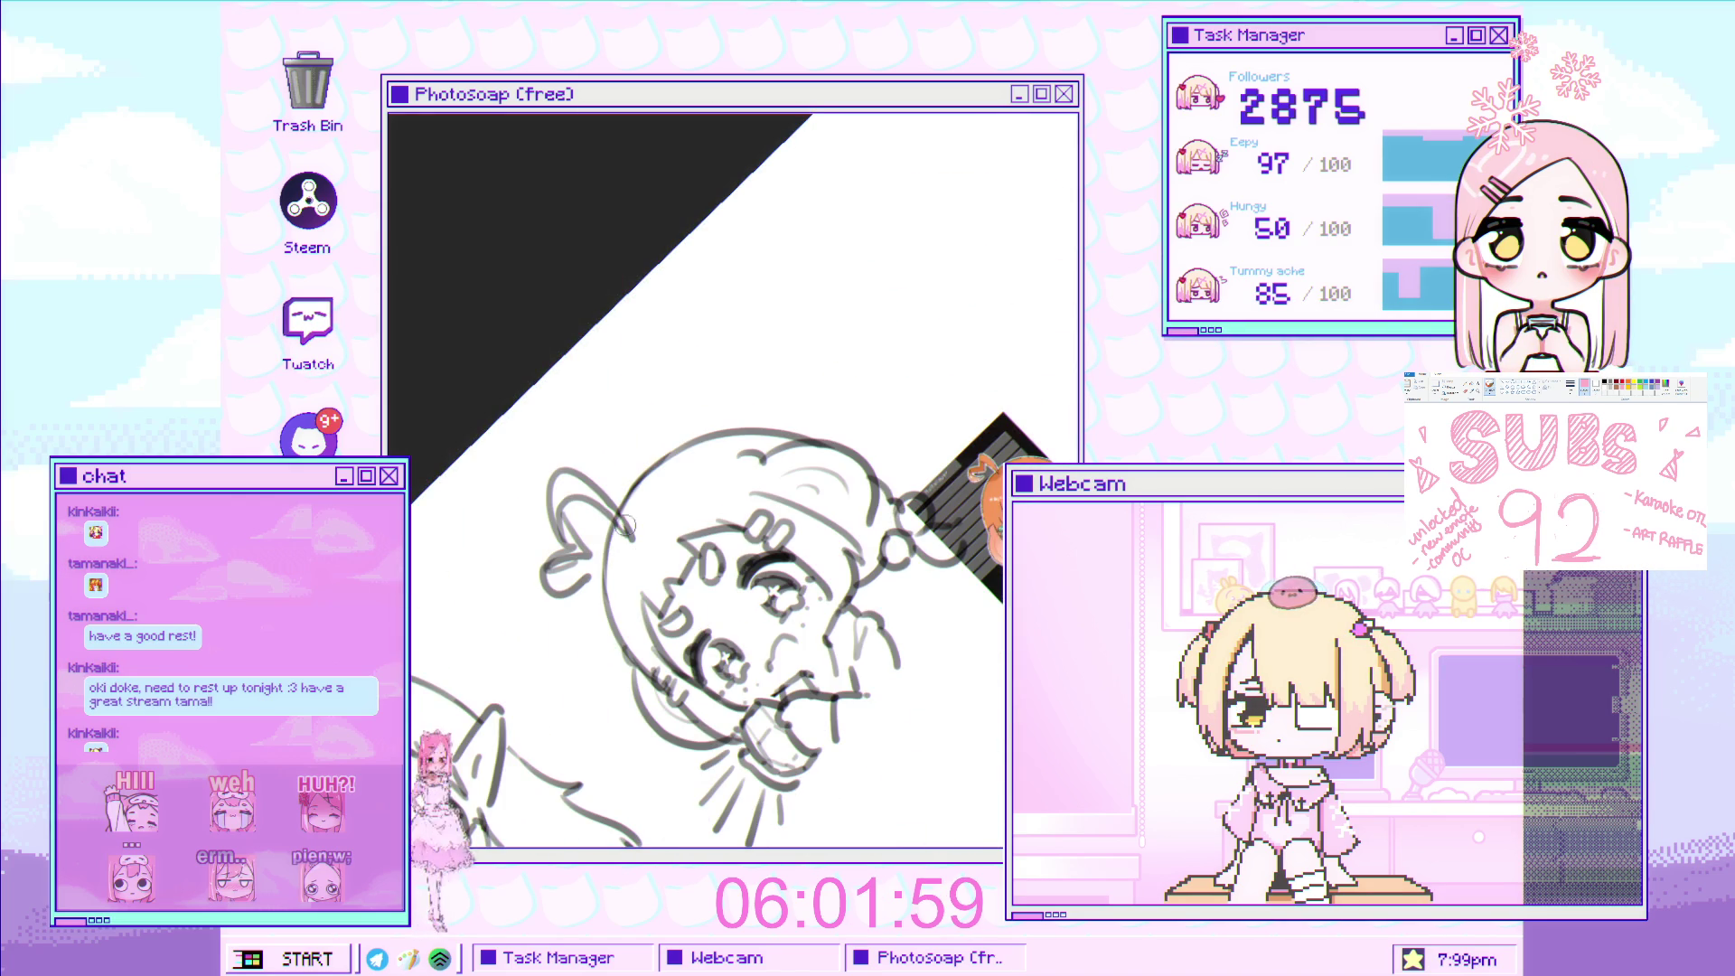
{"action": "mouse_move", "coordinate": [611, 509]}
{"action": "left_mouse_down"}
{"action": "mouse_move", "coordinate": [749, 579]}
{"action": "mouse_move", "coordinate": [629, 484]}
{"action": "left_mouse_up"}
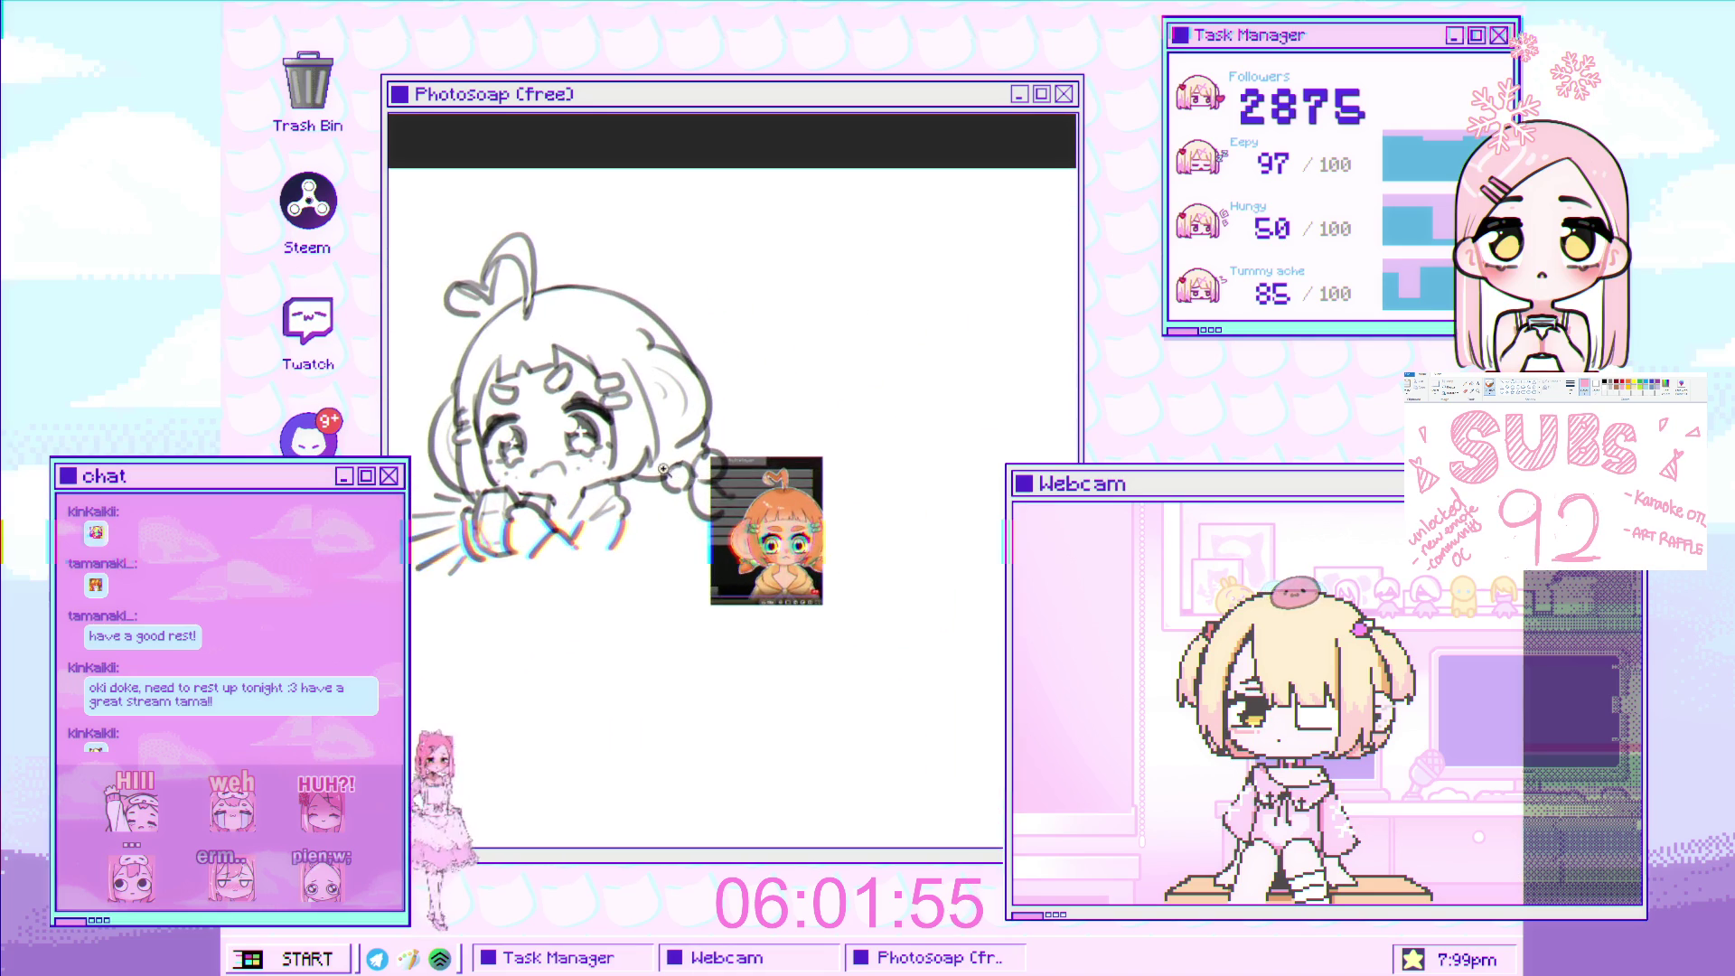
- Add small pencil marks to the pouting chibi's hand and start a Free Transform on the sketch
{"action": "scroll", "coordinate": [629, 484], "scroll_direction": "up", "scroll_amount": 1}
{"action": "scroll", "coordinate": [676, 521], "scroll_direction": "up", "scroll_amount": 2}
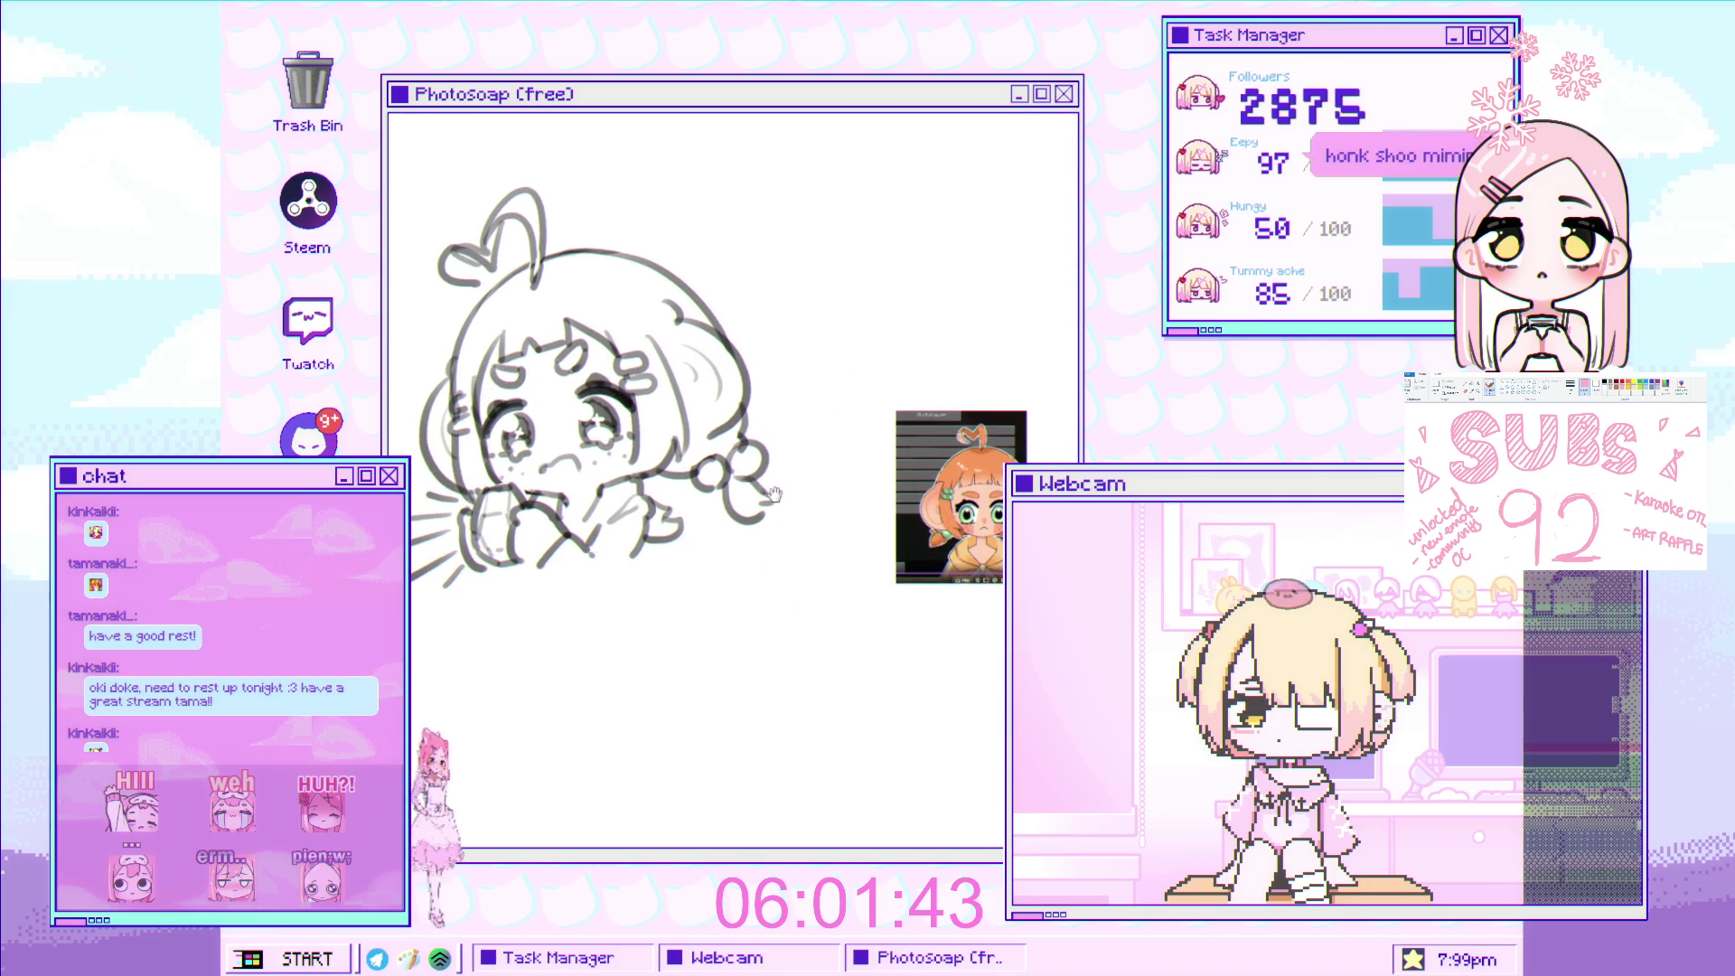
{"action": "left_click_drag", "start_coordinate": [693, 589], "coordinate": [695, 580]}
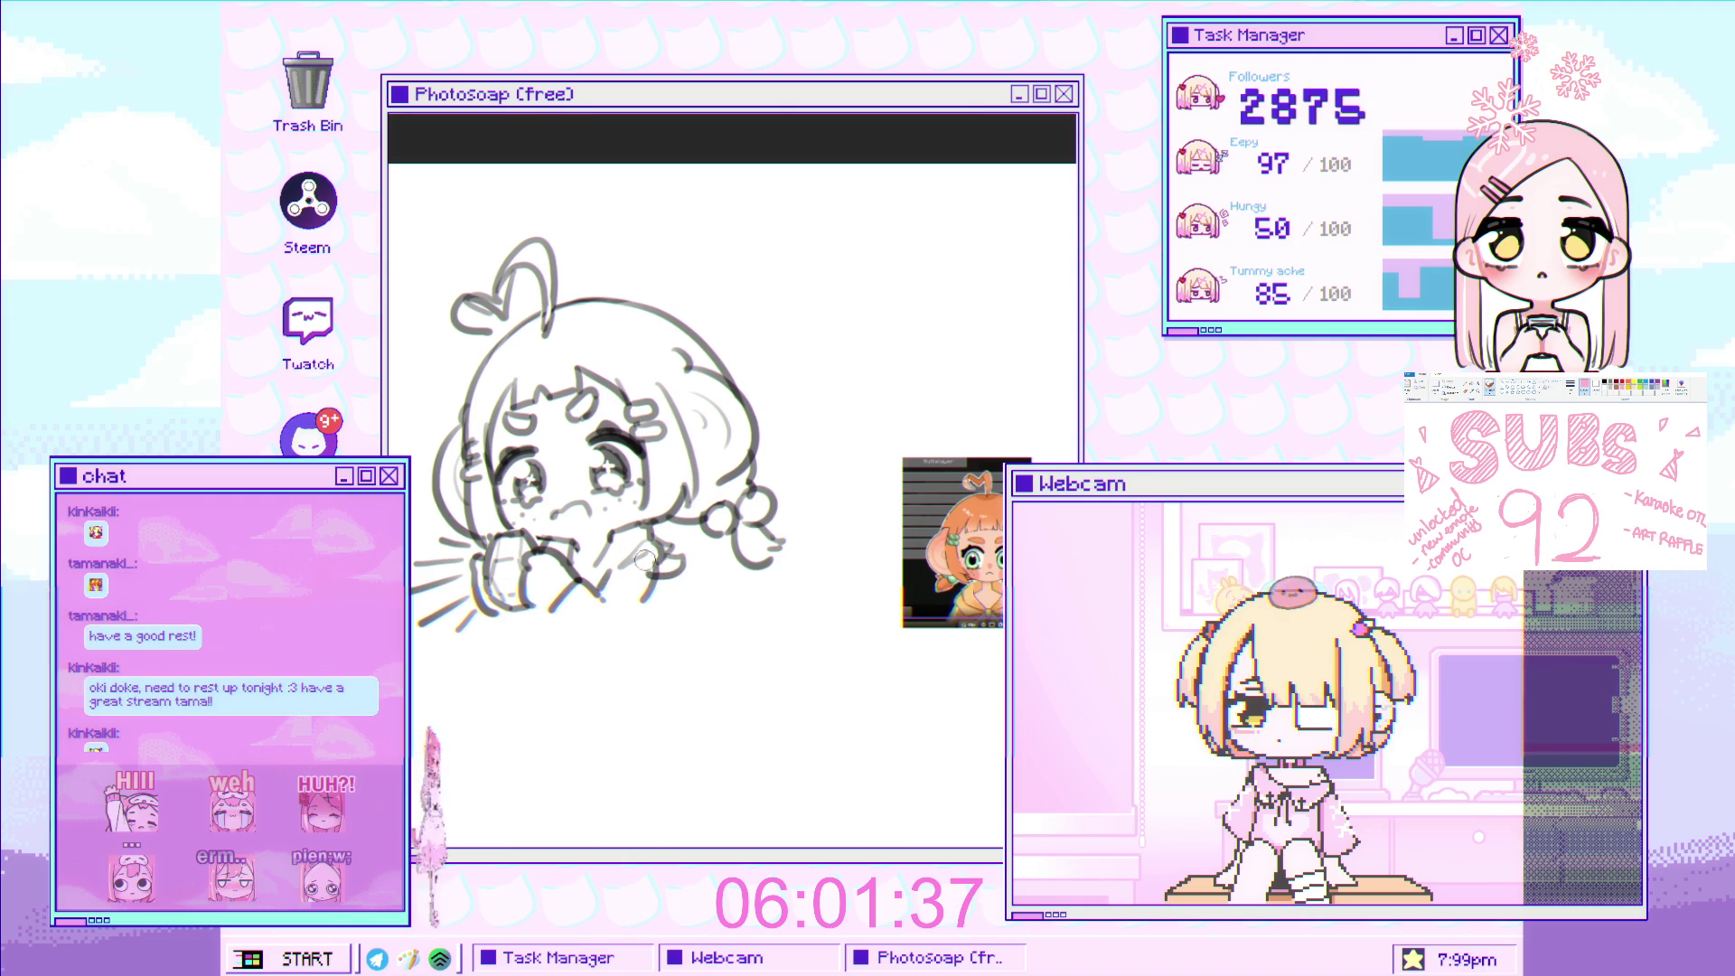
{"action": "scroll", "coordinate": [651, 578], "scroll_direction": "down", "scroll_amount": 3}
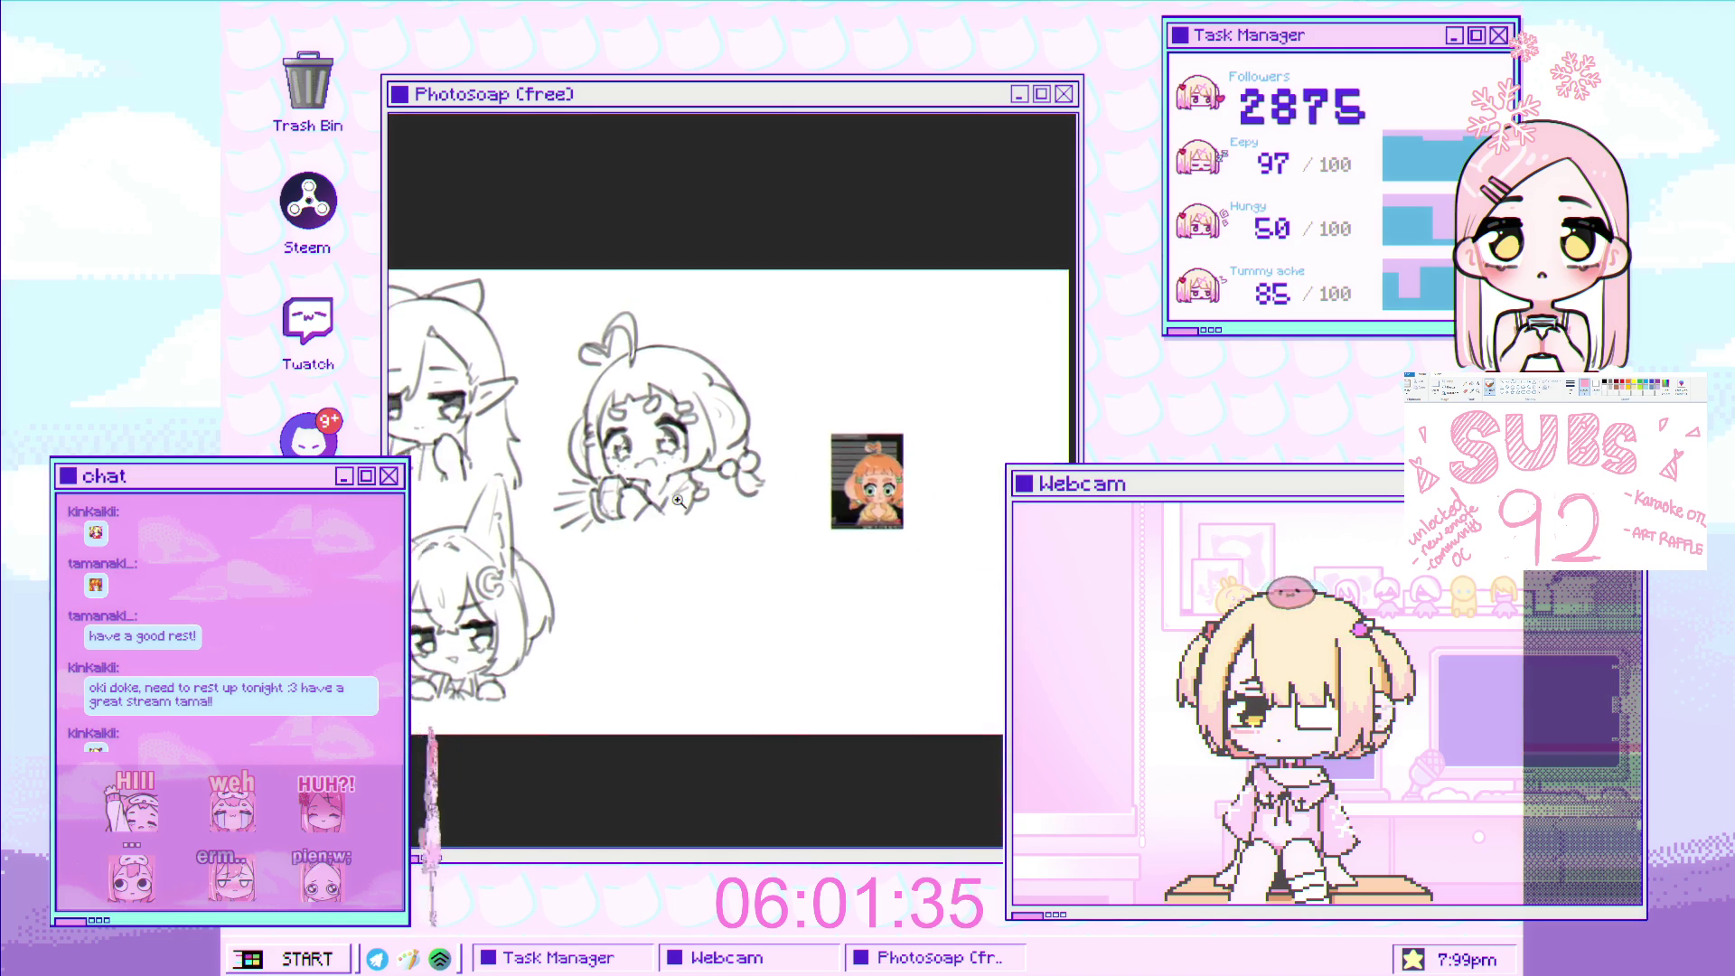
{"action": "scroll", "coordinate": [647, 507], "scroll_direction": "up", "scroll_amount": 4}
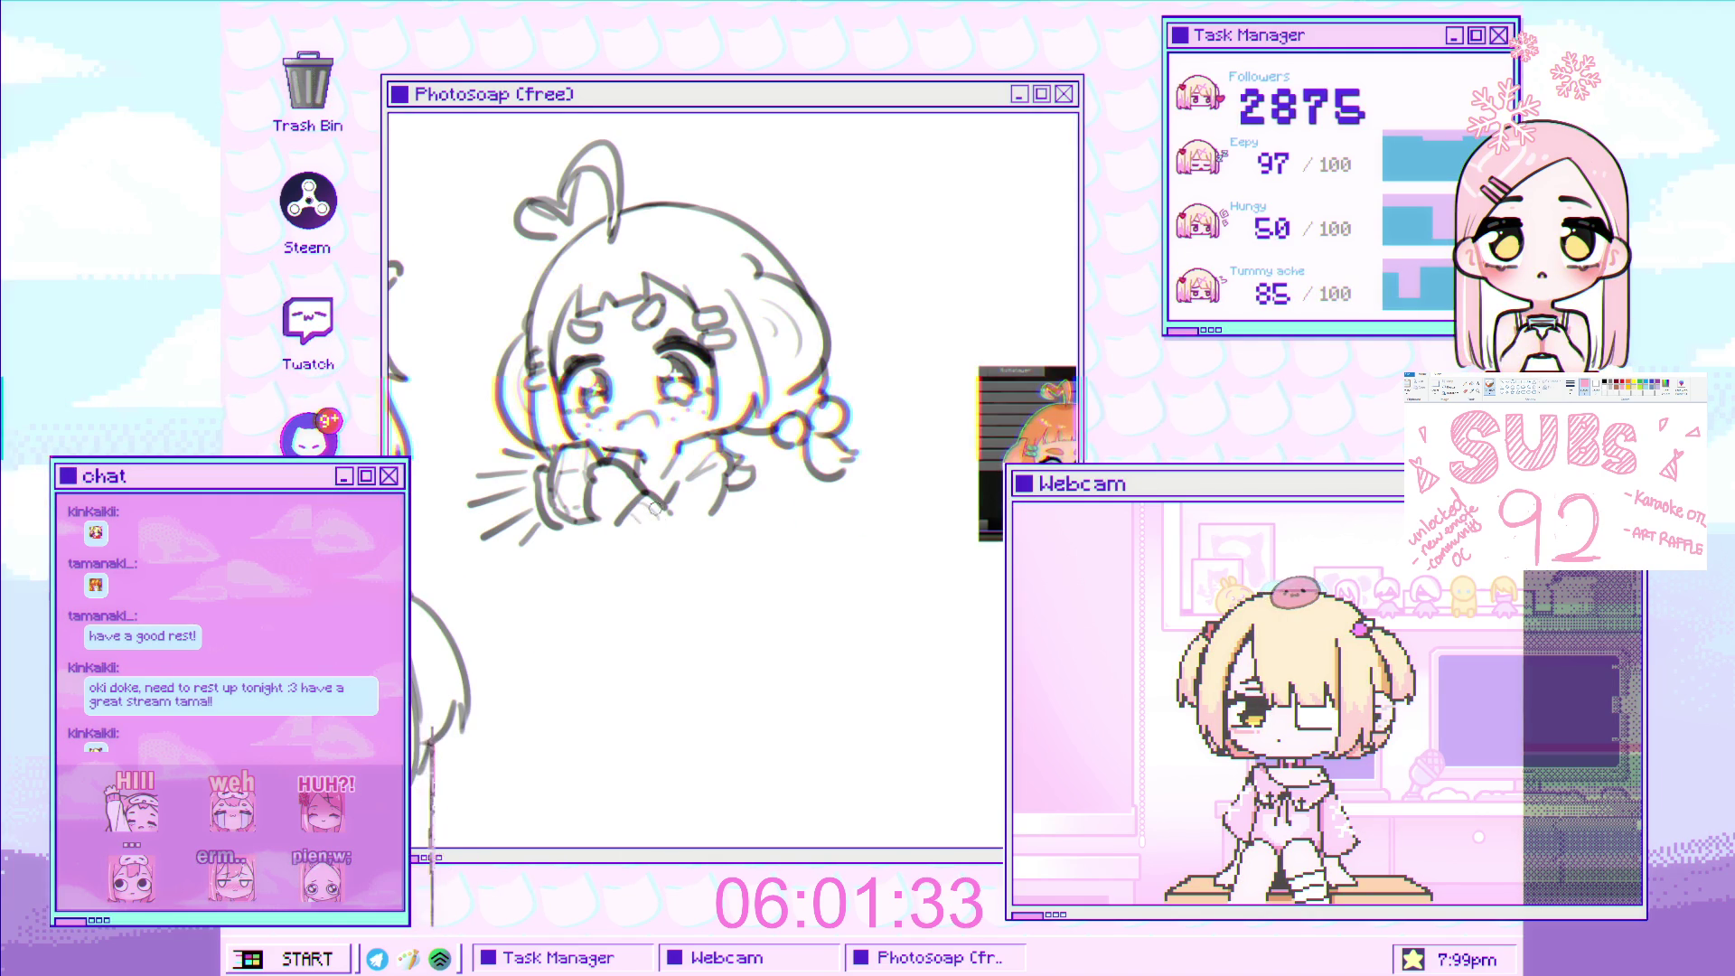
{"action": "scroll", "coordinate": [669, 542], "scroll_direction": "down", "scroll_amount": 3}
{"action": "scroll", "coordinate": [697, 588], "scroll_direction": "up", "scroll_amount": 2}
{"action": "scroll", "coordinate": [708, 537], "scroll_direction": "down", "scroll_amount": 1}
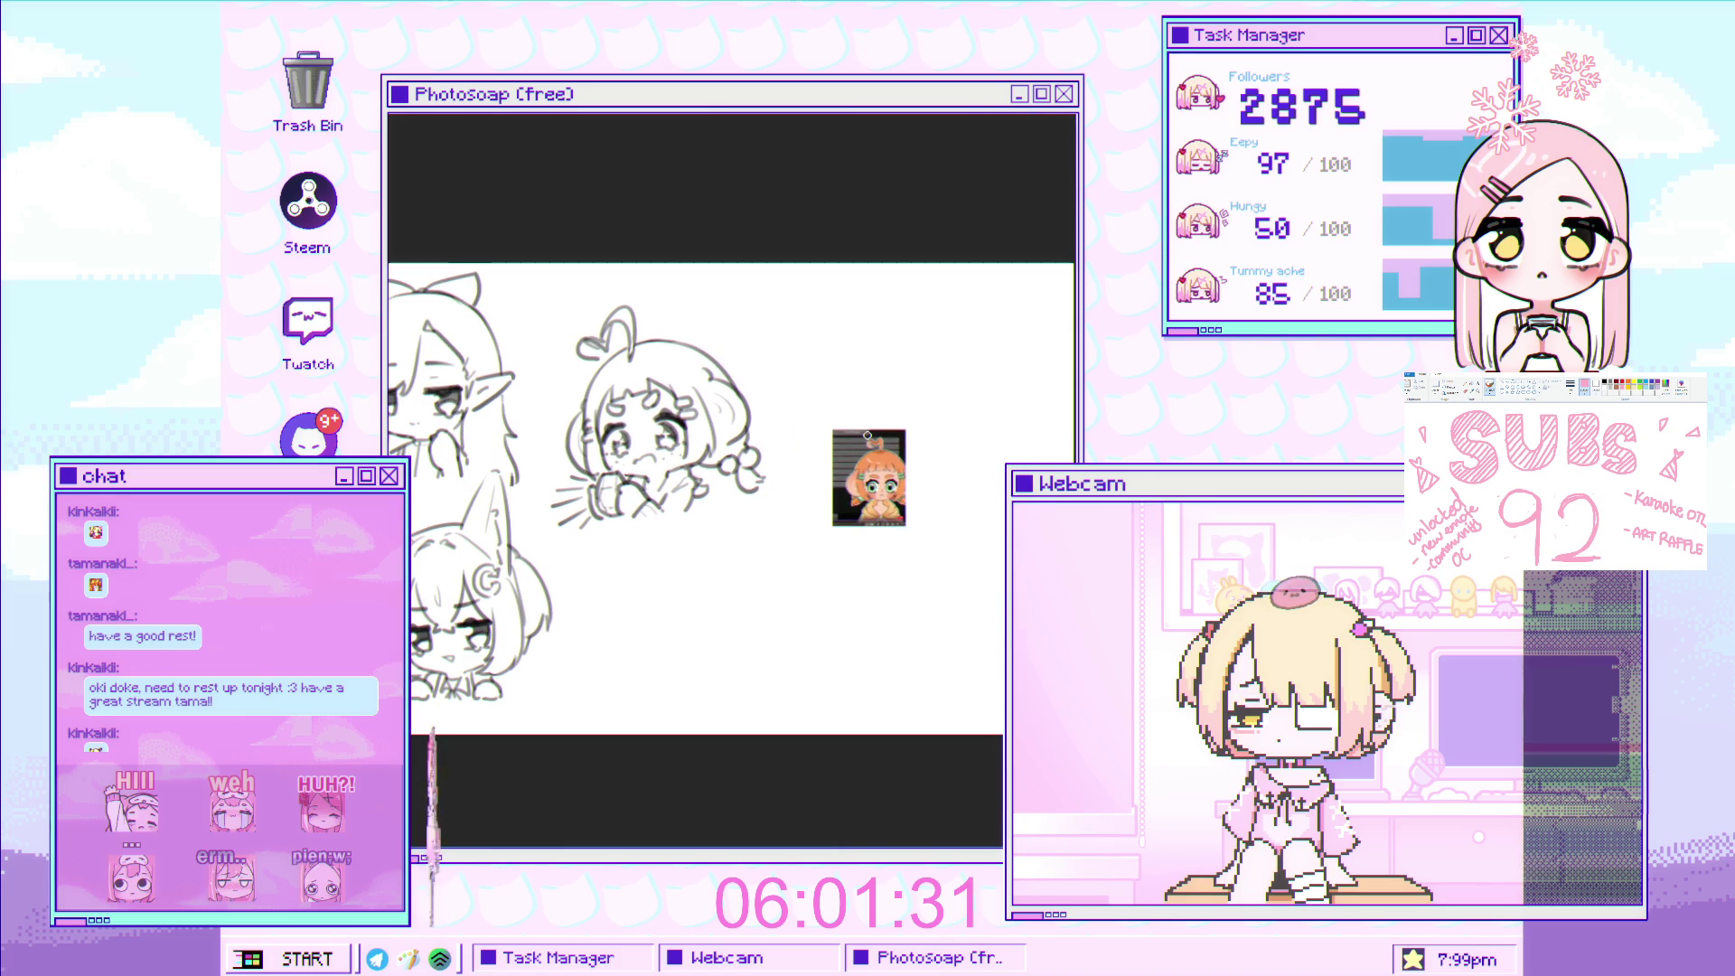
{"action": "scroll", "coordinate": [701, 388], "scroll_direction": "up", "scroll_amount": 2}
{"action": "key", "text": "ctrl+t"}
- Drag the pouting chibi sketch slightly down-right, enlarge it a little, and commit the transform
{"action": "left_click_drag", "start_coordinate": [701, 389], "coordinate": [714, 420]}
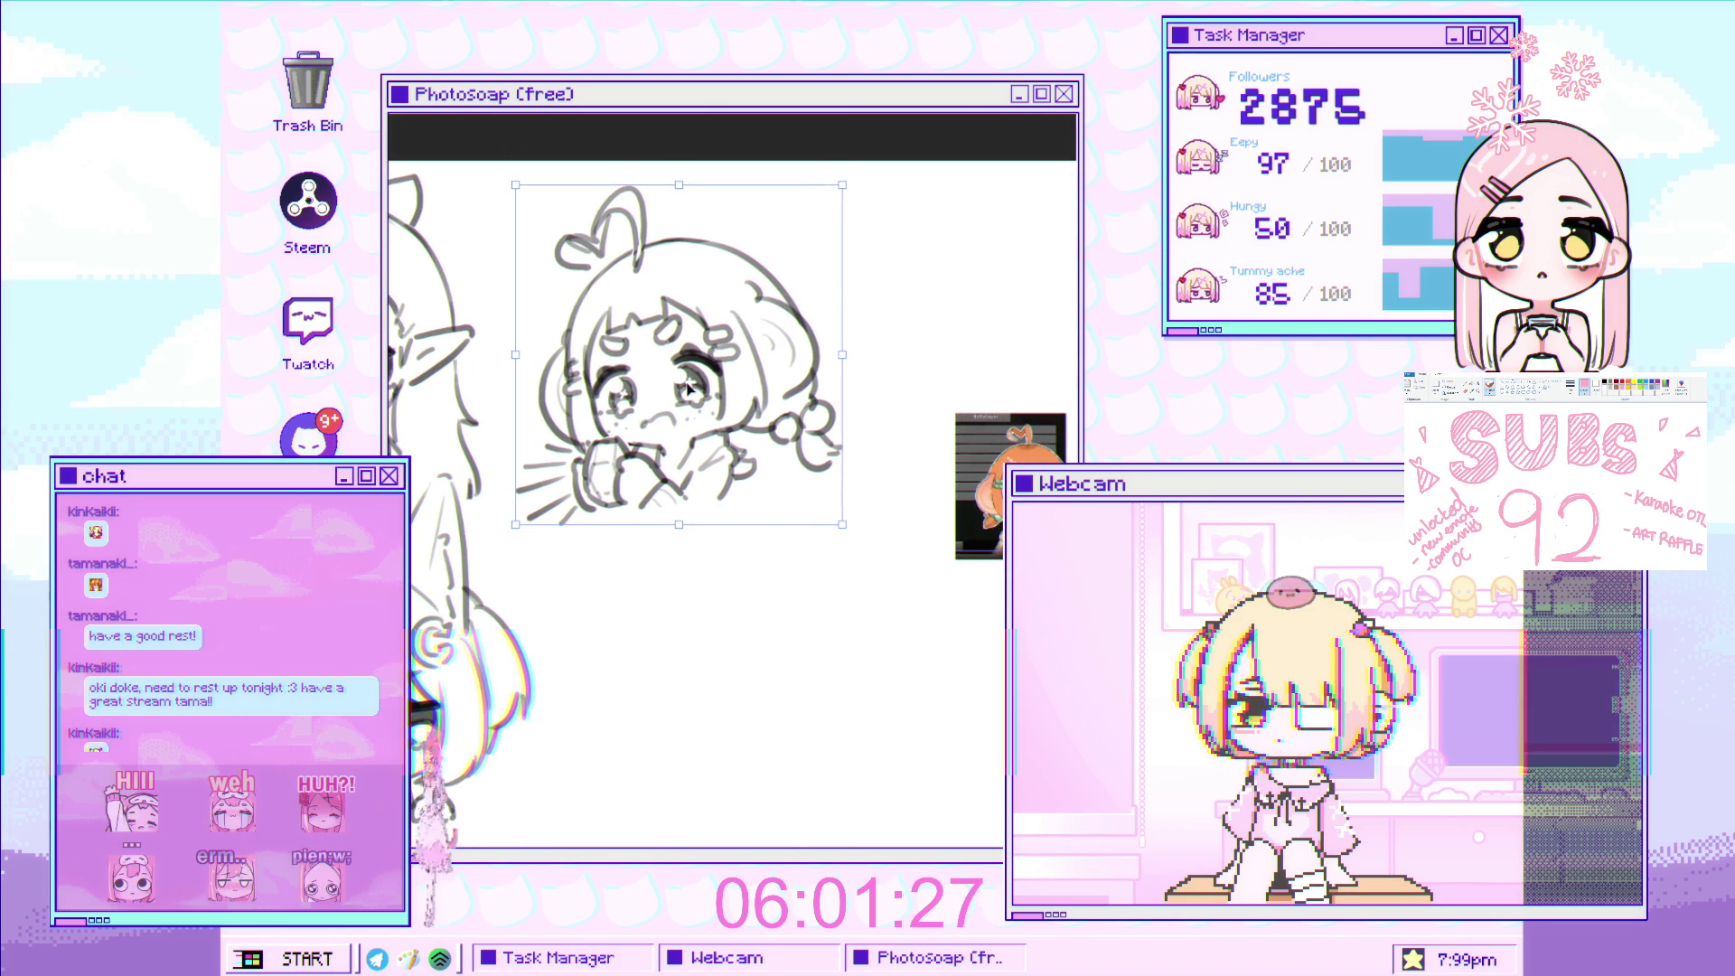
{"action": "key", "text": "Return"}
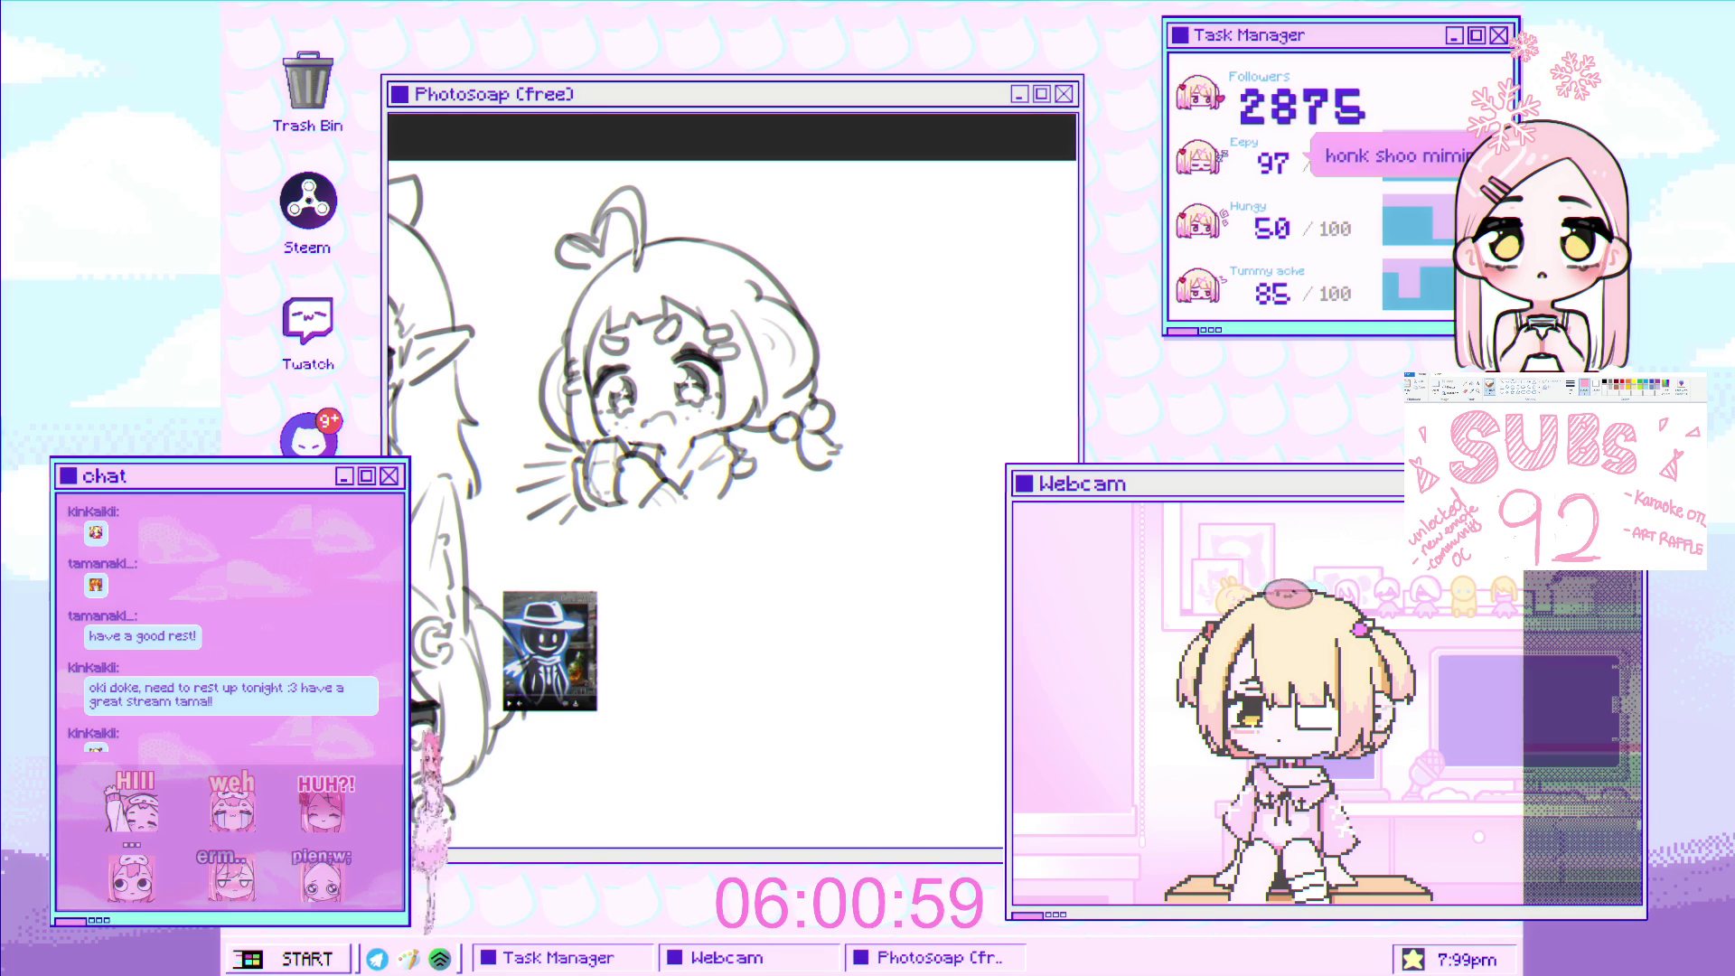
{"action": "scroll", "coordinate": [589, 515], "scroll_direction": "up", "scroll_amount": 3}
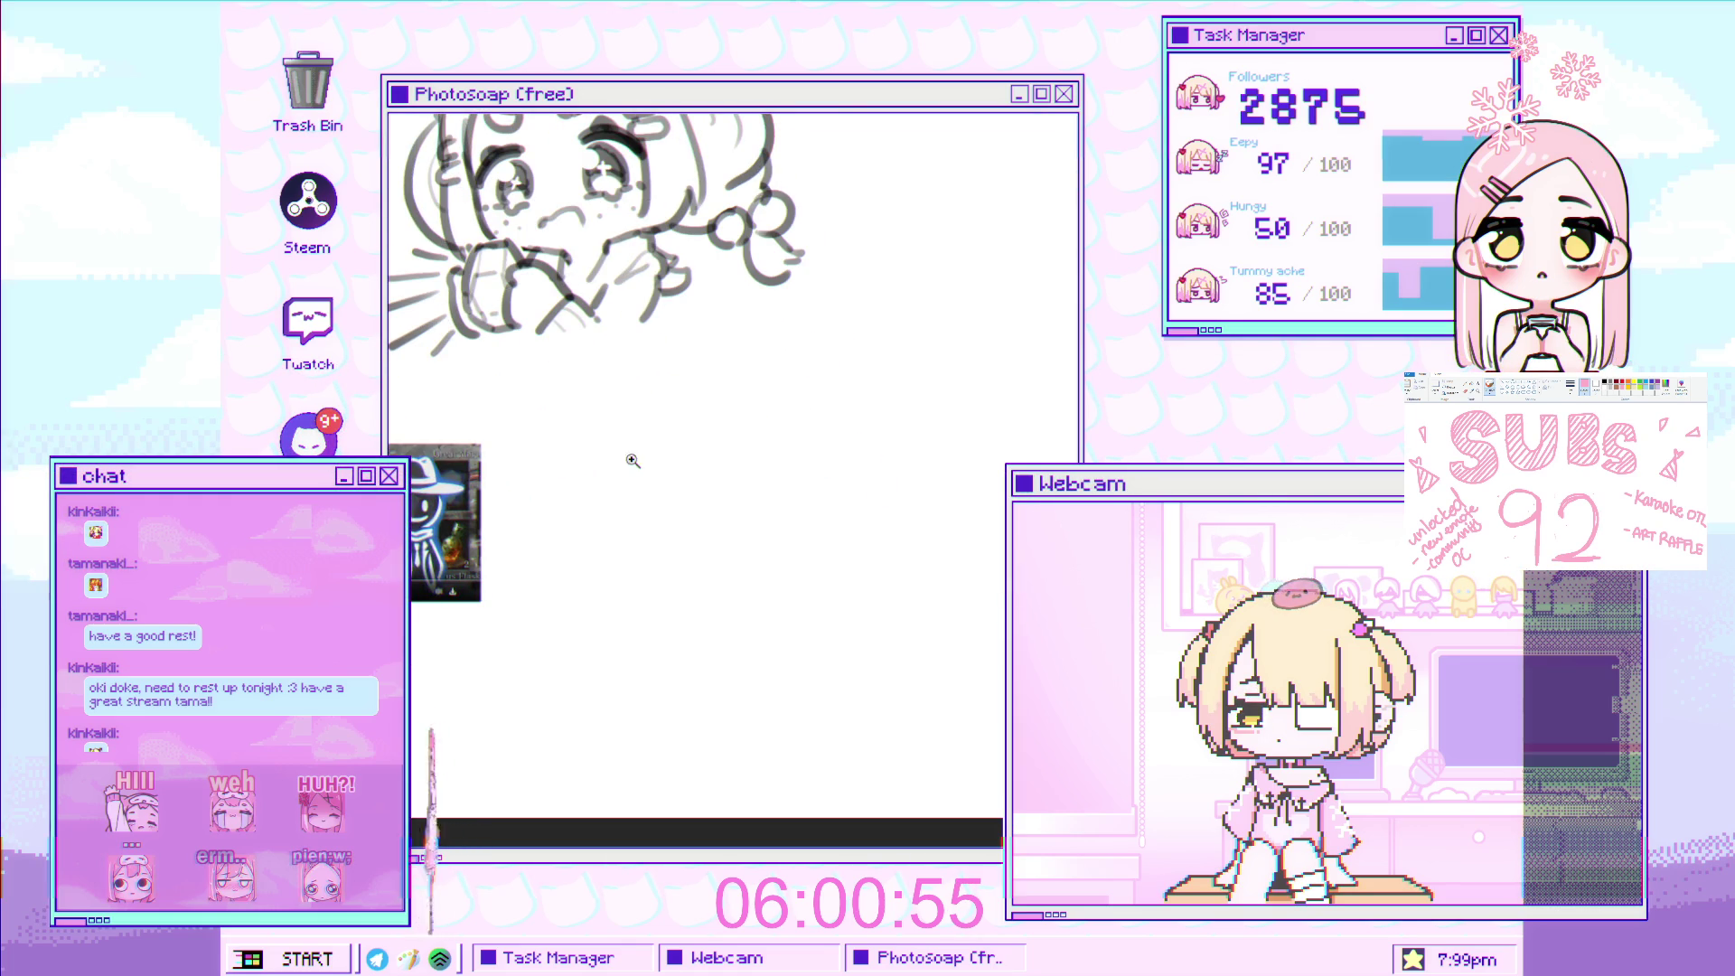
- Try a long curved stroke and a trial mark below the chibi, undoing both
{"action": "scroll", "coordinate": [632, 446], "scroll_direction": "up", "scroll_amount": 1}
{"action": "scroll", "coordinate": [617, 471], "scroll_direction": "up", "scroll_amount": 2}
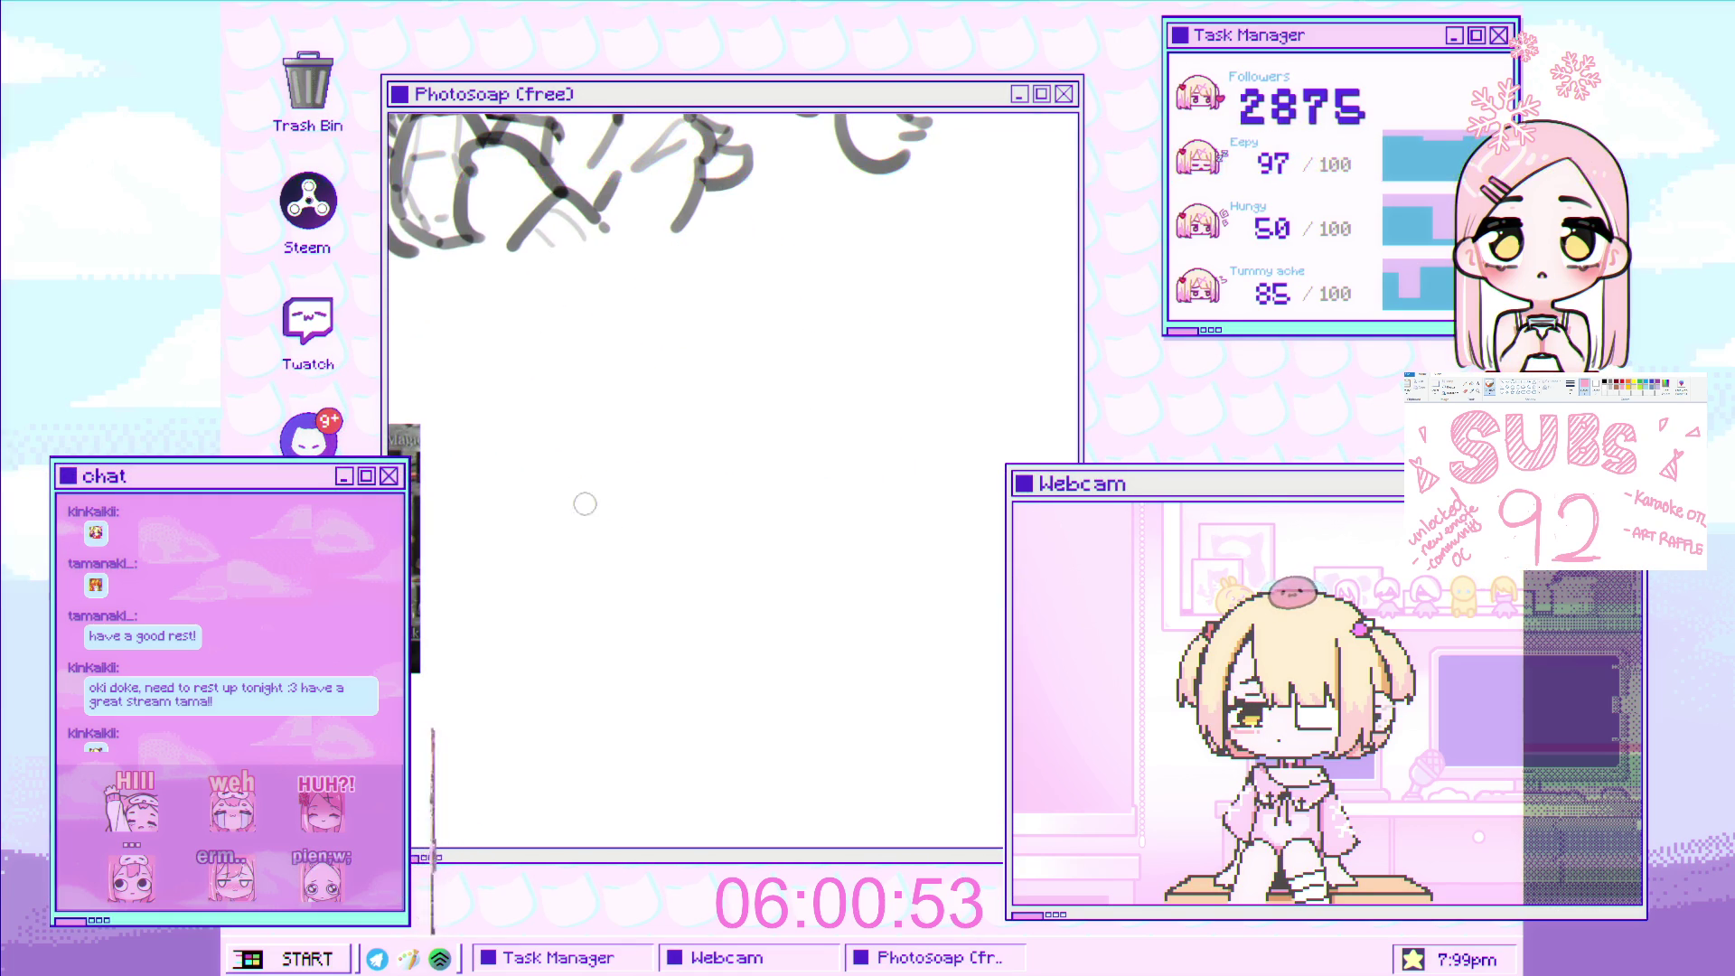
{"action": "left_click_drag", "start_coordinate": [496, 452], "coordinate": [931, 457]}
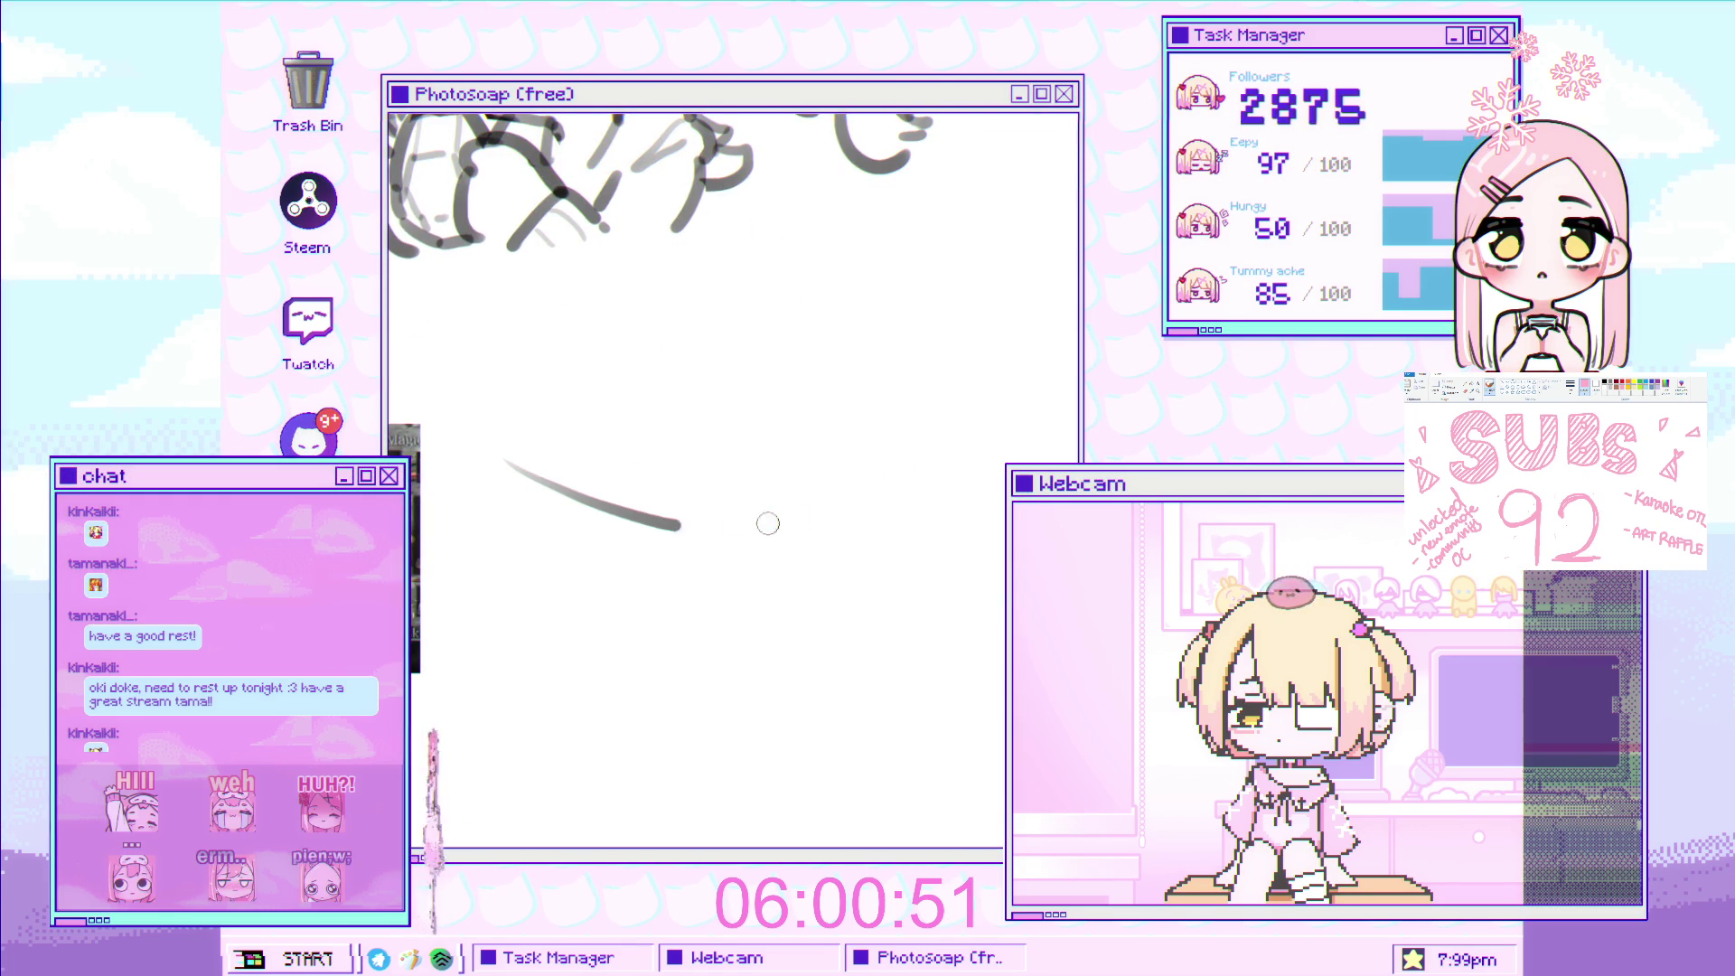
{"action": "key", "text": "ctrl+z"}
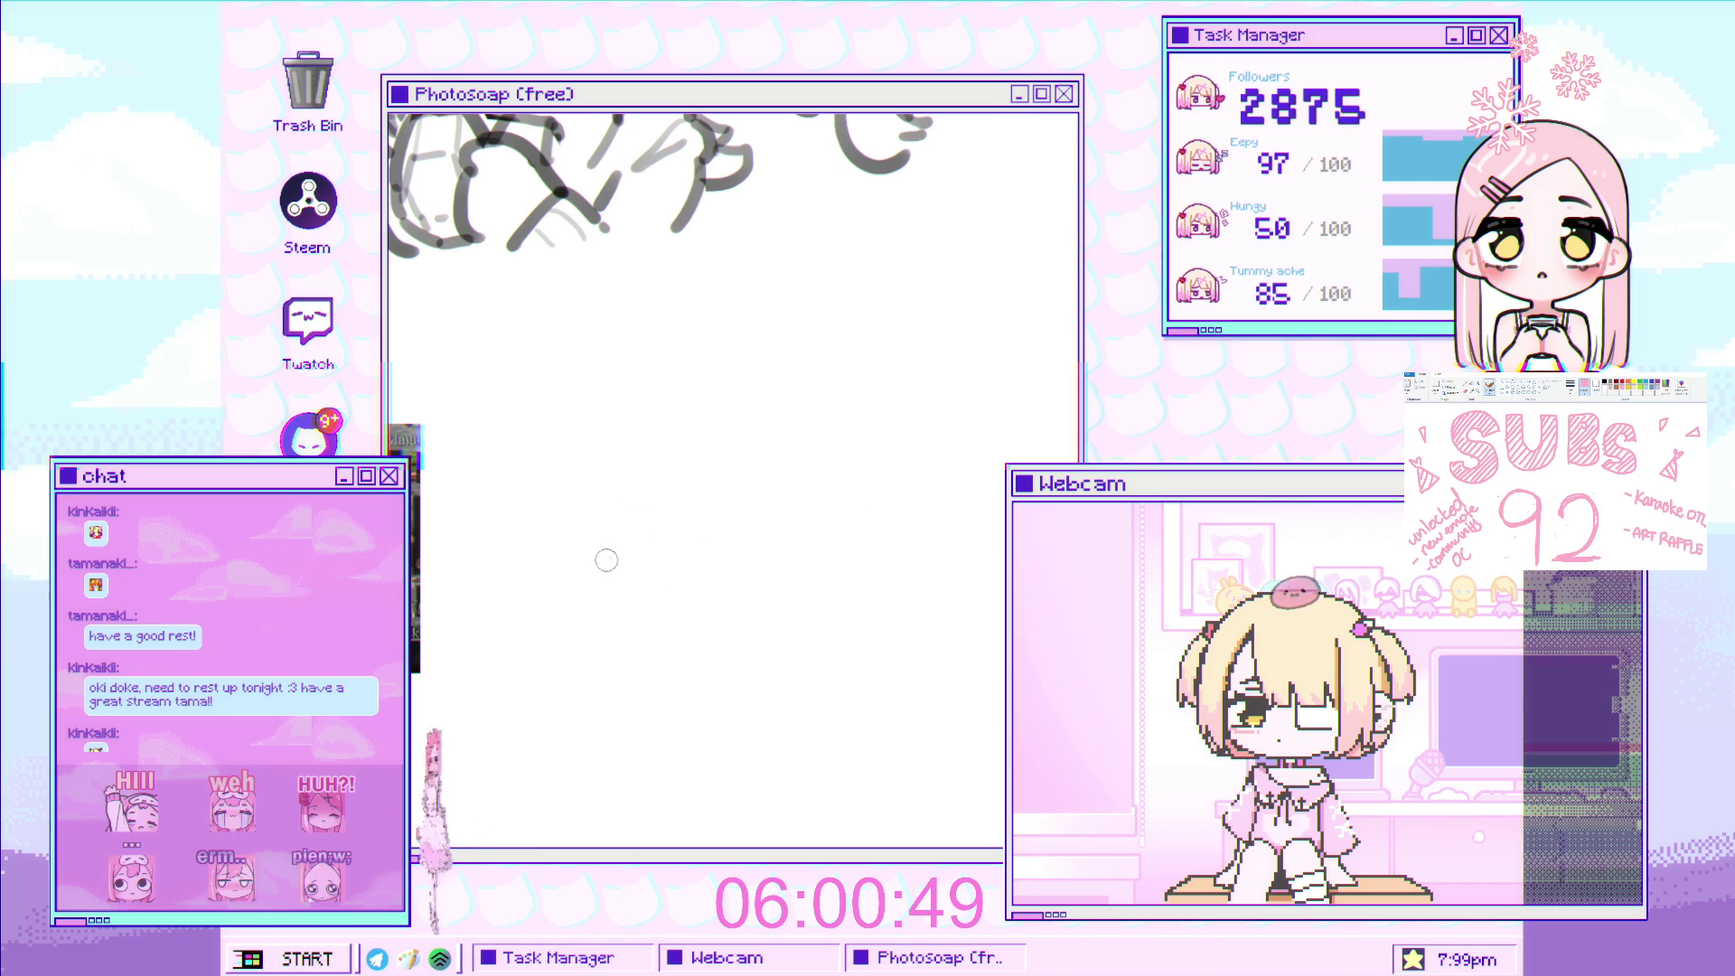
{"action": "left_click_drag", "start_coordinate": [626, 560], "coordinate": [618, 585]}
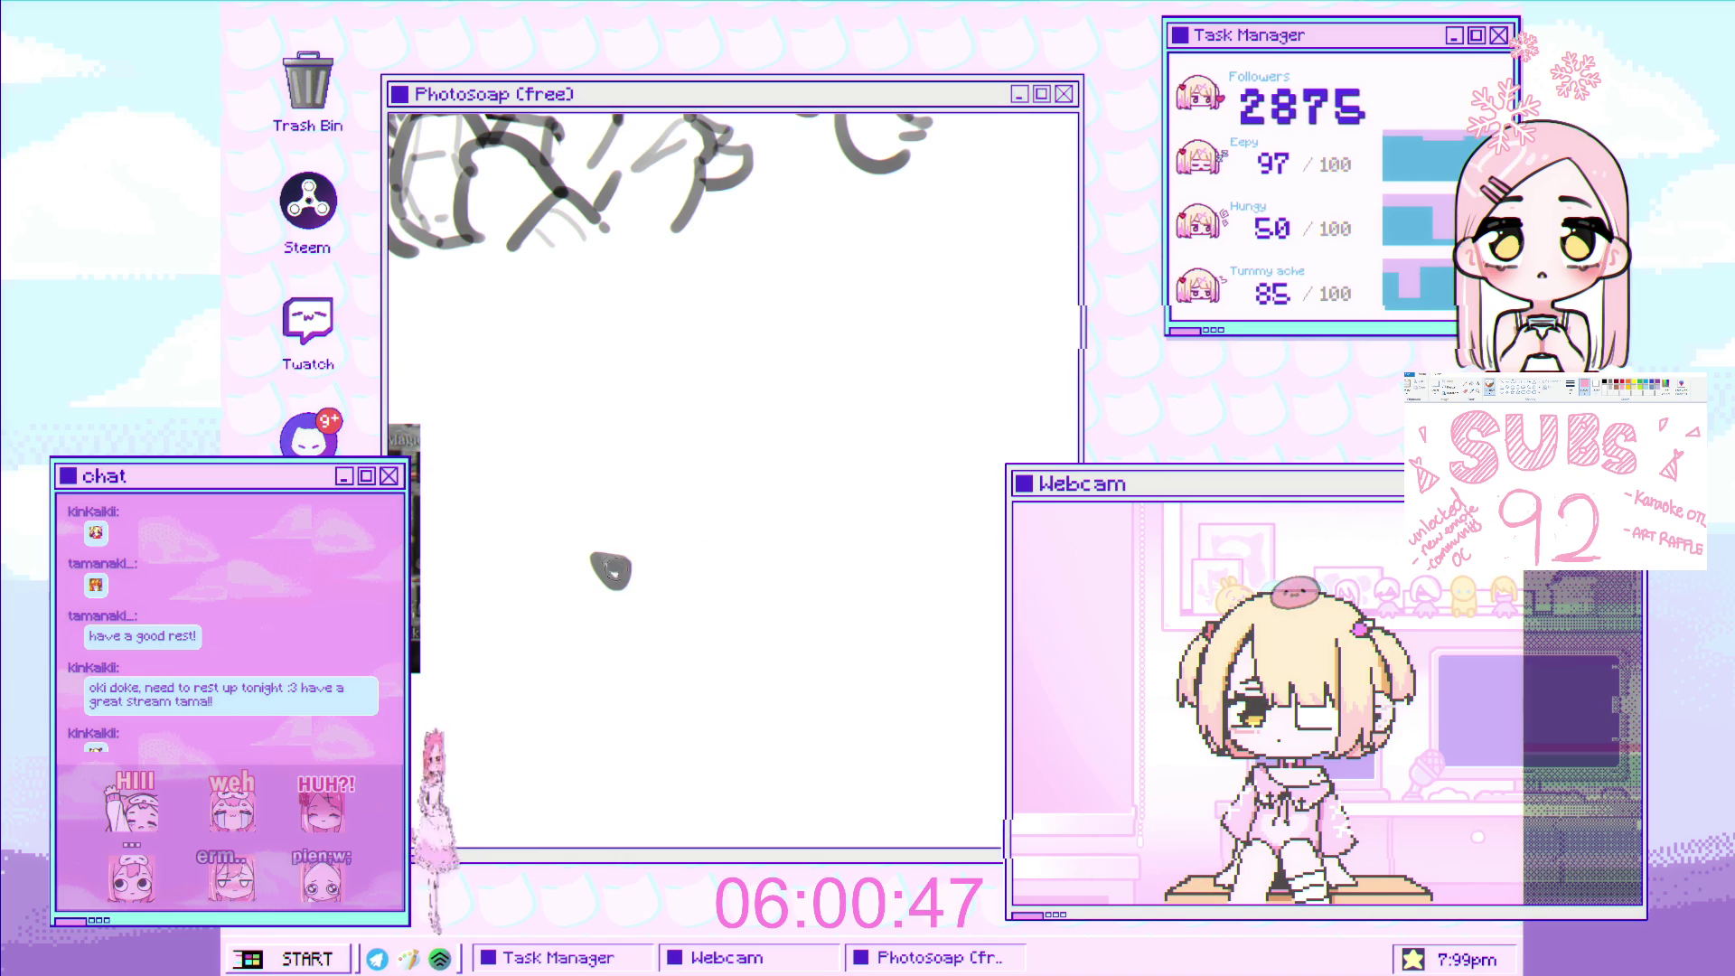
{"action": "scroll", "coordinate": [601, 562], "scroll_direction": "down", "scroll_amount": 2}
{"action": "scroll", "coordinate": [653, 546], "scroll_direction": "up", "scroll_amount": 2}
{"action": "scroll", "coordinate": [653, 546], "scroll_direction": "up", "scroll_amount": 1}
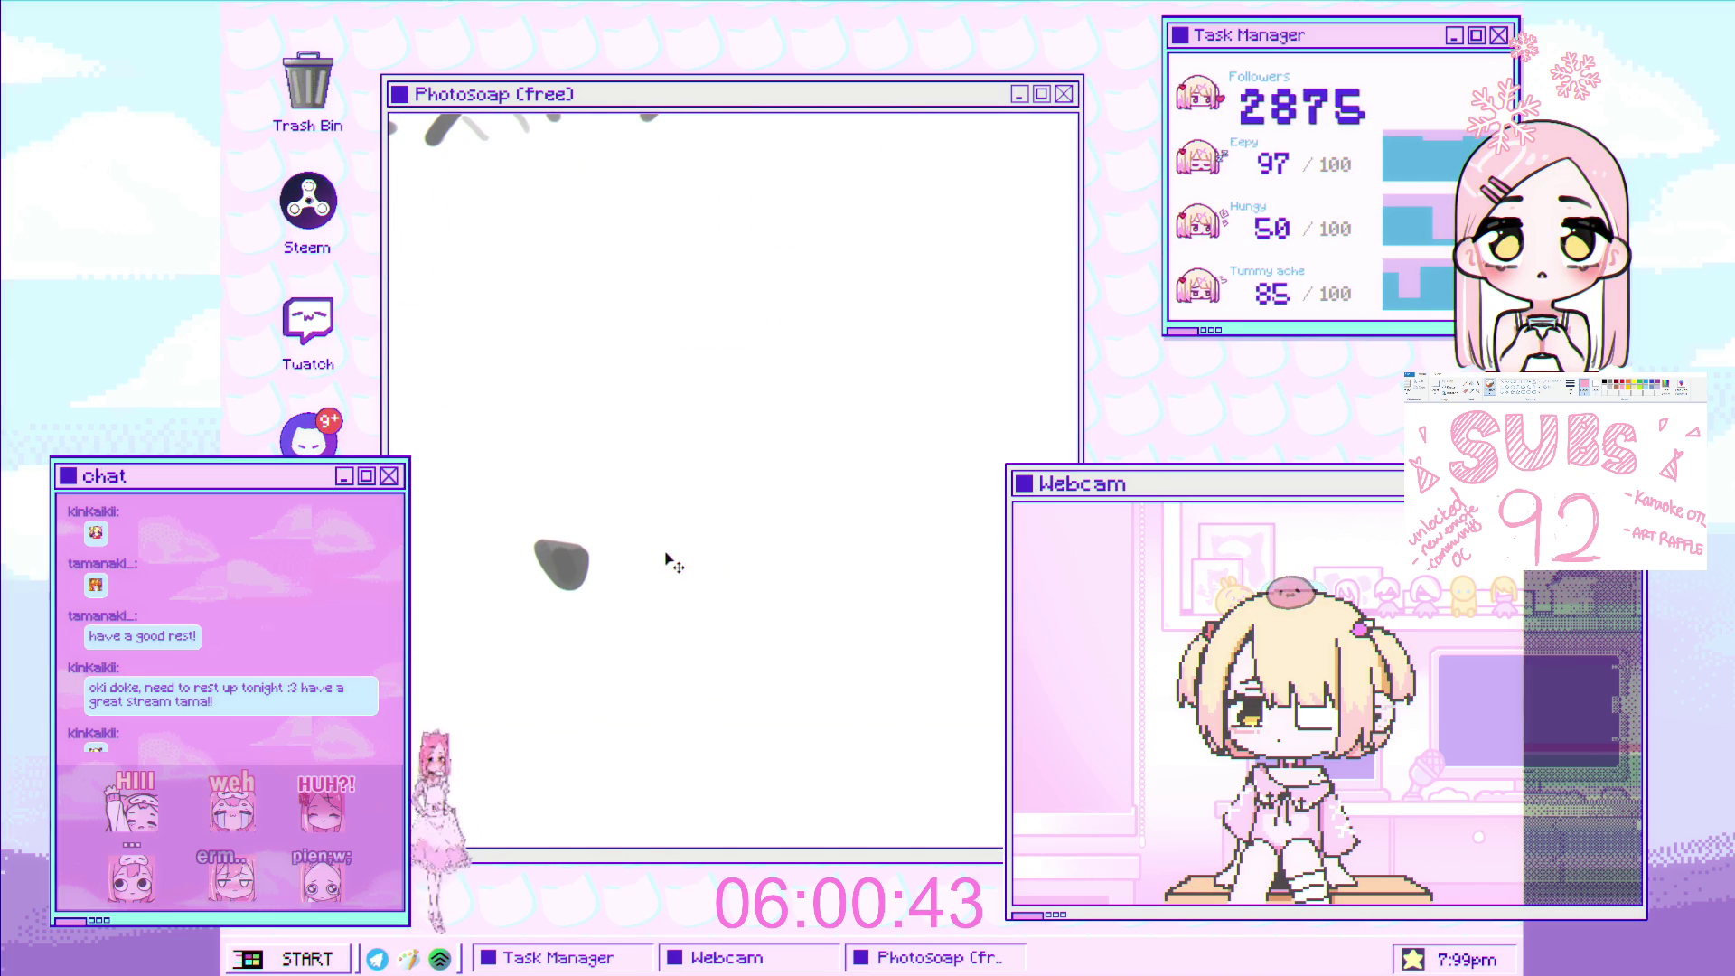
{"action": "key", "text": "ctrl+z"}
- Paint the left and right grey eye shapes, removing a stray stroke and reshaping the left eye
{"action": "mouse_move", "coordinate": [570, 540]}
{"action": "left_mouse_down"}
{"action": "mouse_move", "coordinate": [554, 540]}
{"action": "mouse_move", "coordinate": [566, 552]}
{"action": "left_mouse_up"}
{"action": "left_click", "coordinate": [576, 542]}
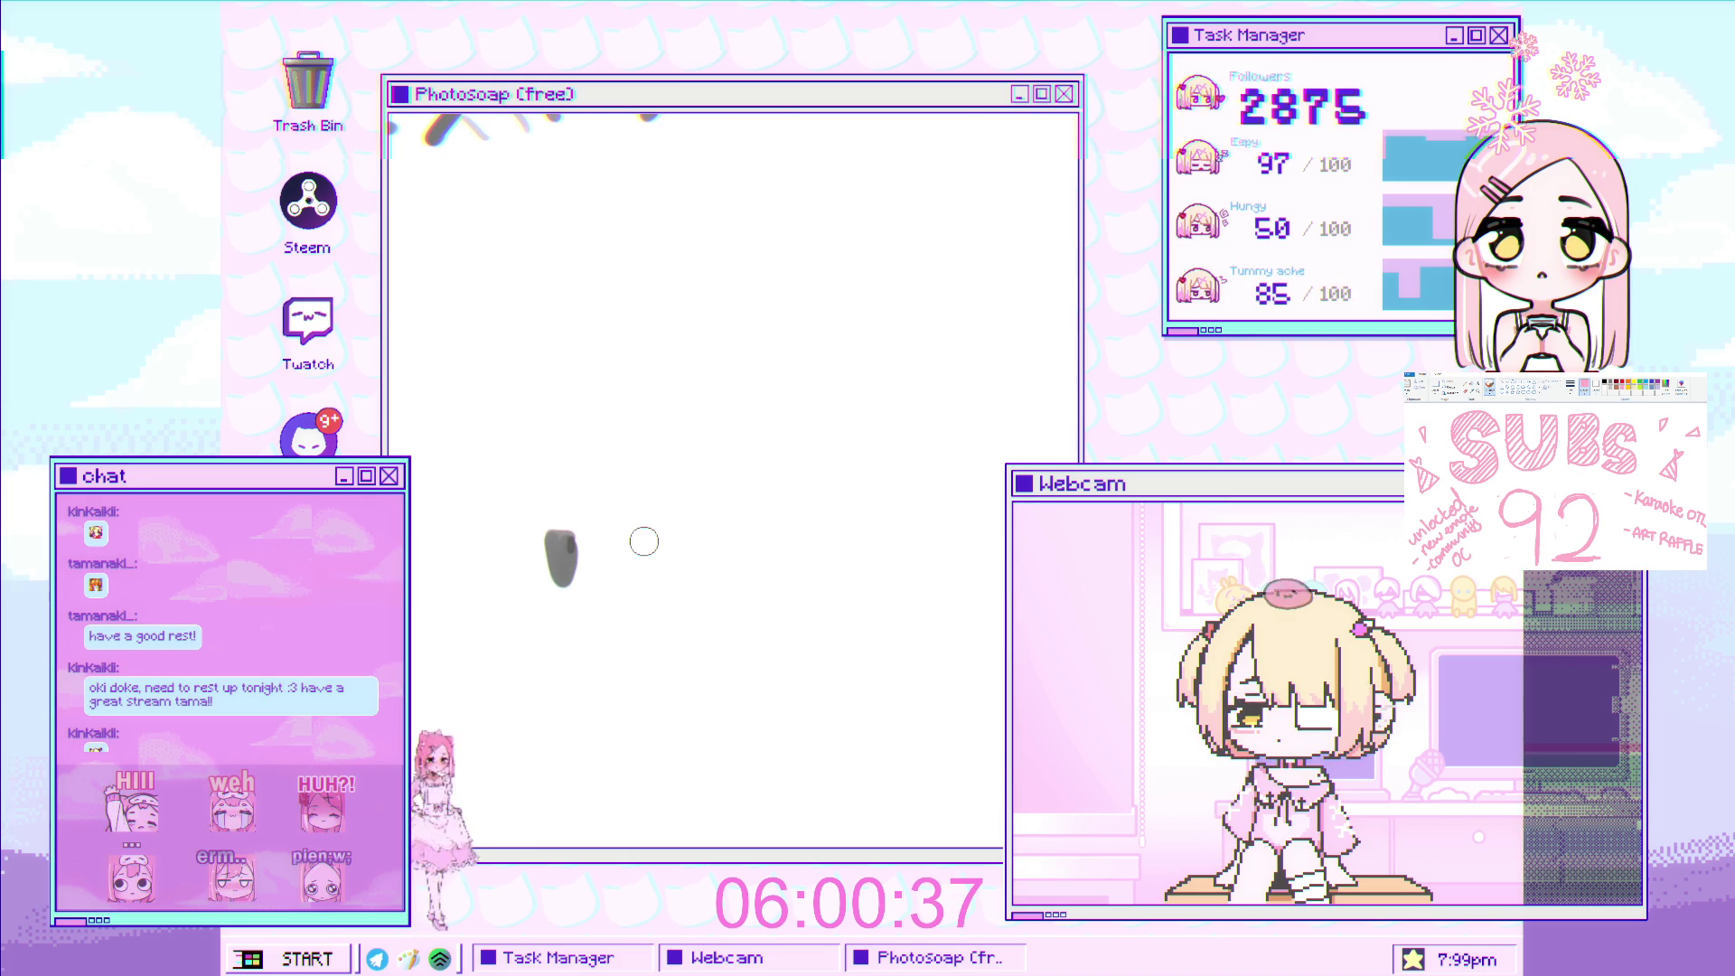
{"action": "key", "text": "ctrl+z"}
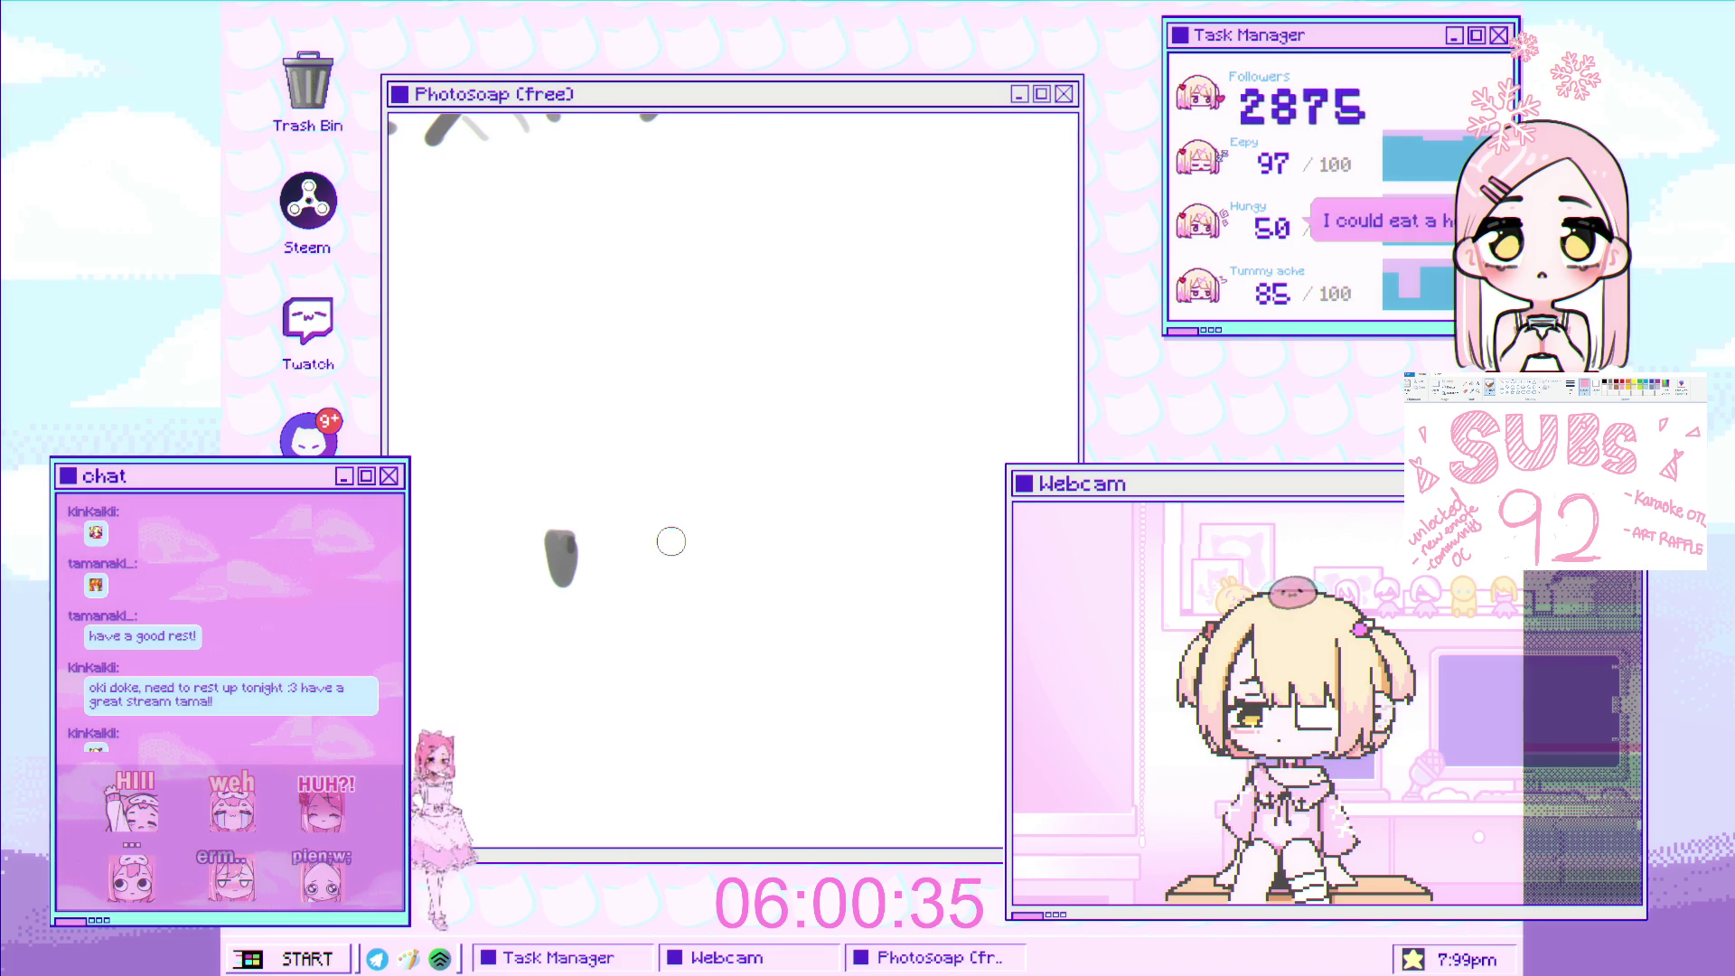
{"action": "left_click_drag", "start_coordinate": [664, 550], "coordinate": [687, 558]}
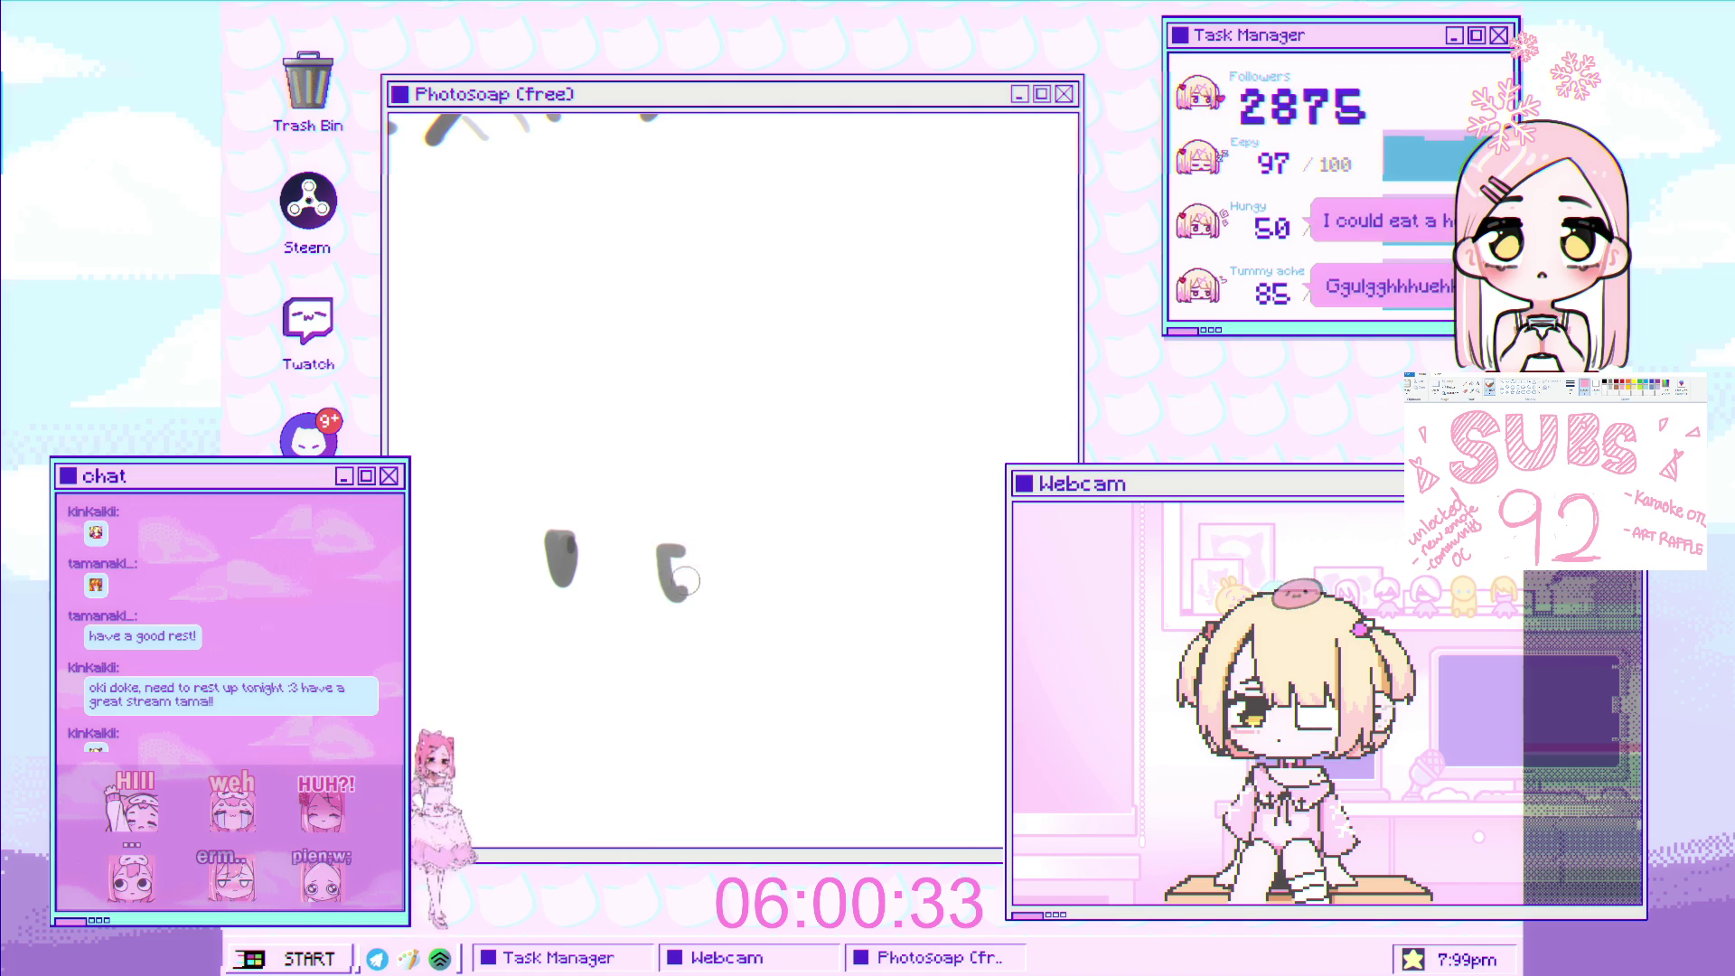
{"action": "scroll", "coordinate": [674, 569], "scroll_direction": "up", "scroll_amount": 2}
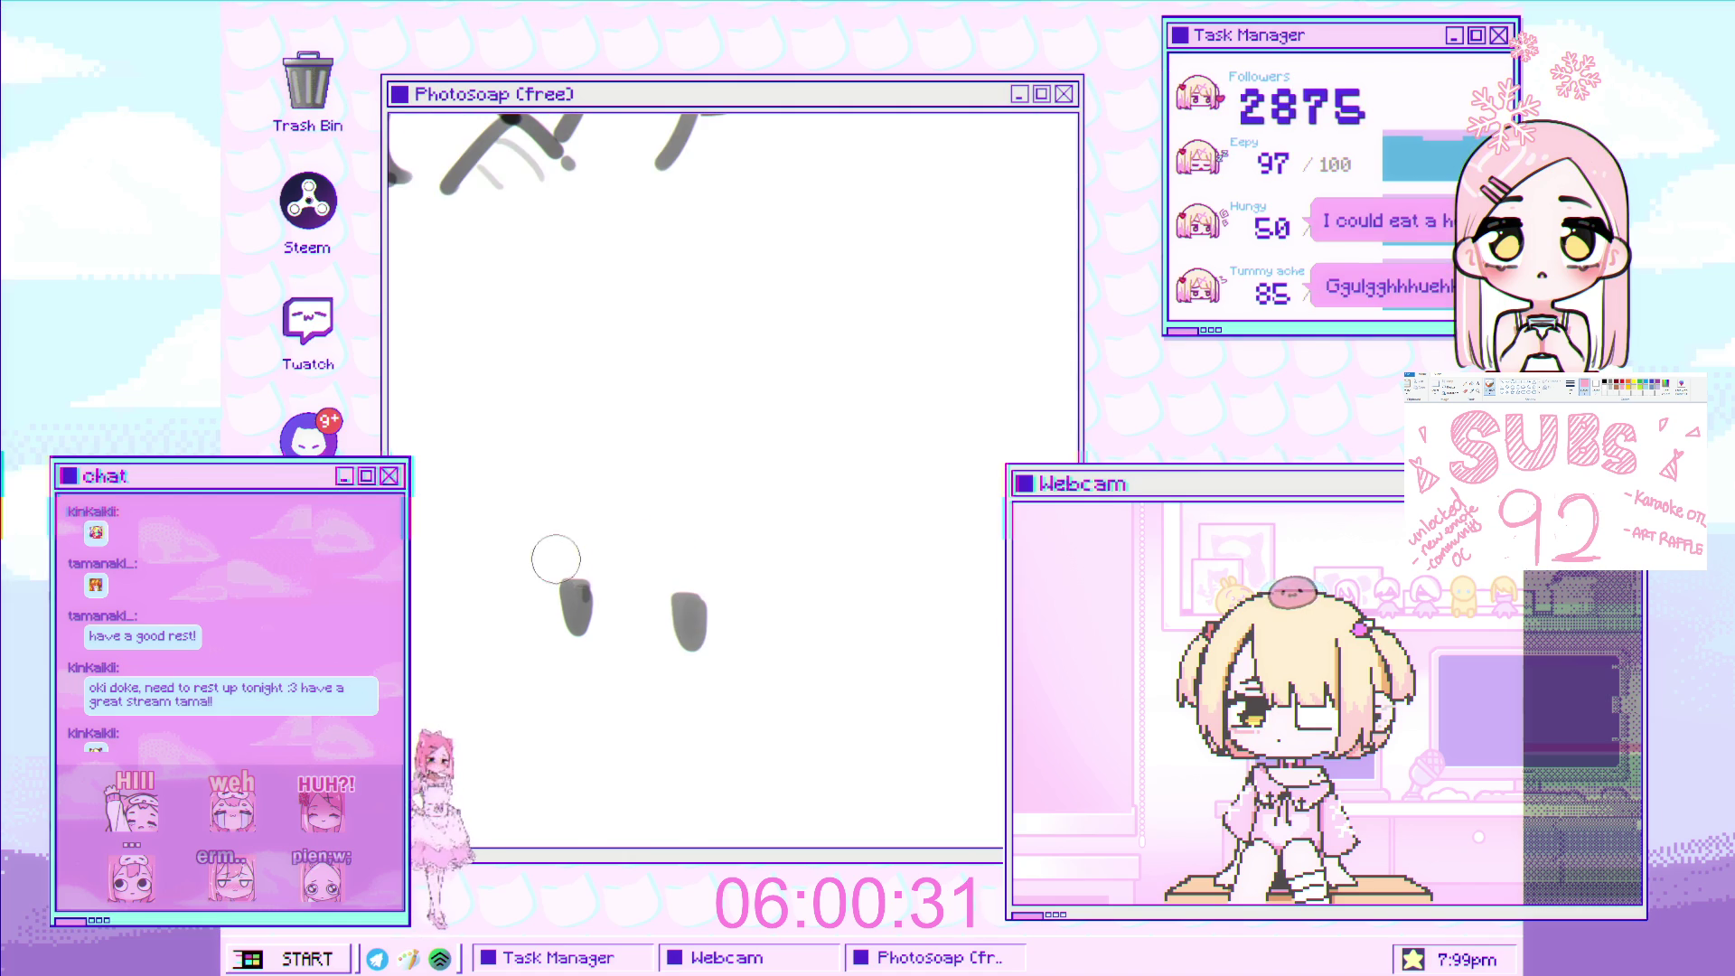
{"action": "scroll", "coordinate": [615, 578], "scroll_direction": "down", "scroll_amount": 3}
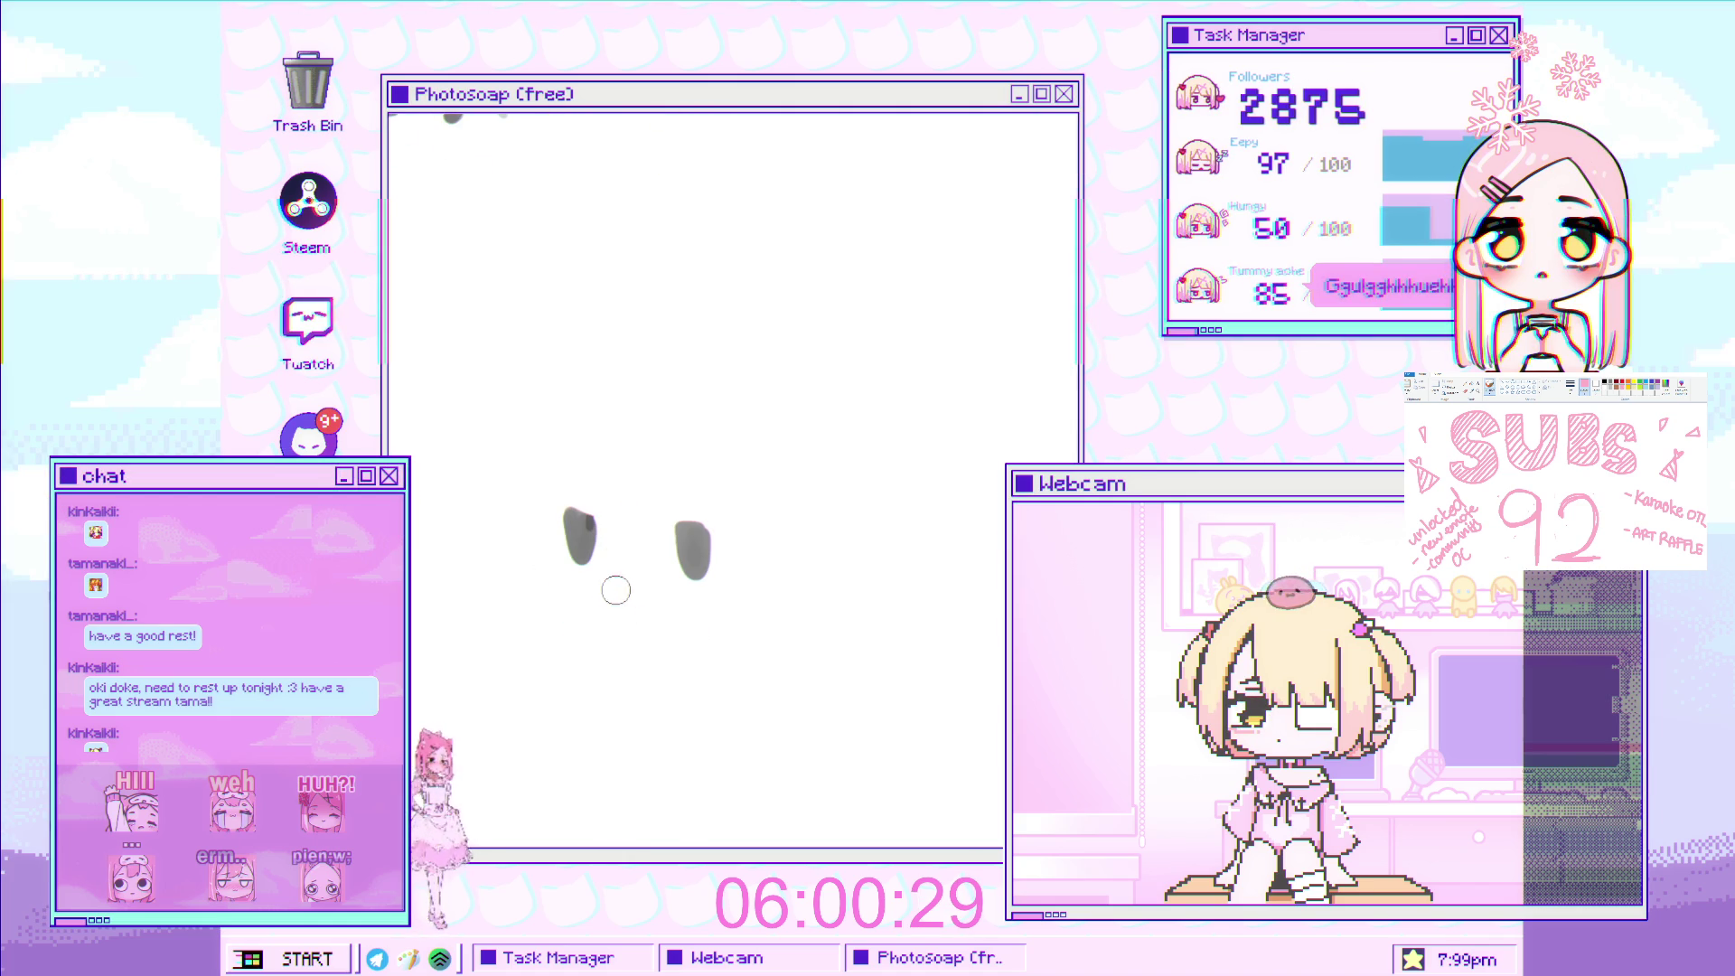
{"action": "left_click_drag", "start_coordinate": [598, 585], "coordinate": [633, 600]}
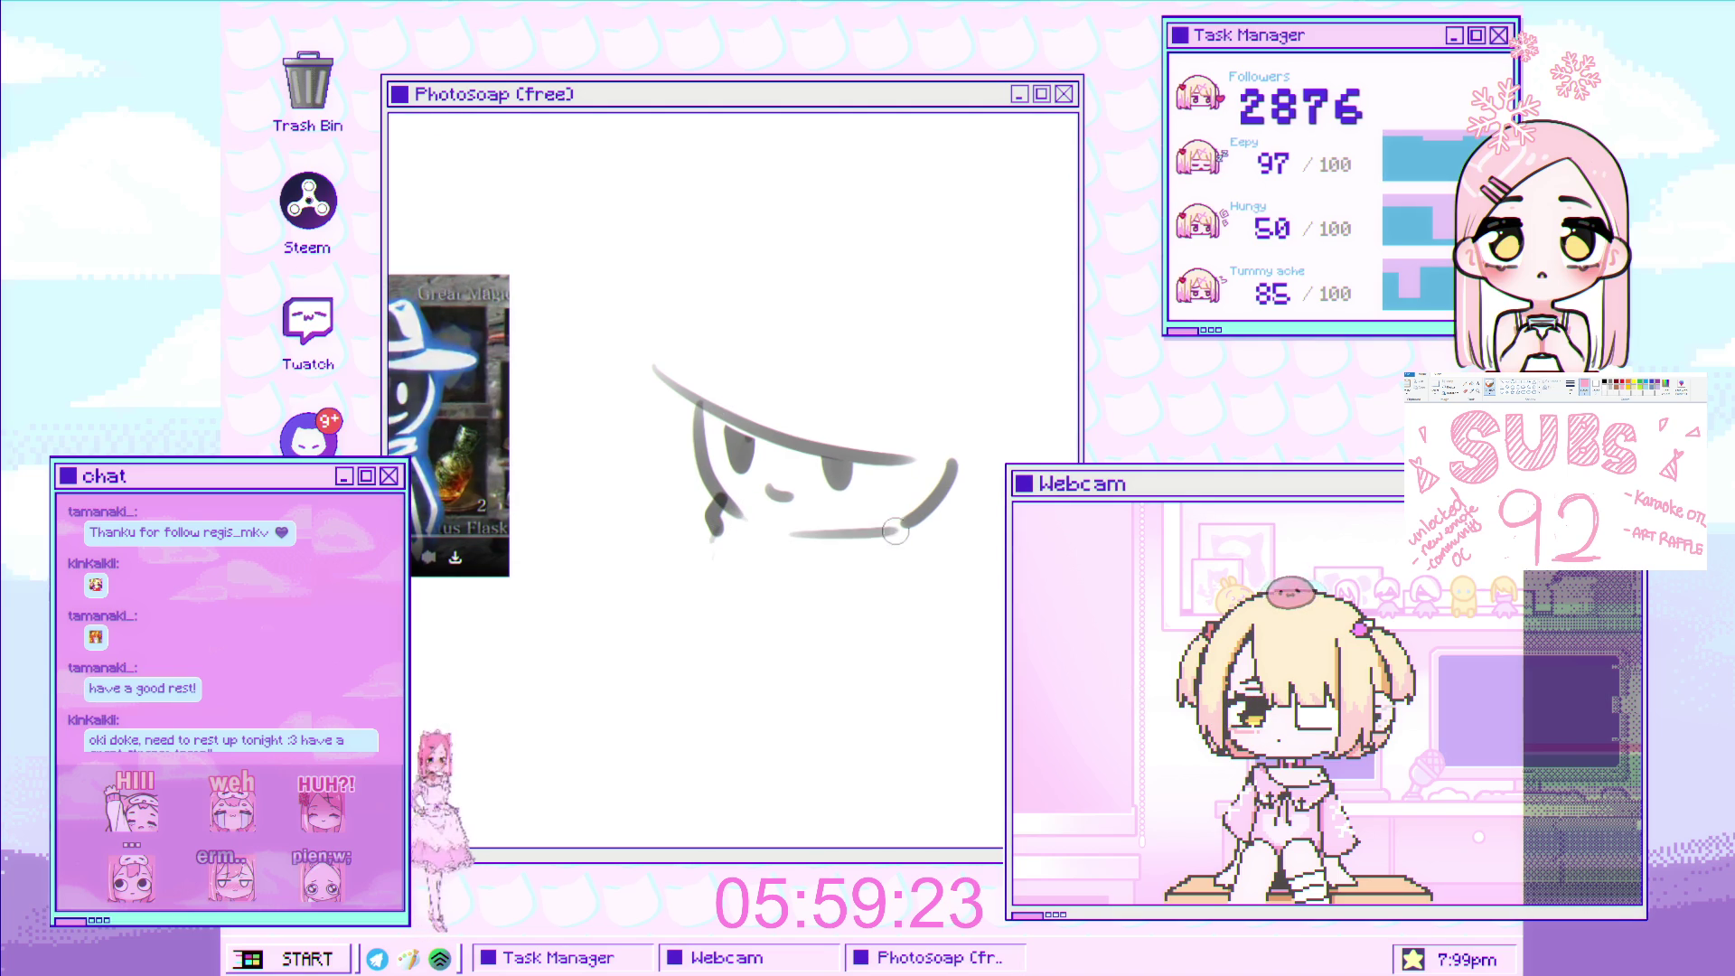
- Draw the lower edge and right-side jaw strokes of the fedora chibi's face
{"action": "mouse_move", "coordinate": [809, 539]}
{"action": "left_mouse_down"}
{"action": "mouse_move", "coordinate": [917, 521]}
{"action": "mouse_move", "coordinate": [953, 588]}
{"action": "left_mouse_up"}
{"action": "mouse_move", "coordinate": [741, 570]}
{"action": "left_mouse_down"}
{"action": "mouse_move", "coordinate": [707, 592]}
{"action": "mouse_move", "coordinate": [732, 651]}
{"action": "mouse_move", "coordinate": [893, 620]}
{"action": "left_mouse_up"}
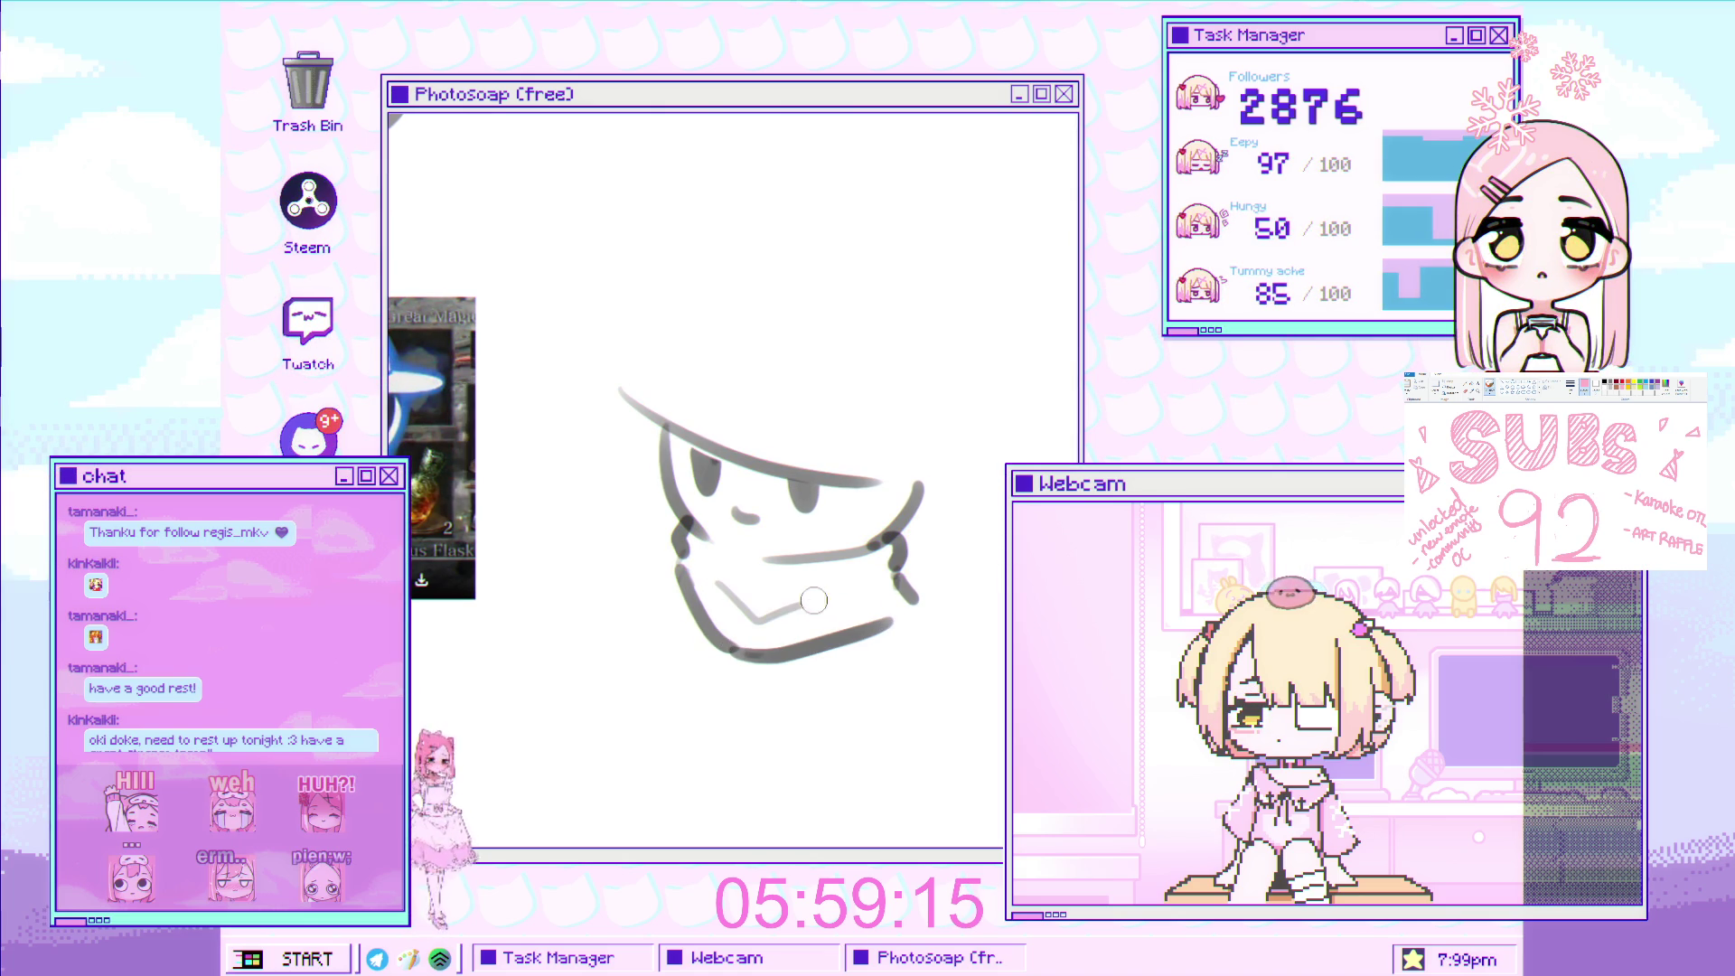
{"action": "scroll", "coordinate": [732, 578], "scroll_direction": "down", "scroll_amount": 3}
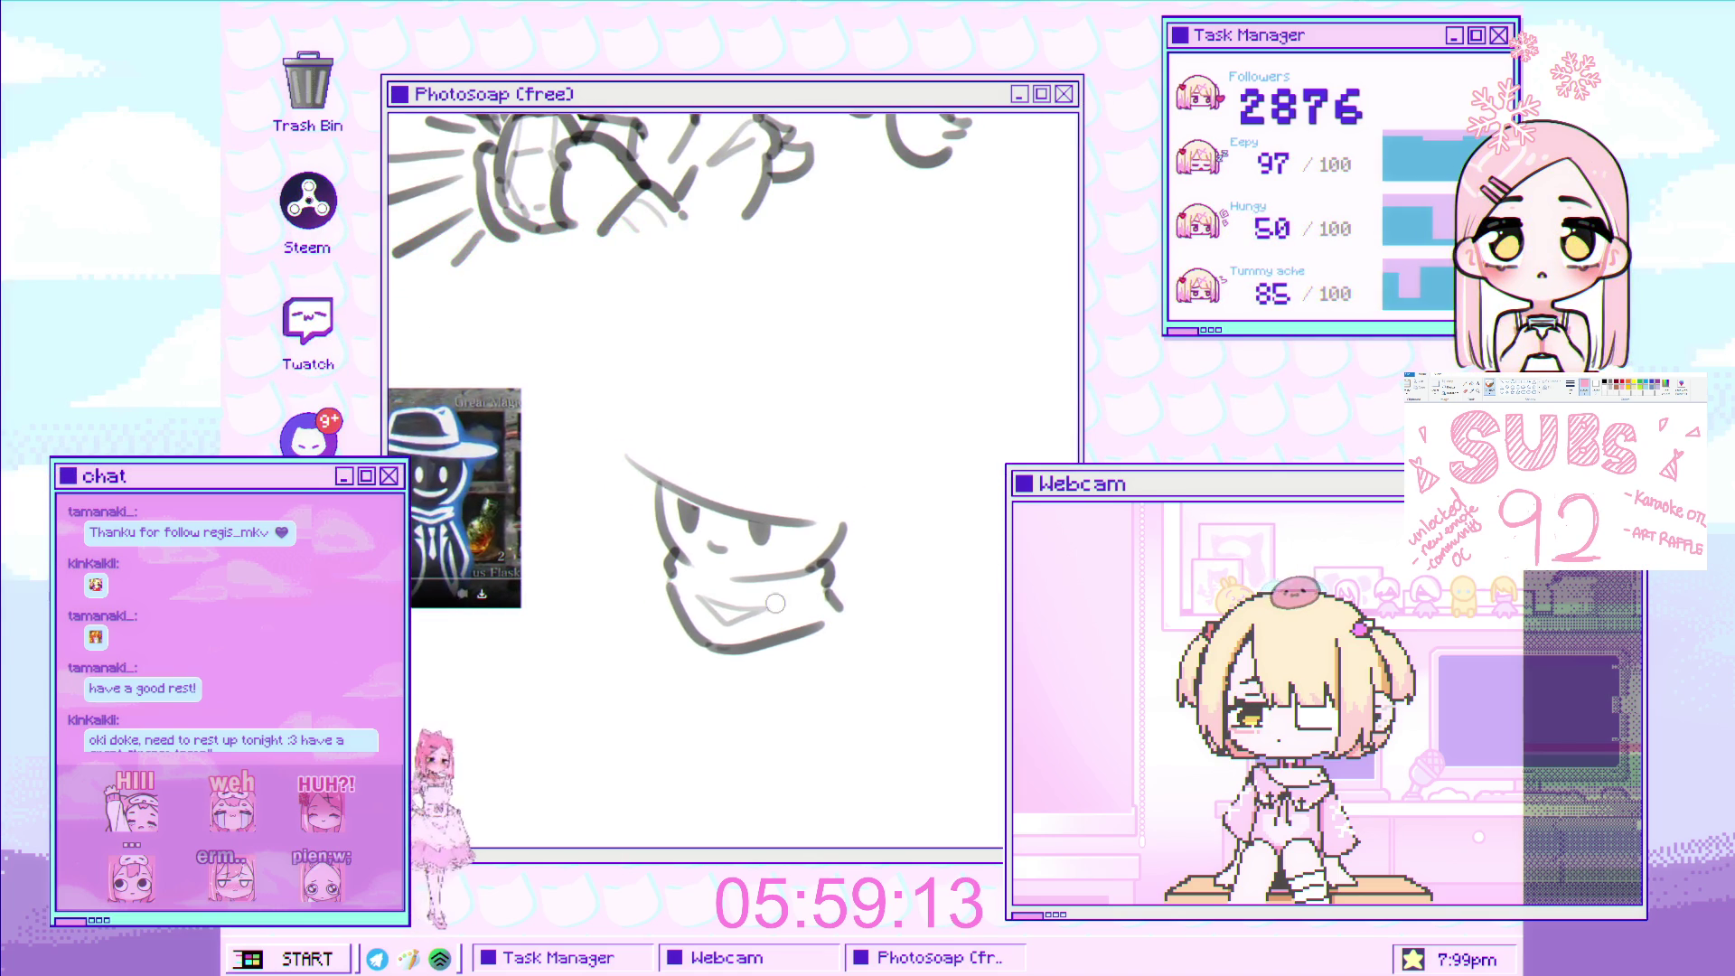
{"action": "scroll", "coordinate": [741, 583], "scroll_direction": "up", "scroll_amount": 3}
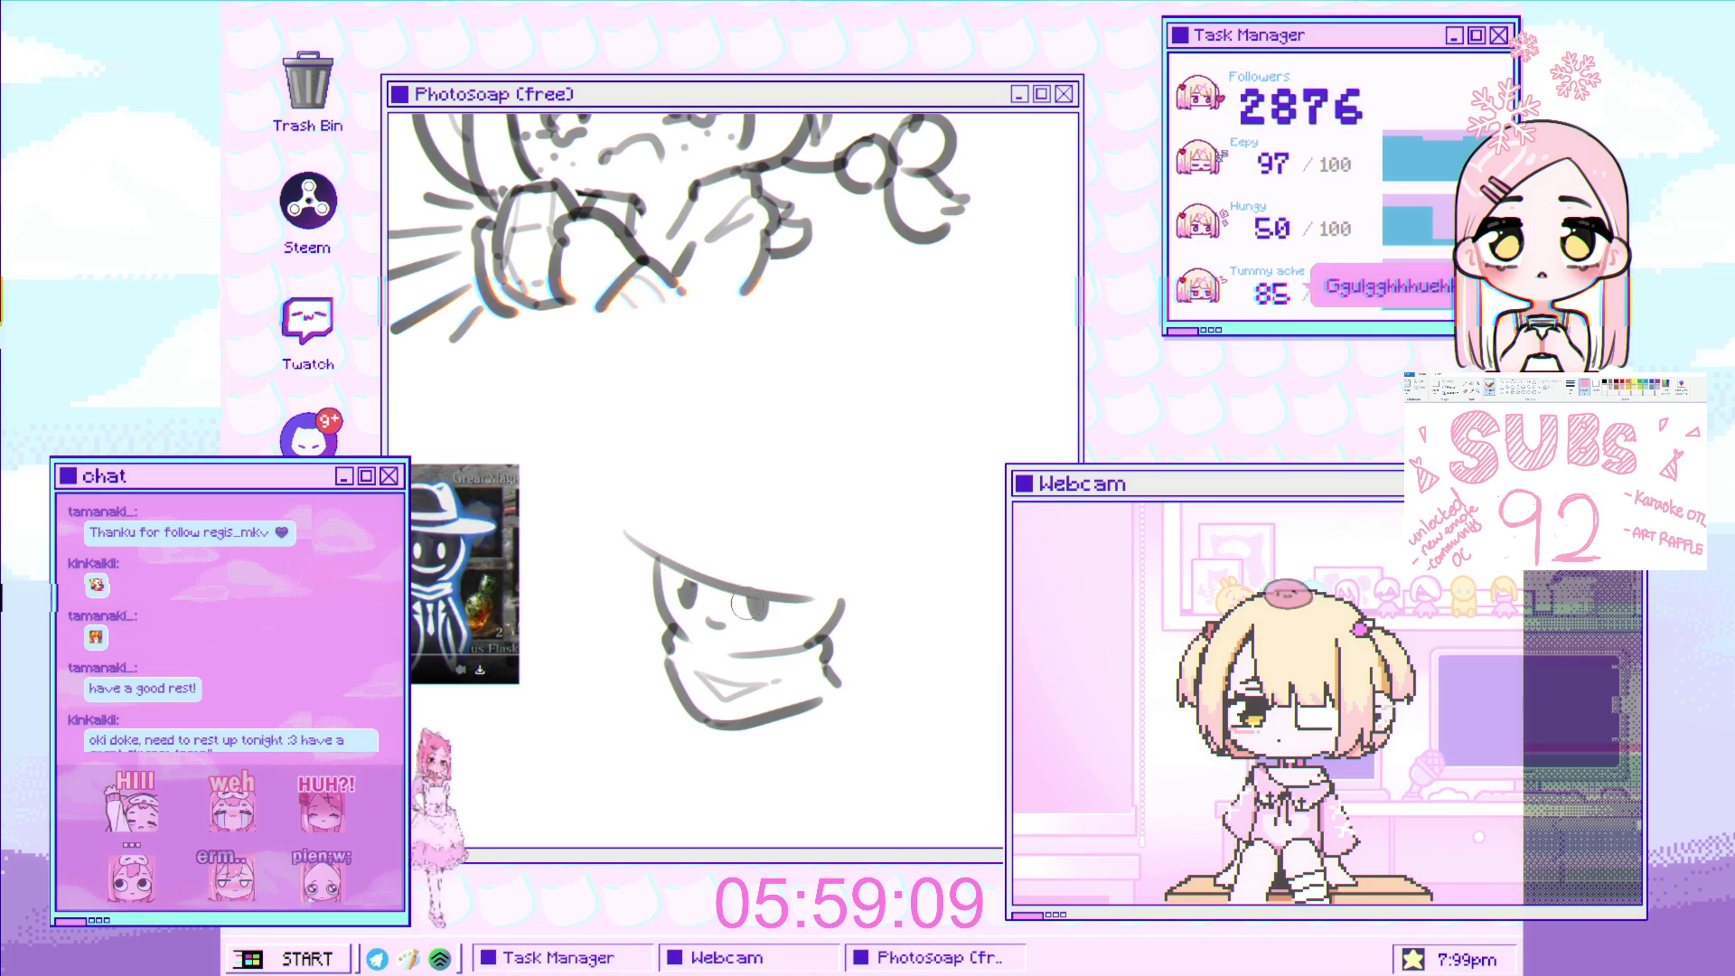
{"action": "scroll", "coordinate": [696, 580], "scroll_direction": "down", "scroll_amount": 2}
{"action": "scroll", "coordinate": [704, 587], "scroll_direction": "up", "scroll_amount": 2}
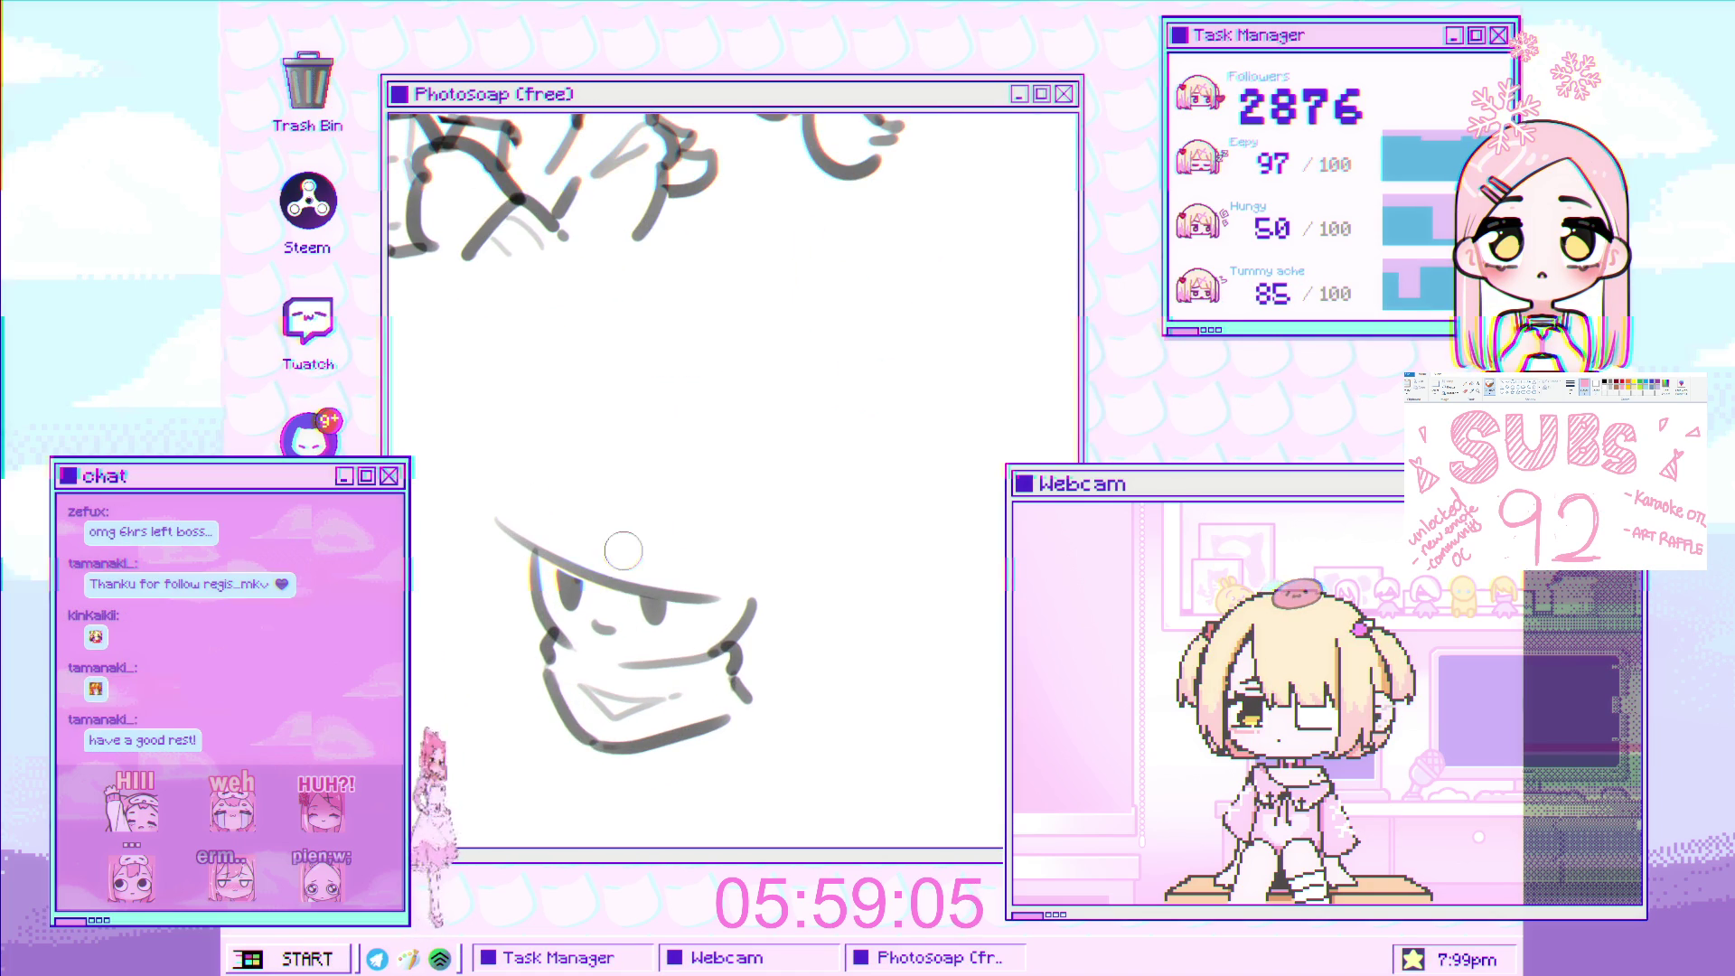
{"action": "scroll", "coordinate": [623, 556], "scroll_direction": "down", "scroll_amount": 3}
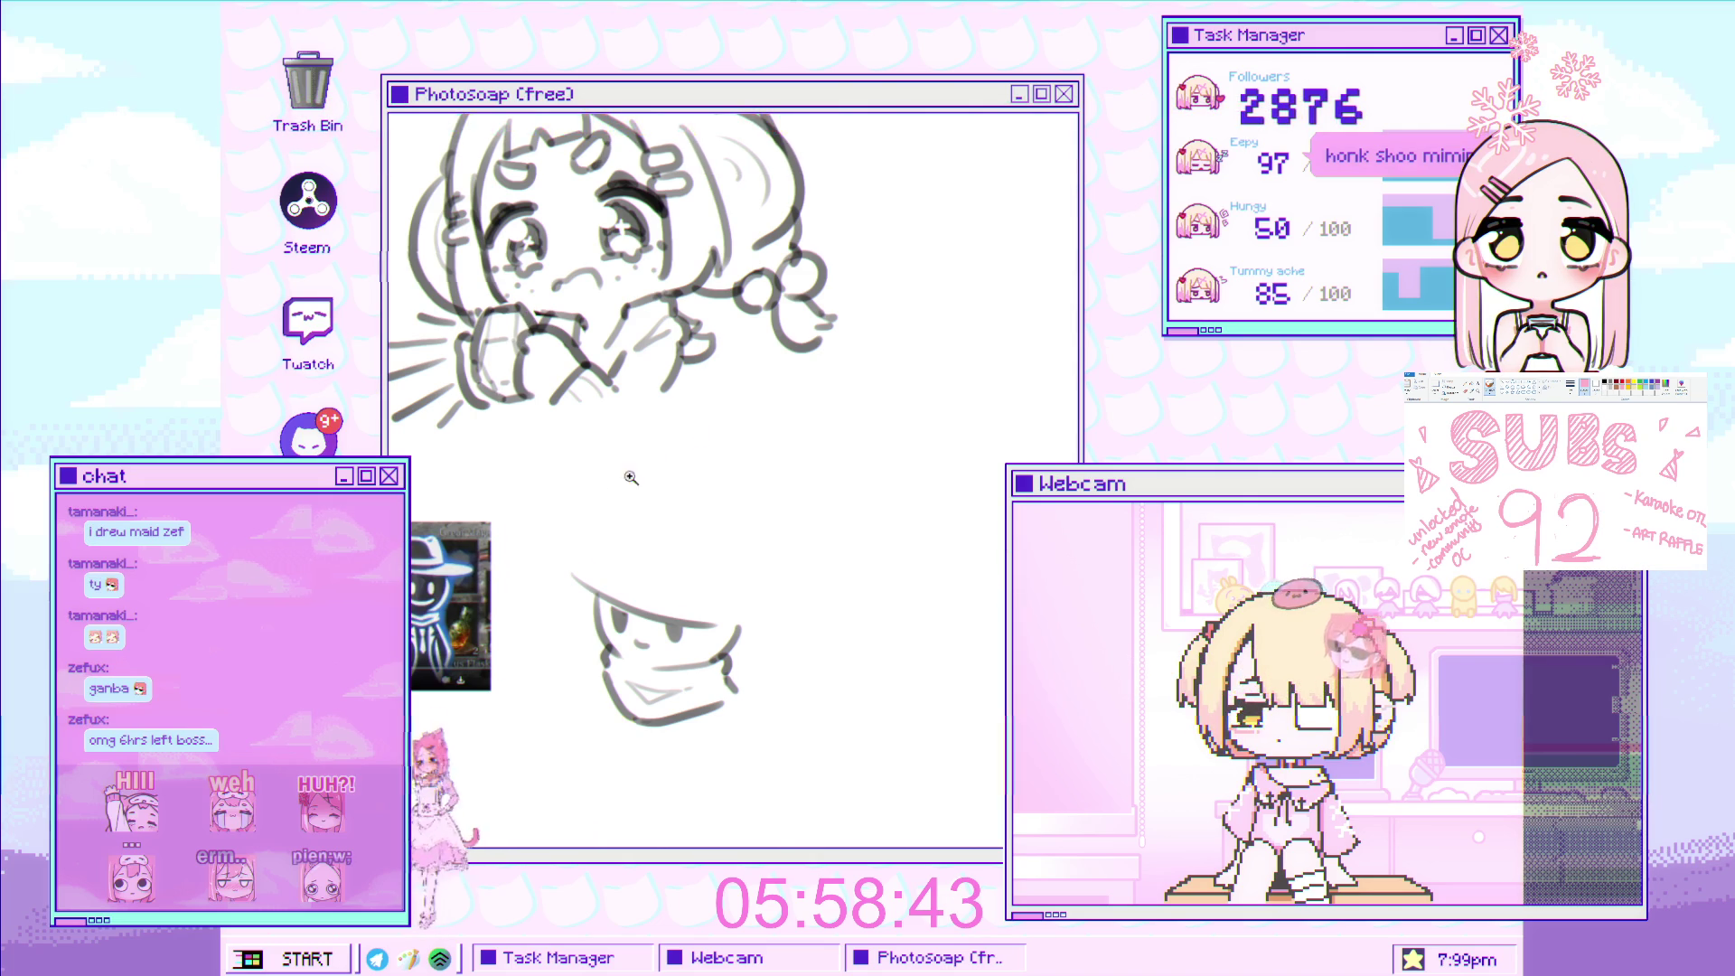
{"action": "scroll", "coordinate": [817, 506], "scroll_direction": "down", "scroll_amount": 3}
{"action": "scroll", "coordinate": [817, 506], "scroll_direction": "up", "scroll_amount": 2}
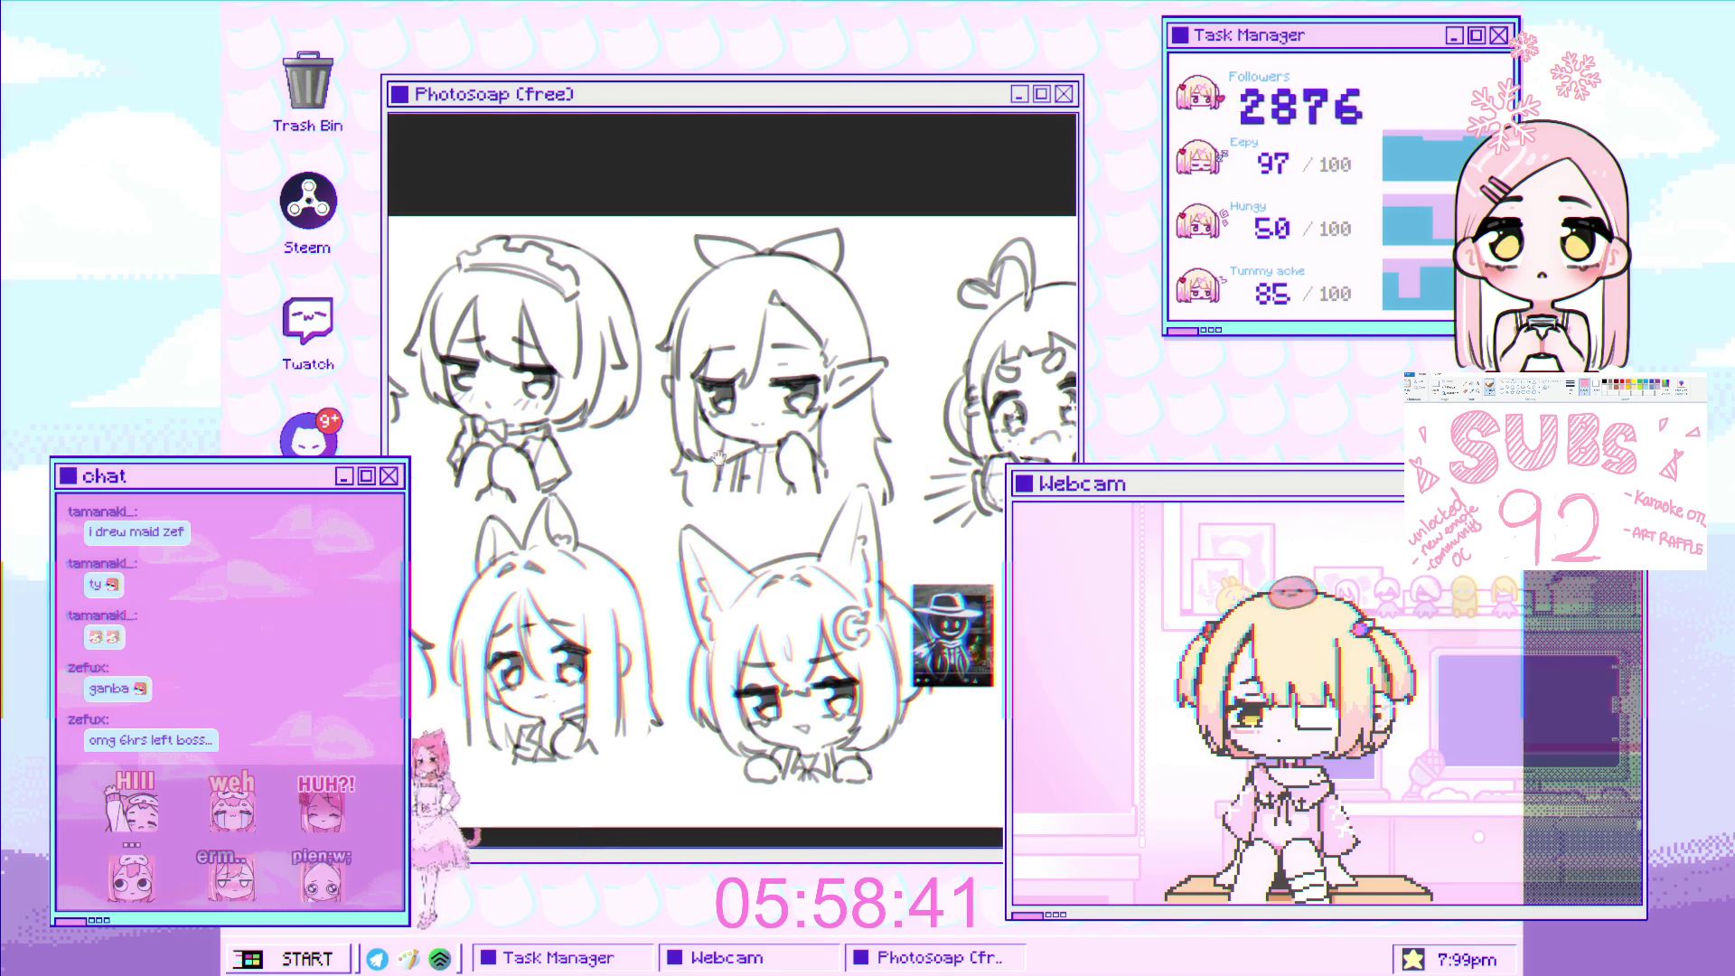
{"action": "scroll", "coordinate": [875, 541], "scroll_direction": "up", "scroll_amount": 2}
{"action": "scroll", "coordinate": [859, 534], "scroll_direction": "up", "scroll_amount": 1}
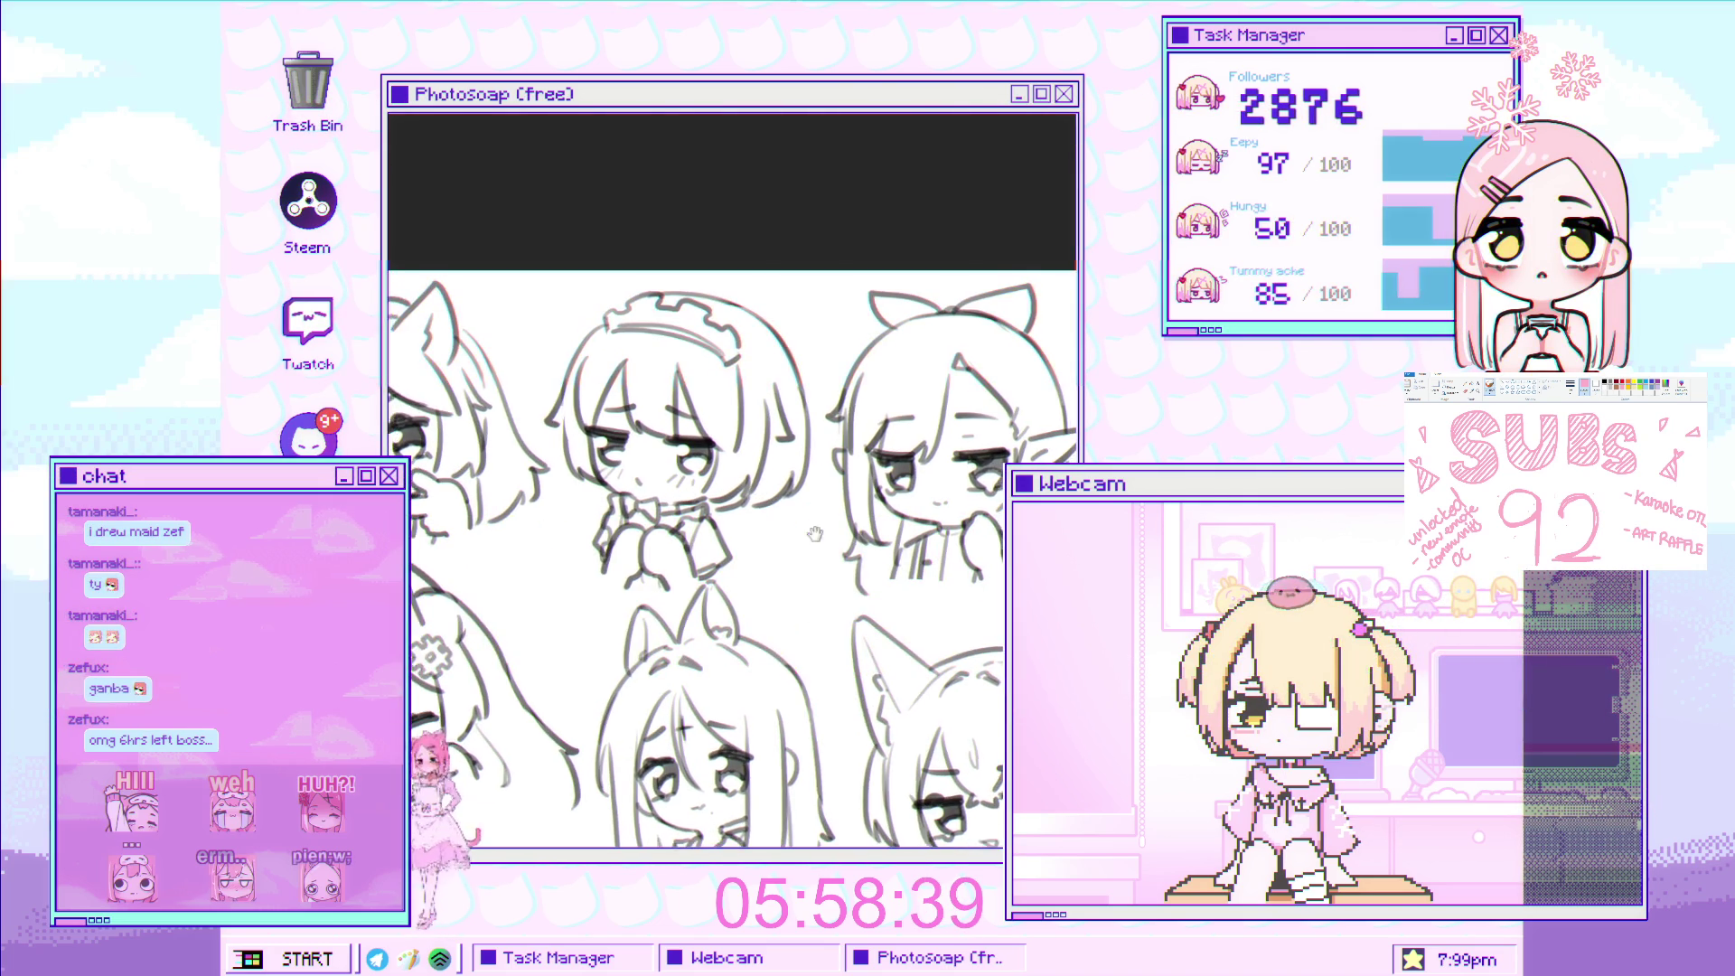
{"action": "scroll", "coordinate": [822, 519], "scroll_direction": "up", "scroll_amount": 1}
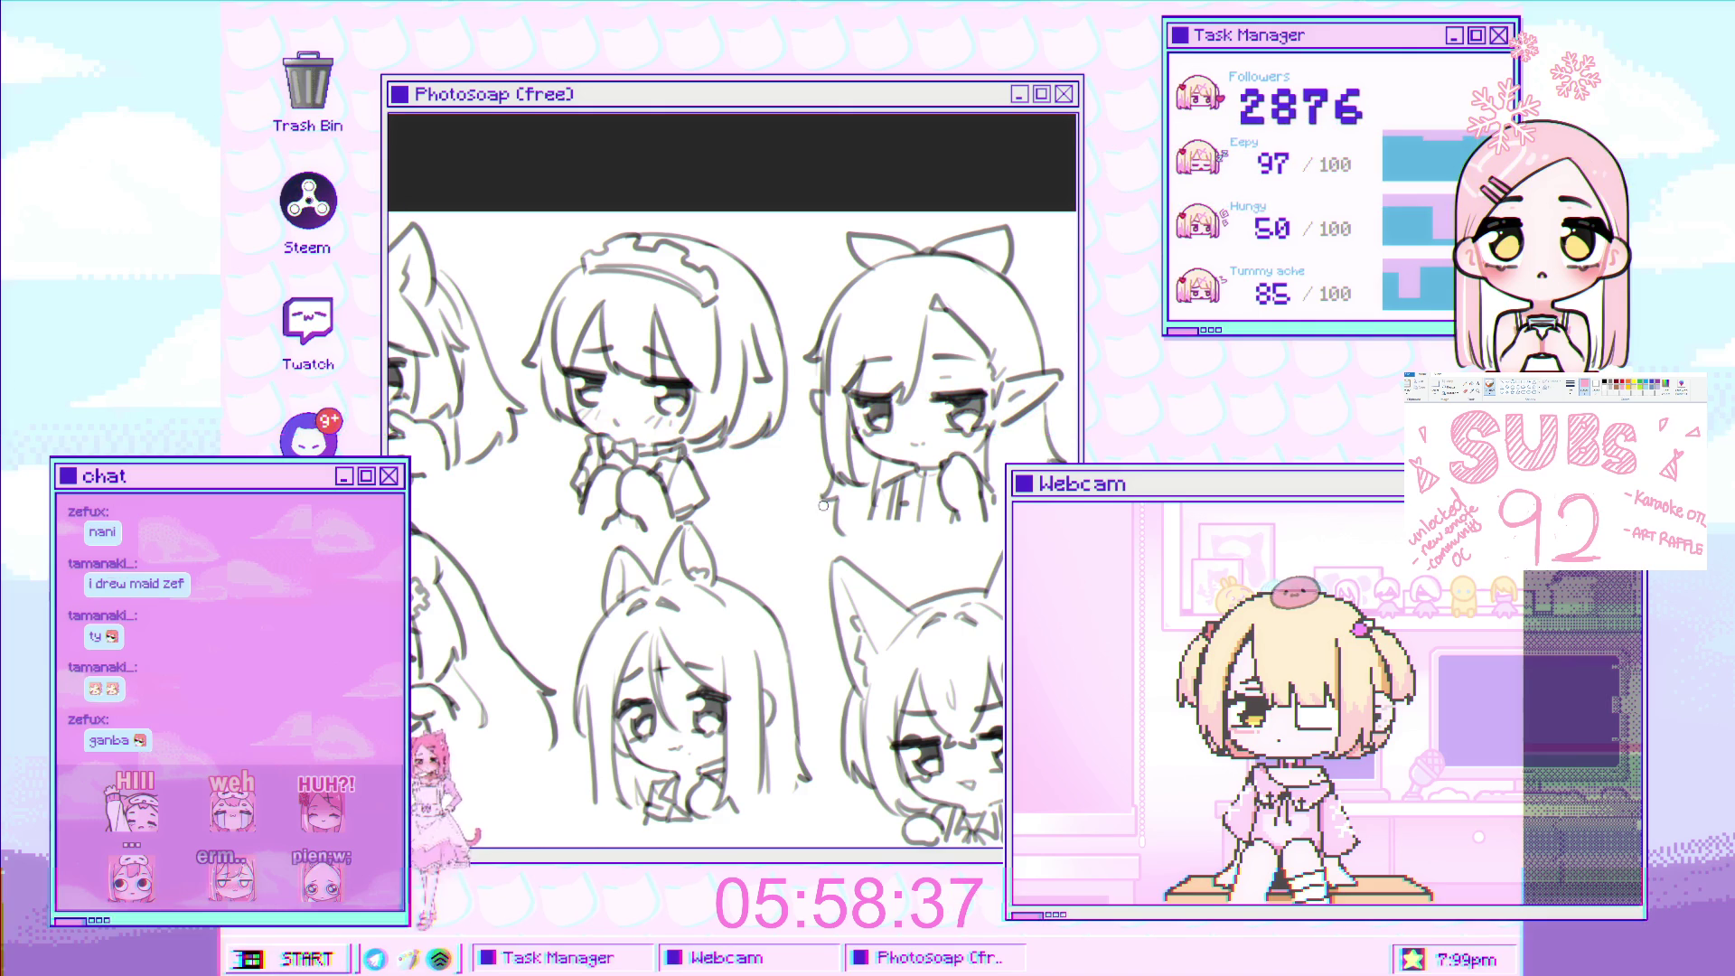
{"action": "scroll", "coordinate": [816, 544], "scroll_direction": "up", "scroll_amount": 1}
{"action": "left_click_drag", "start_coordinate": [815, 543], "coordinate": [694, 531]}
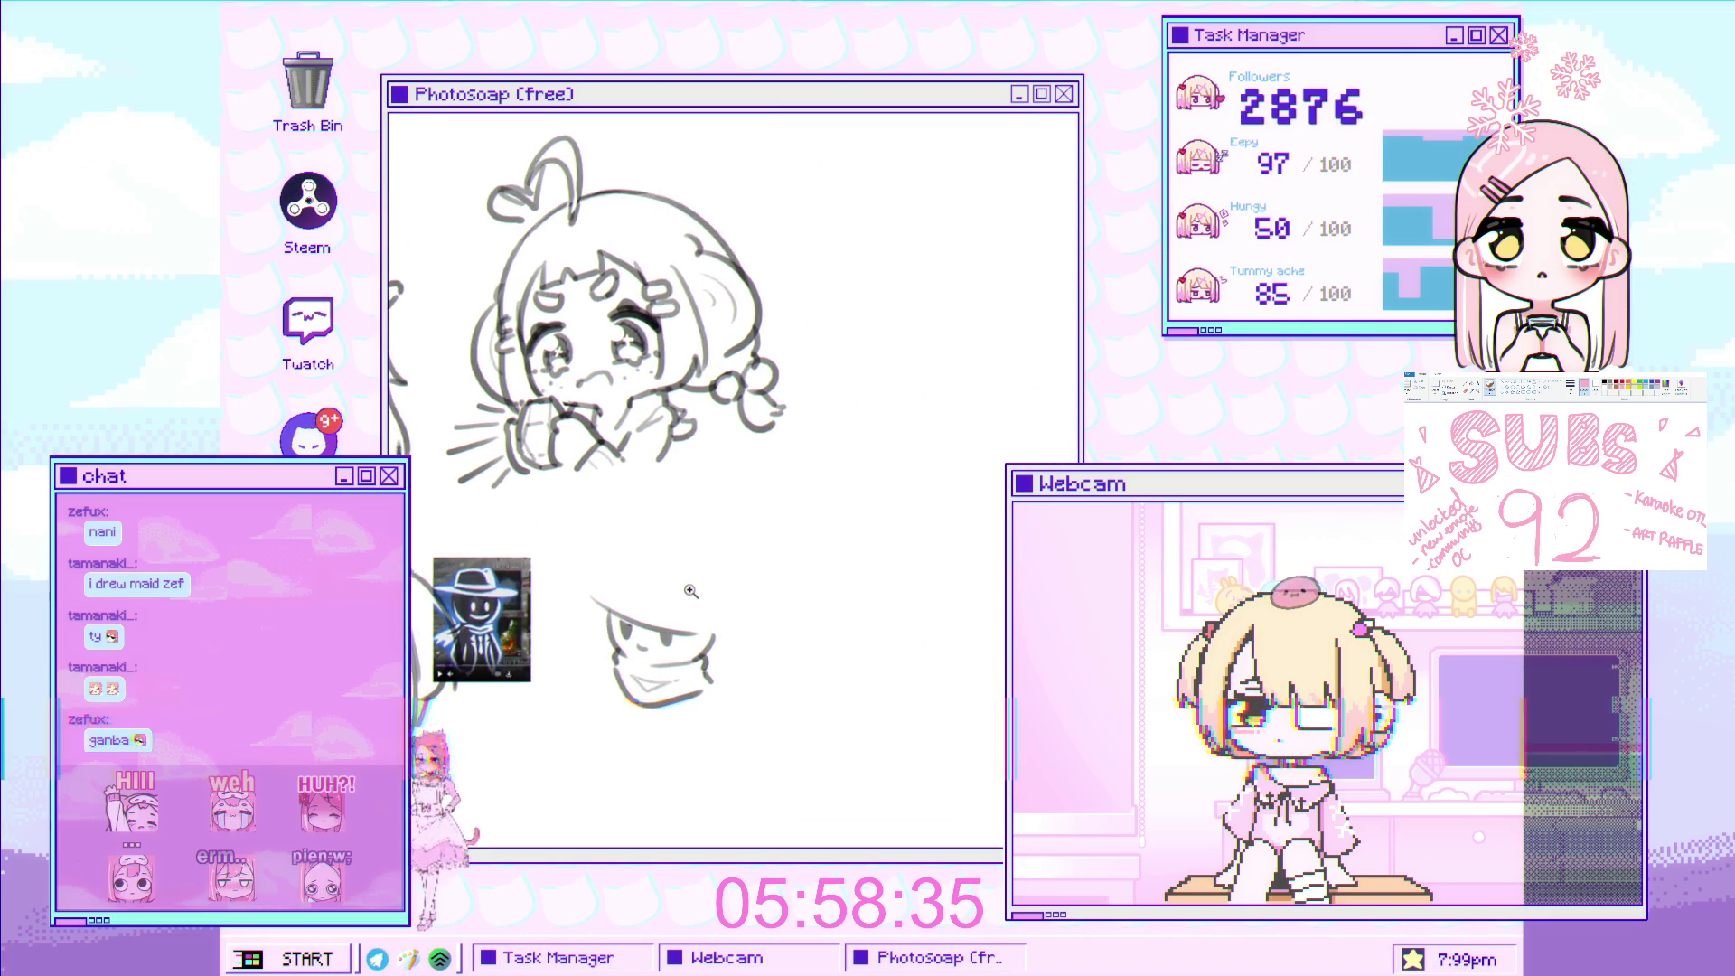
{"action": "scroll", "coordinate": [694, 531], "scroll_direction": "up", "scroll_amount": 3}
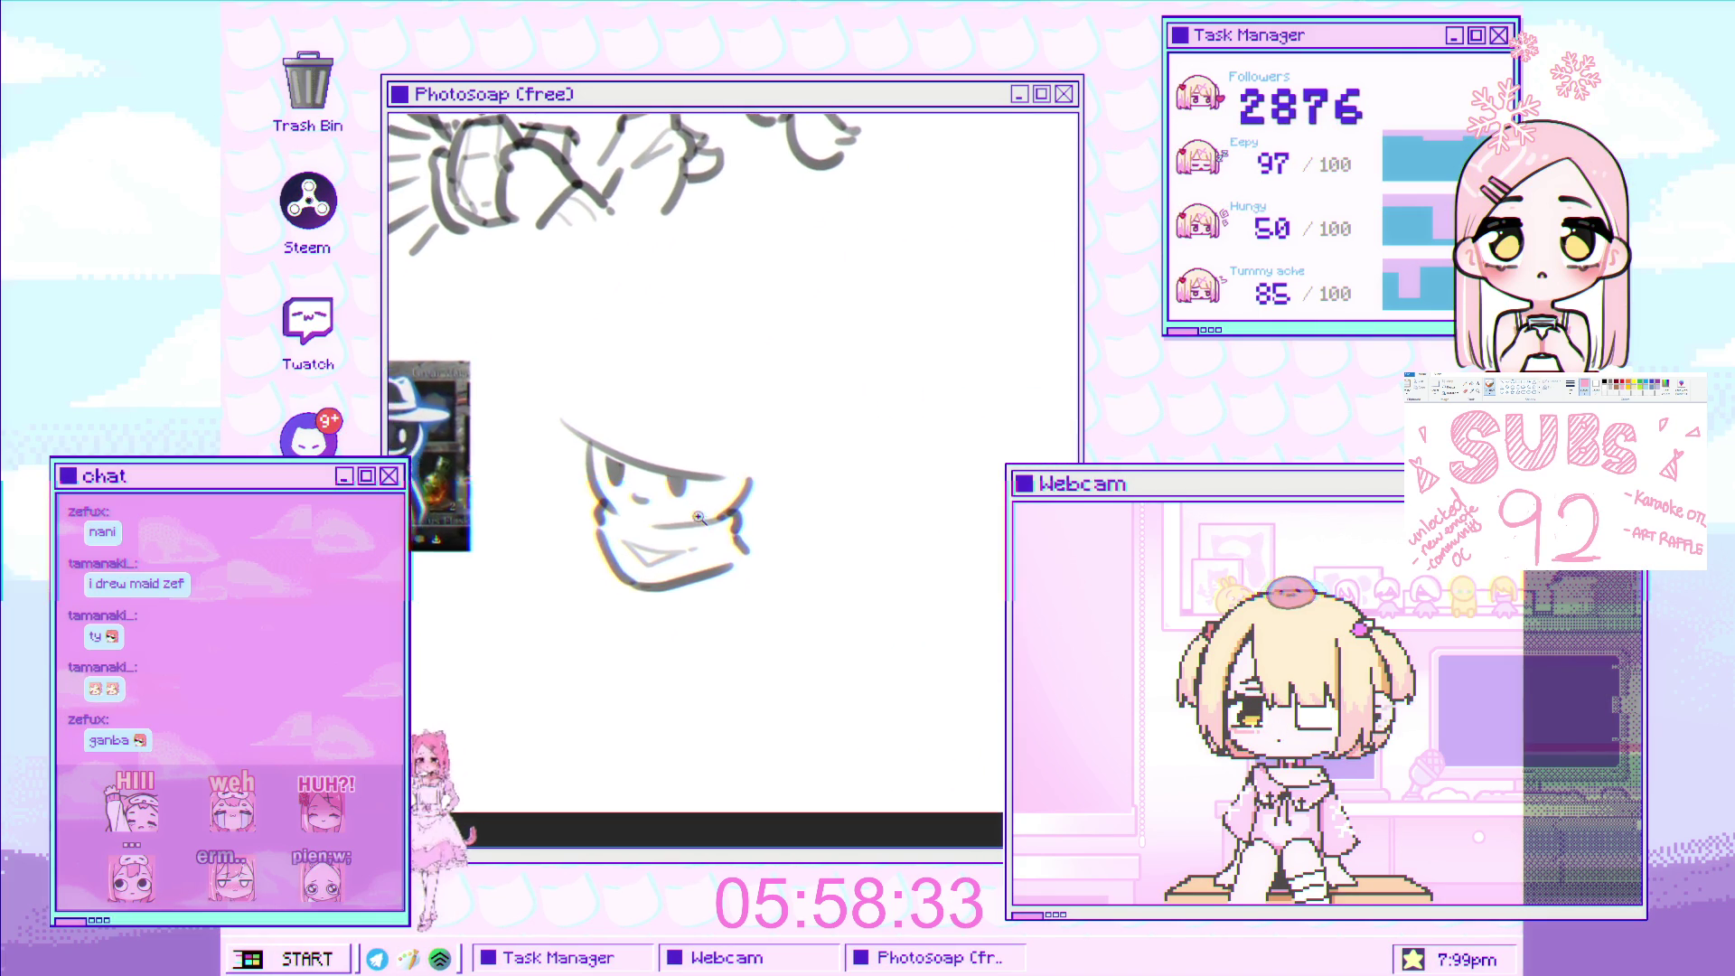
{"action": "left_click_drag", "start_coordinate": [685, 464], "coordinate": [658, 509]}
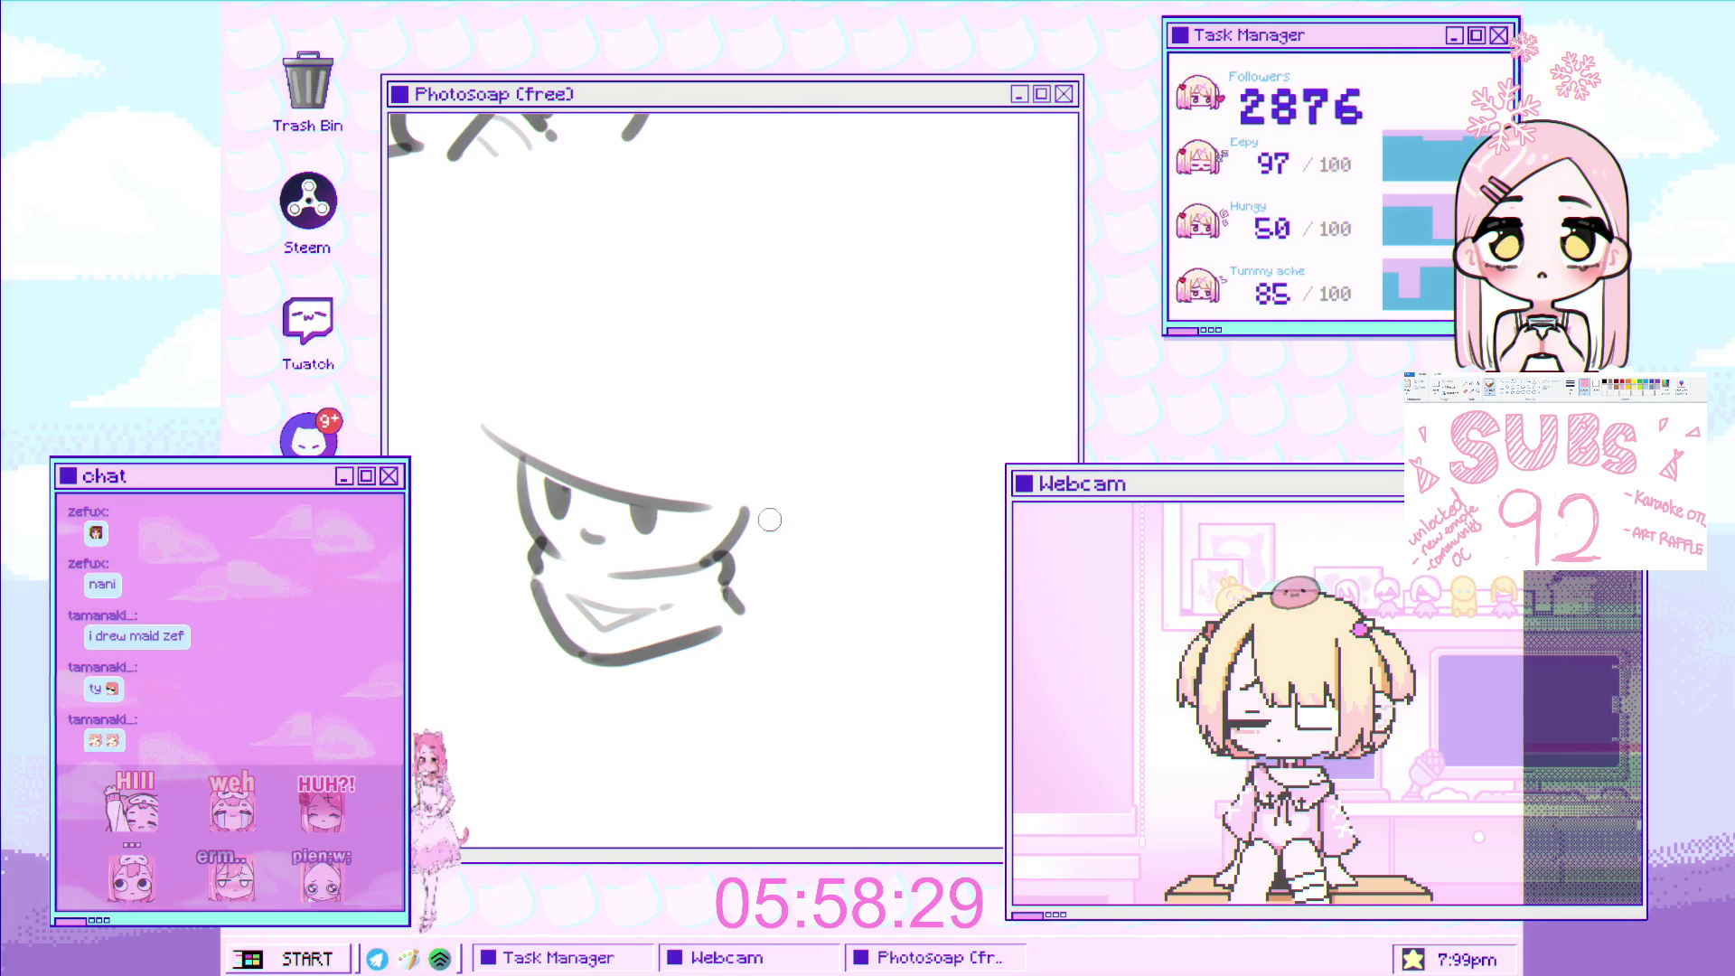
{"action": "scroll", "coordinate": [801, 512], "scroll_direction": "down", "scroll_amount": 1}
{"action": "mouse_move", "coordinate": [715, 597]}
{"action": "left_mouse_down"}
{"action": "mouse_move", "coordinate": [755, 607]}
{"action": "mouse_move", "coordinate": [586, 682]}
{"action": "left_mouse_up"}
{"action": "scroll", "coordinate": [755, 608], "scroll_direction": "up", "scroll_amount": 1}
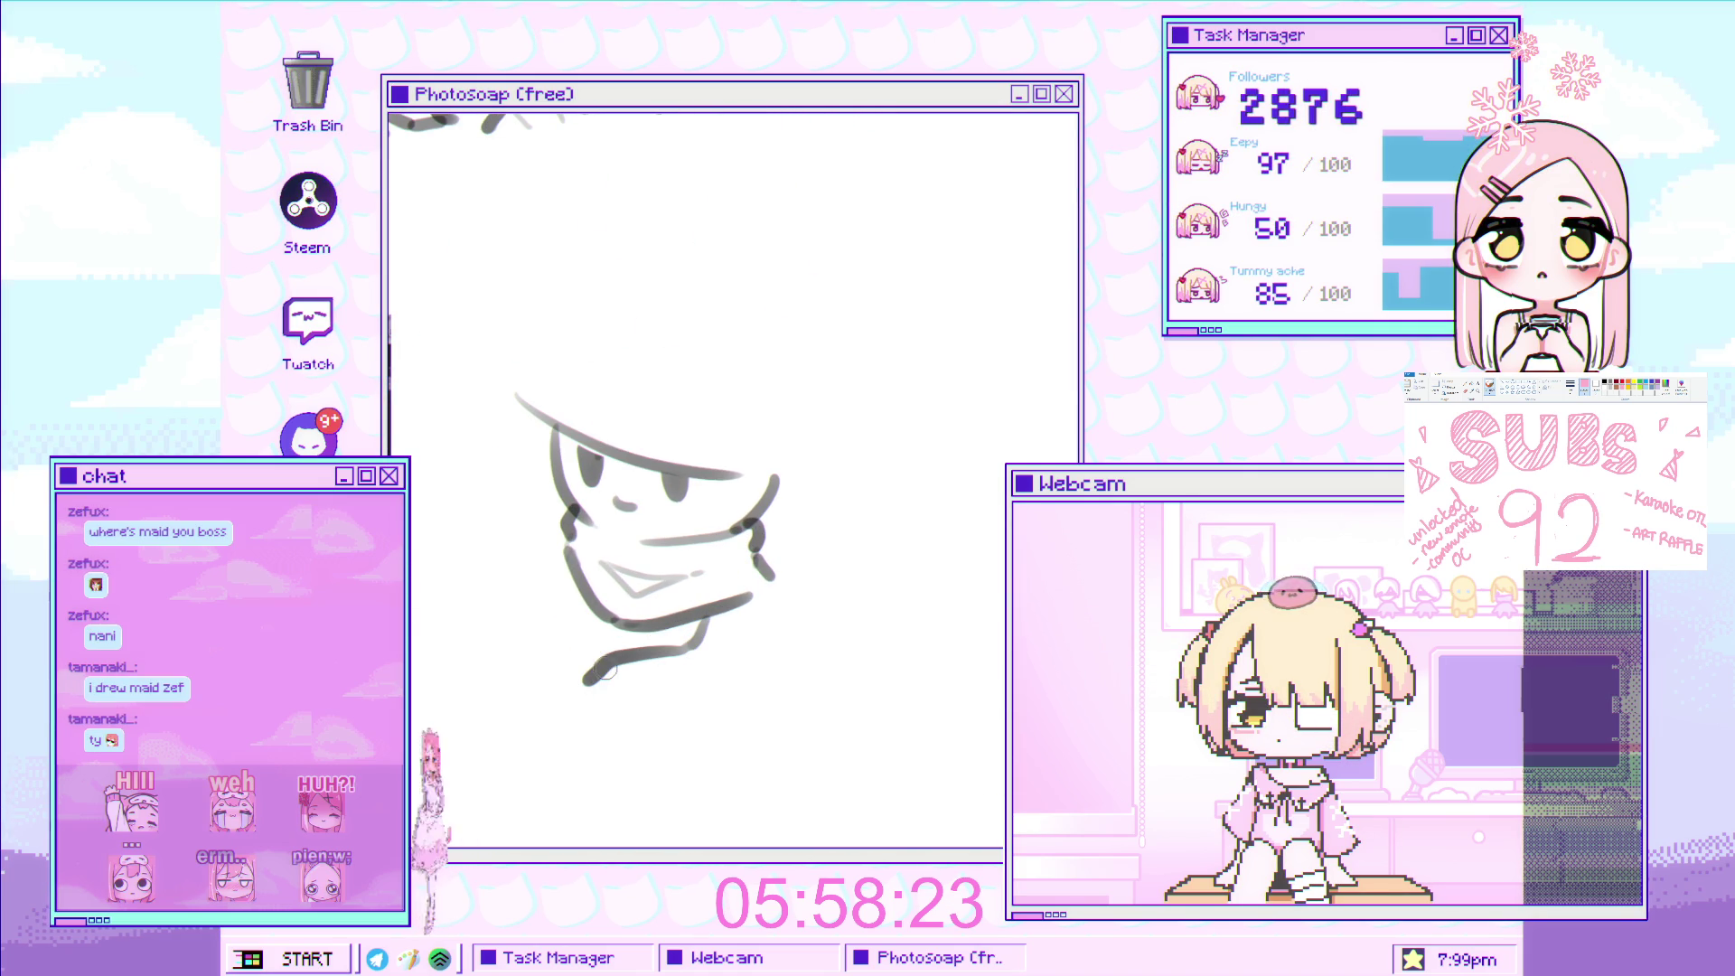
{"action": "key", "text": "ctrl+z"}
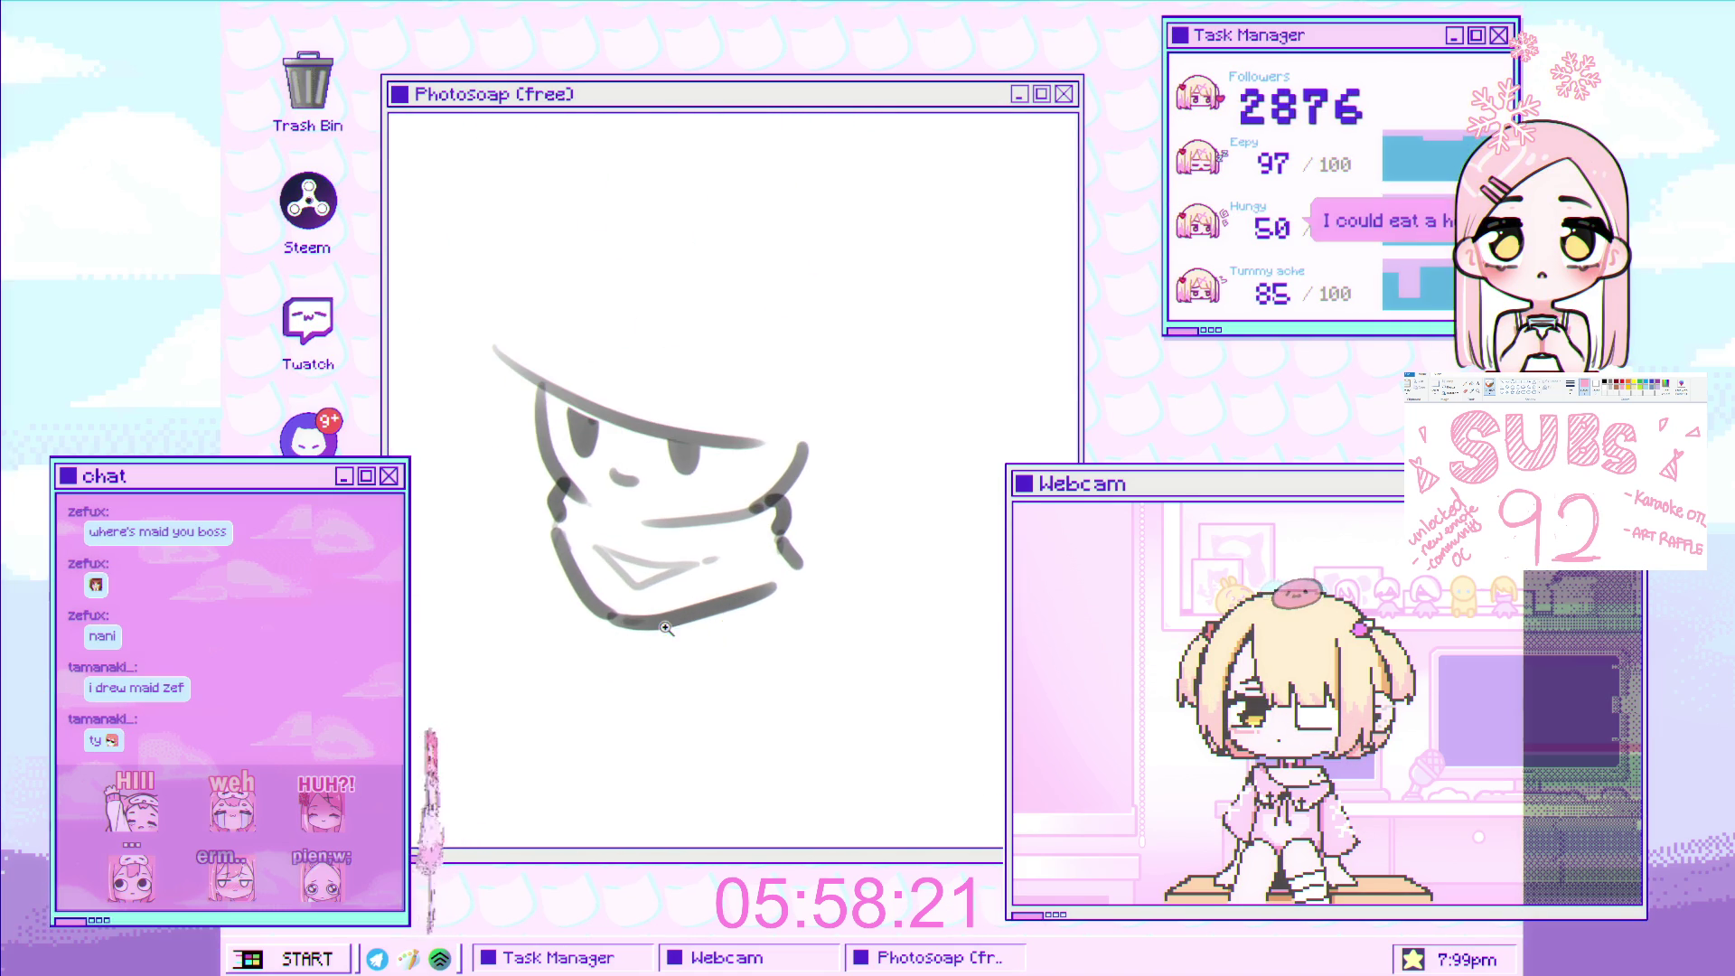
{"action": "scroll", "coordinate": [702, 600], "scroll_direction": "up", "scroll_amount": 1}
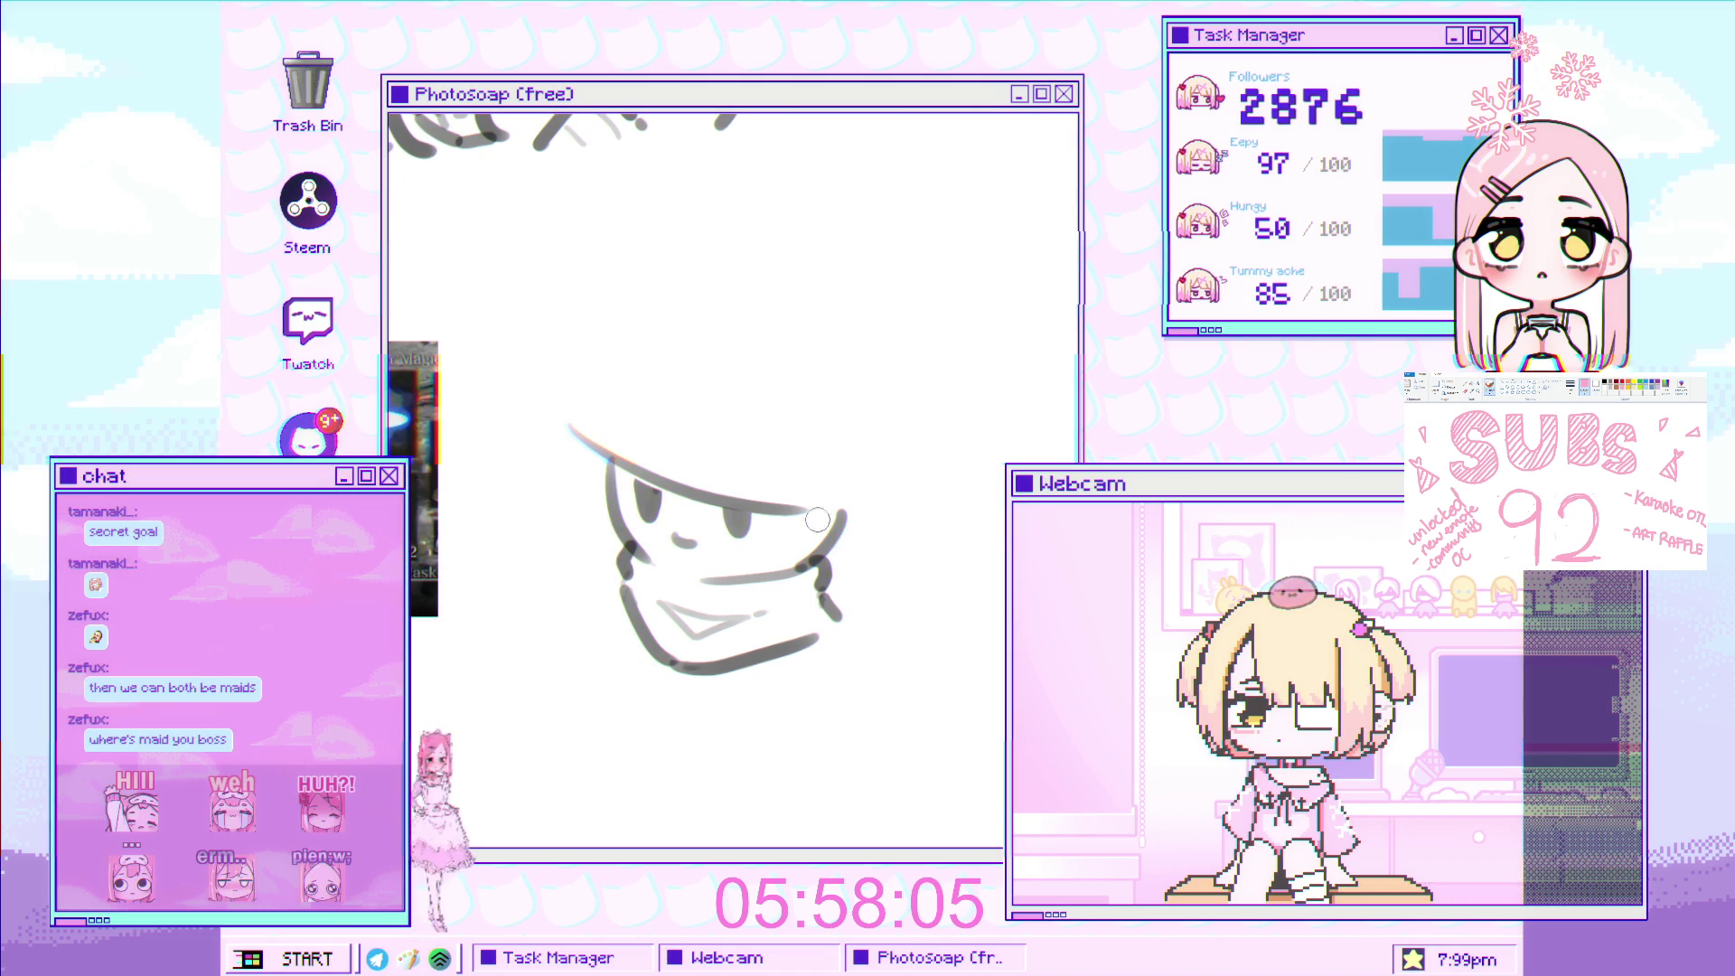
{"action": "scroll", "coordinate": [818, 574], "scroll_direction": "down", "scroll_amount": 3}
{"action": "scroll", "coordinate": [818, 574], "scroll_direction": "up", "scroll_amount": 4}
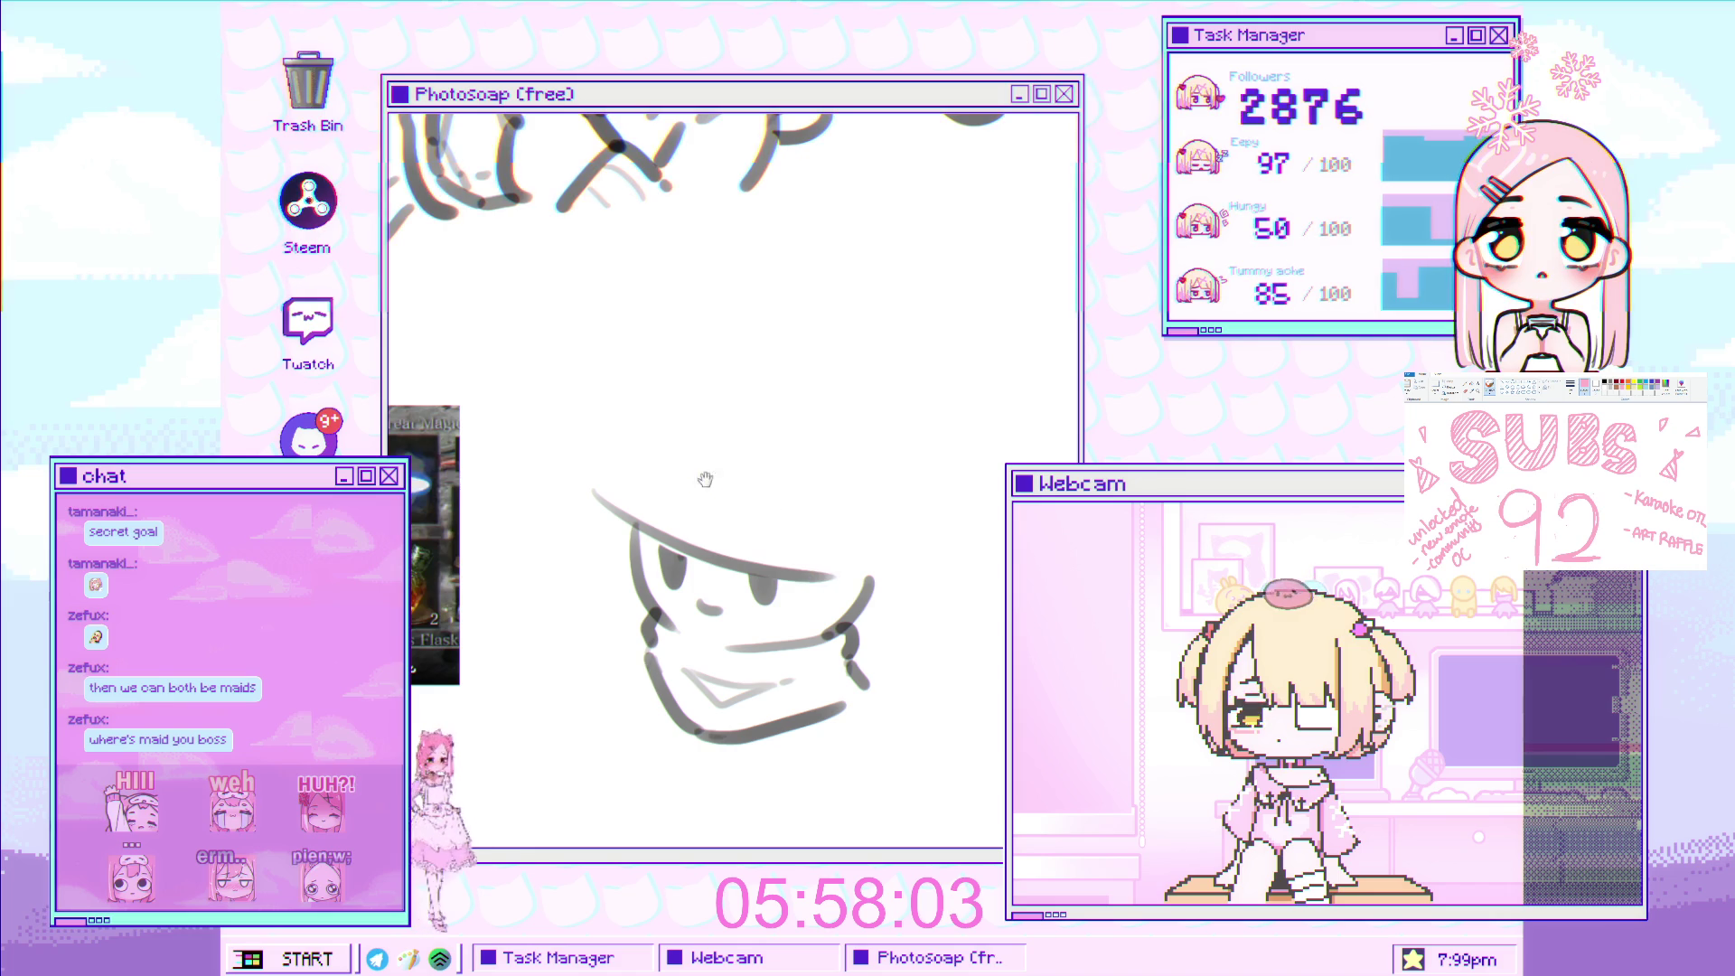
{"action": "scroll", "coordinate": [715, 479], "scroll_direction": "up", "scroll_amount": 1}
{"action": "key", "text": "ctrl+z"}
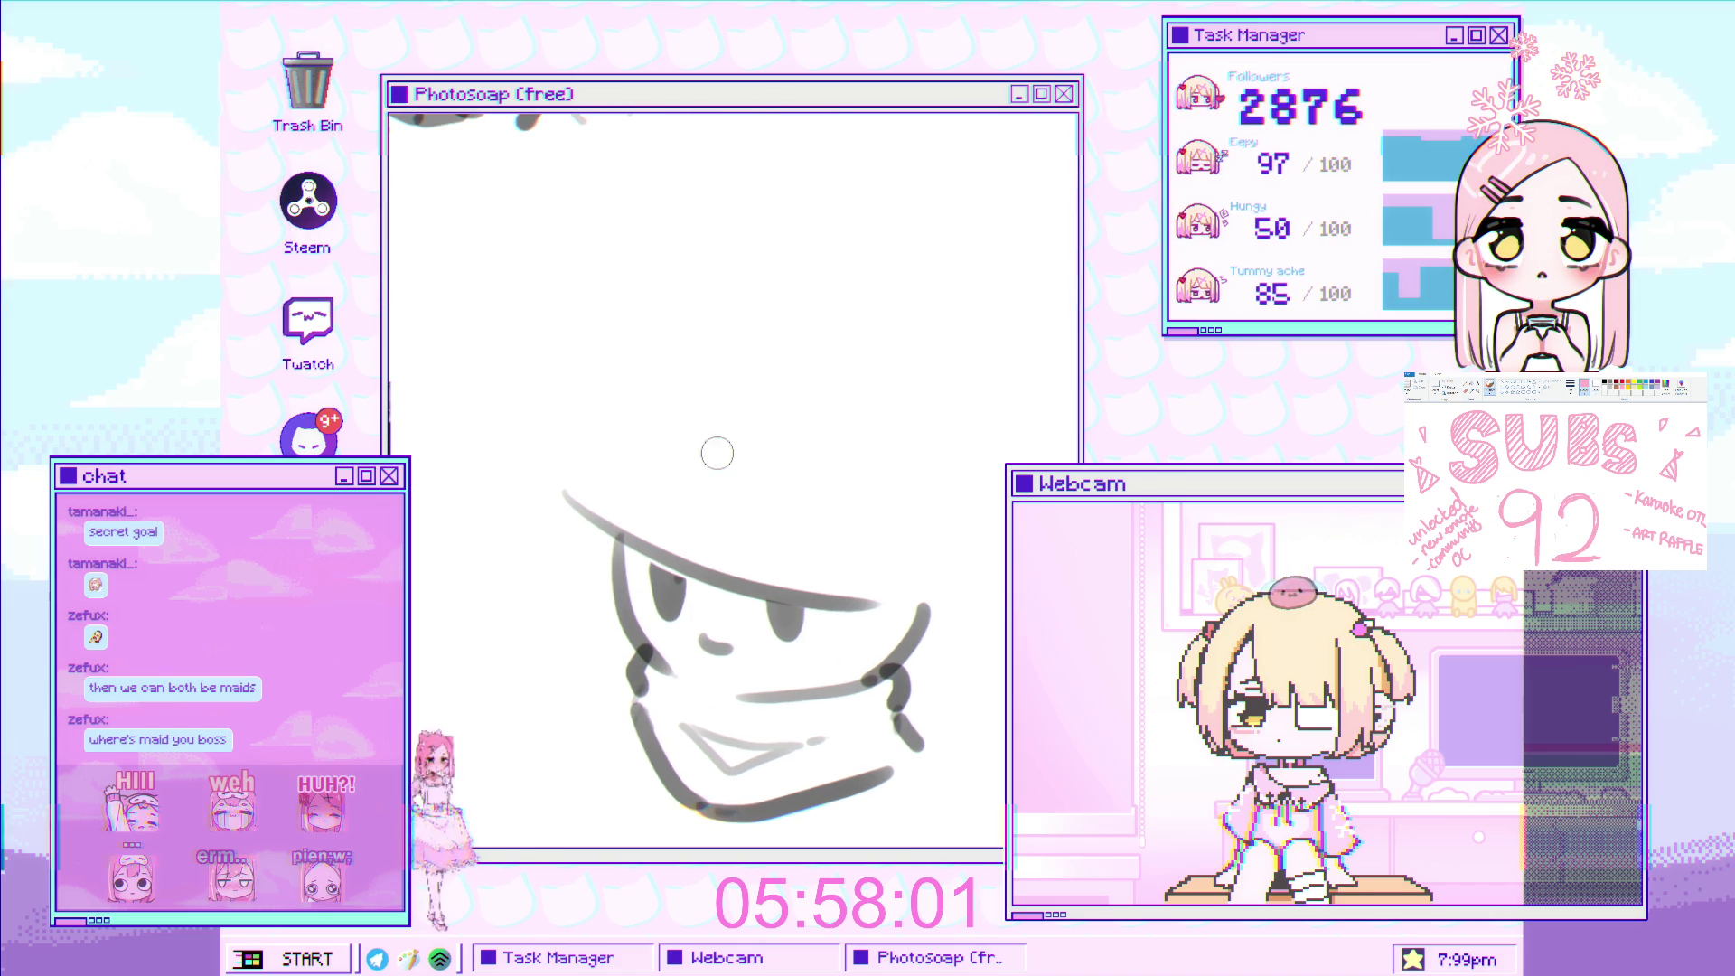
- Sketch the fedora's crown, undoing stray strokes and extending the hat top rightward
{"action": "left_click_drag", "start_coordinate": [692, 440], "coordinate": [848, 499]}
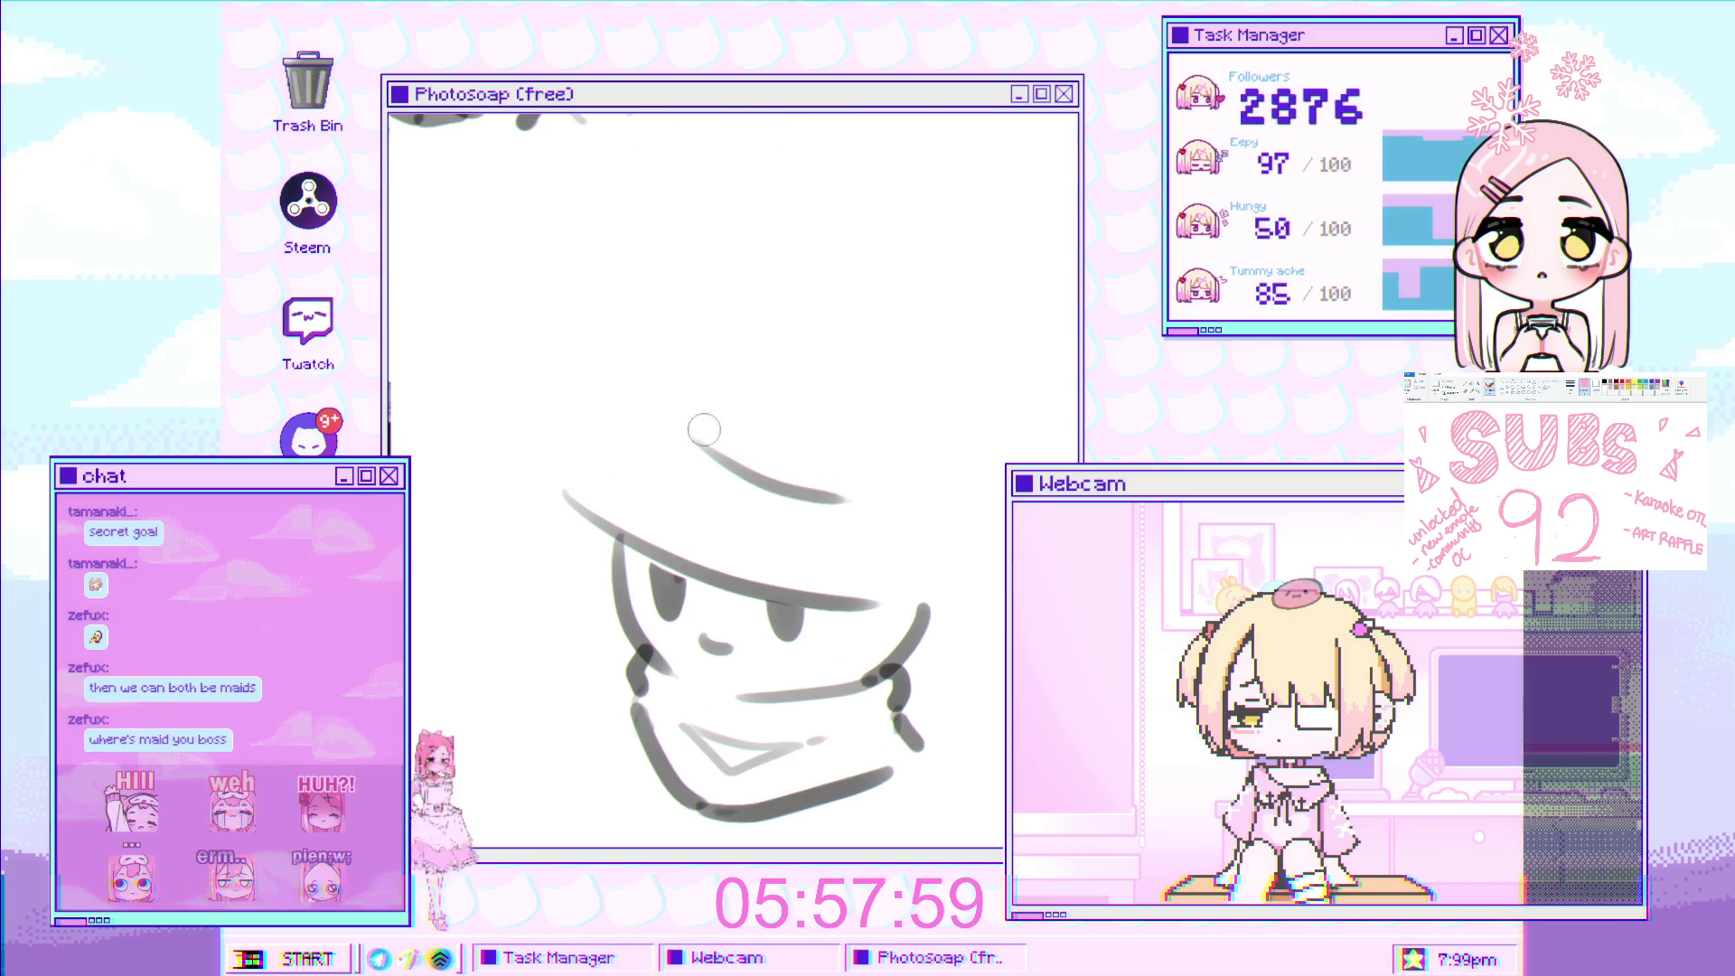
{"action": "mouse_move", "coordinate": [664, 411]}
{"action": "left_mouse_down"}
{"action": "mouse_move", "coordinate": [718, 330]}
{"action": "mouse_move", "coordinate": [866, 364]}
{"action": "left_mouse_up"}
{"action": "key", "text": "ctrl+z"}
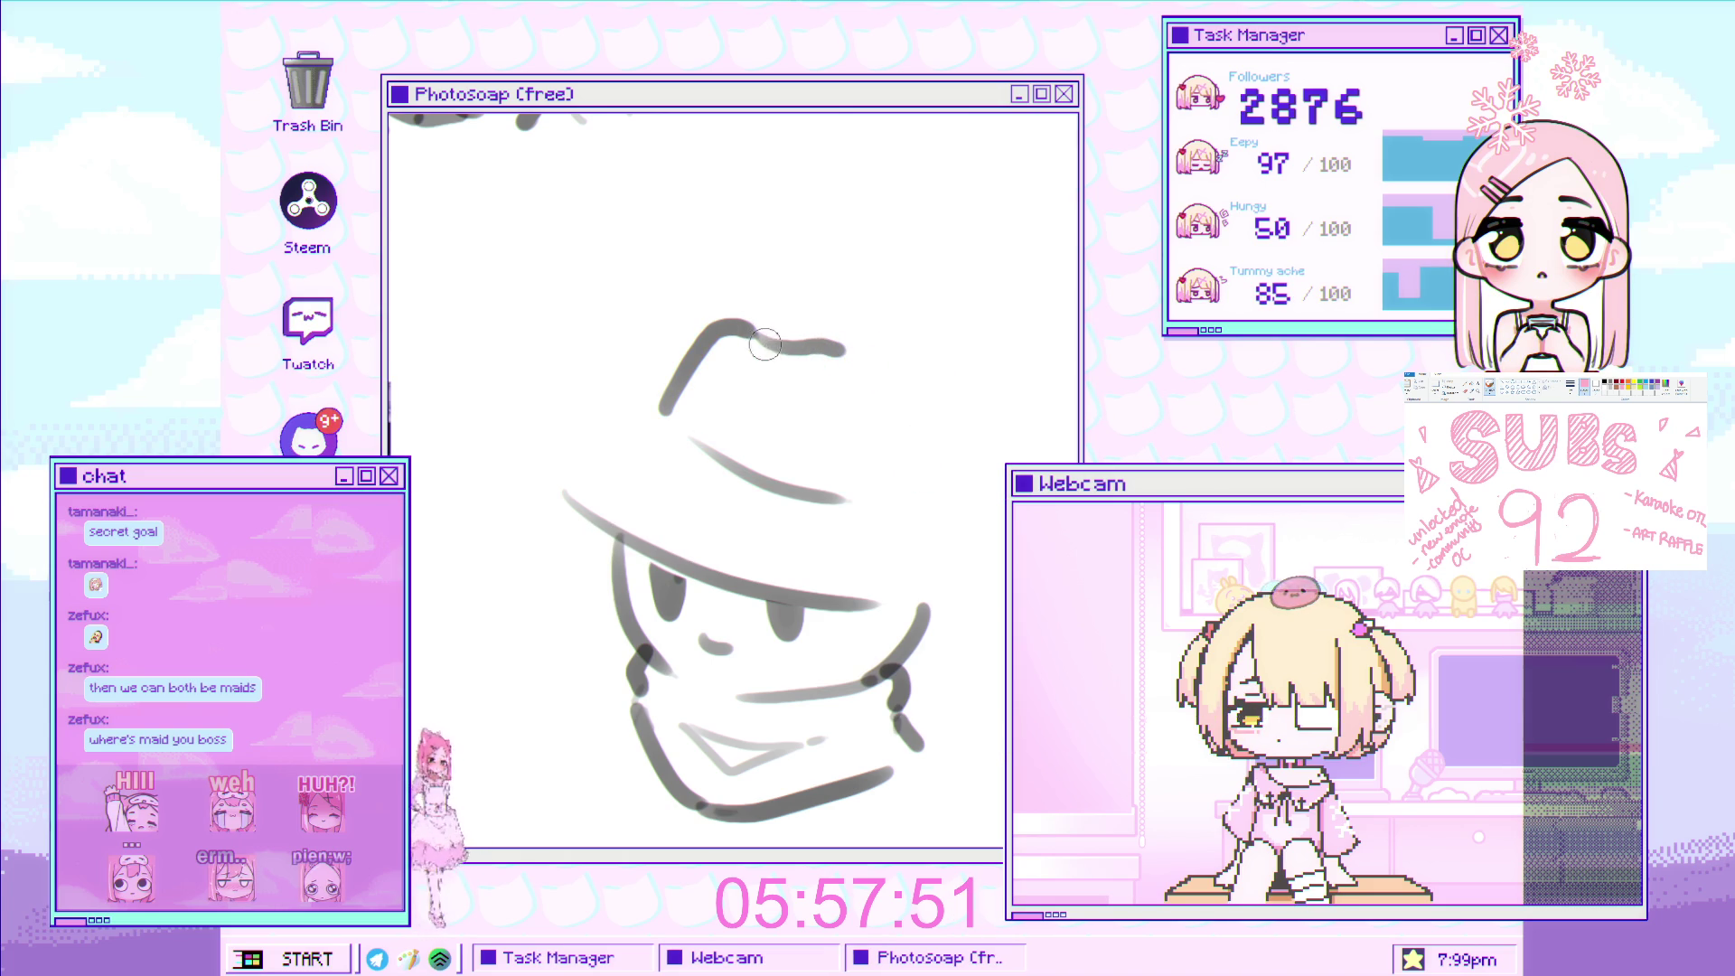
{"action": "key", "text": "ctrl+z"}
{"action": "key", "text": "ctrl+z"}
{"action": "key", "text": "ctrl+z"}
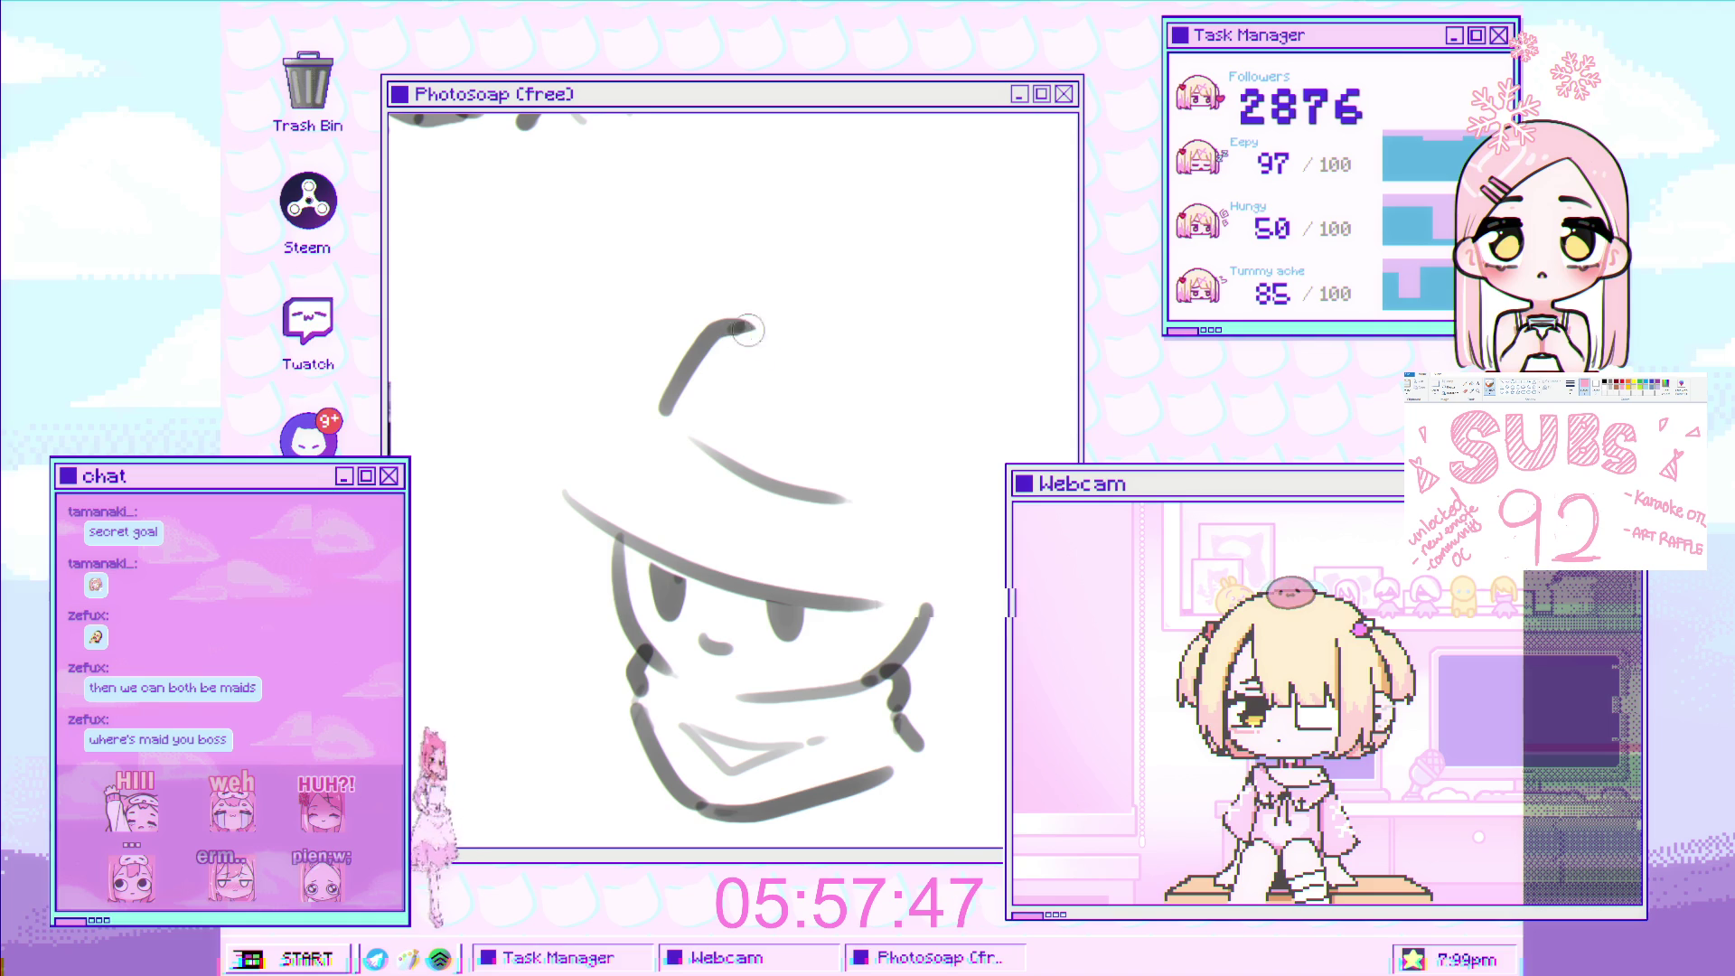
{"action": "mouse_move", "coordinate": [779, 352]}
{"action": "left_mouse_down"}
{"action": "mouse_move", "coordinate": [839, 351]}
{"action": "mouse_move", "coordinate": [904, 432]}
{"action": "left_mouse_up"}
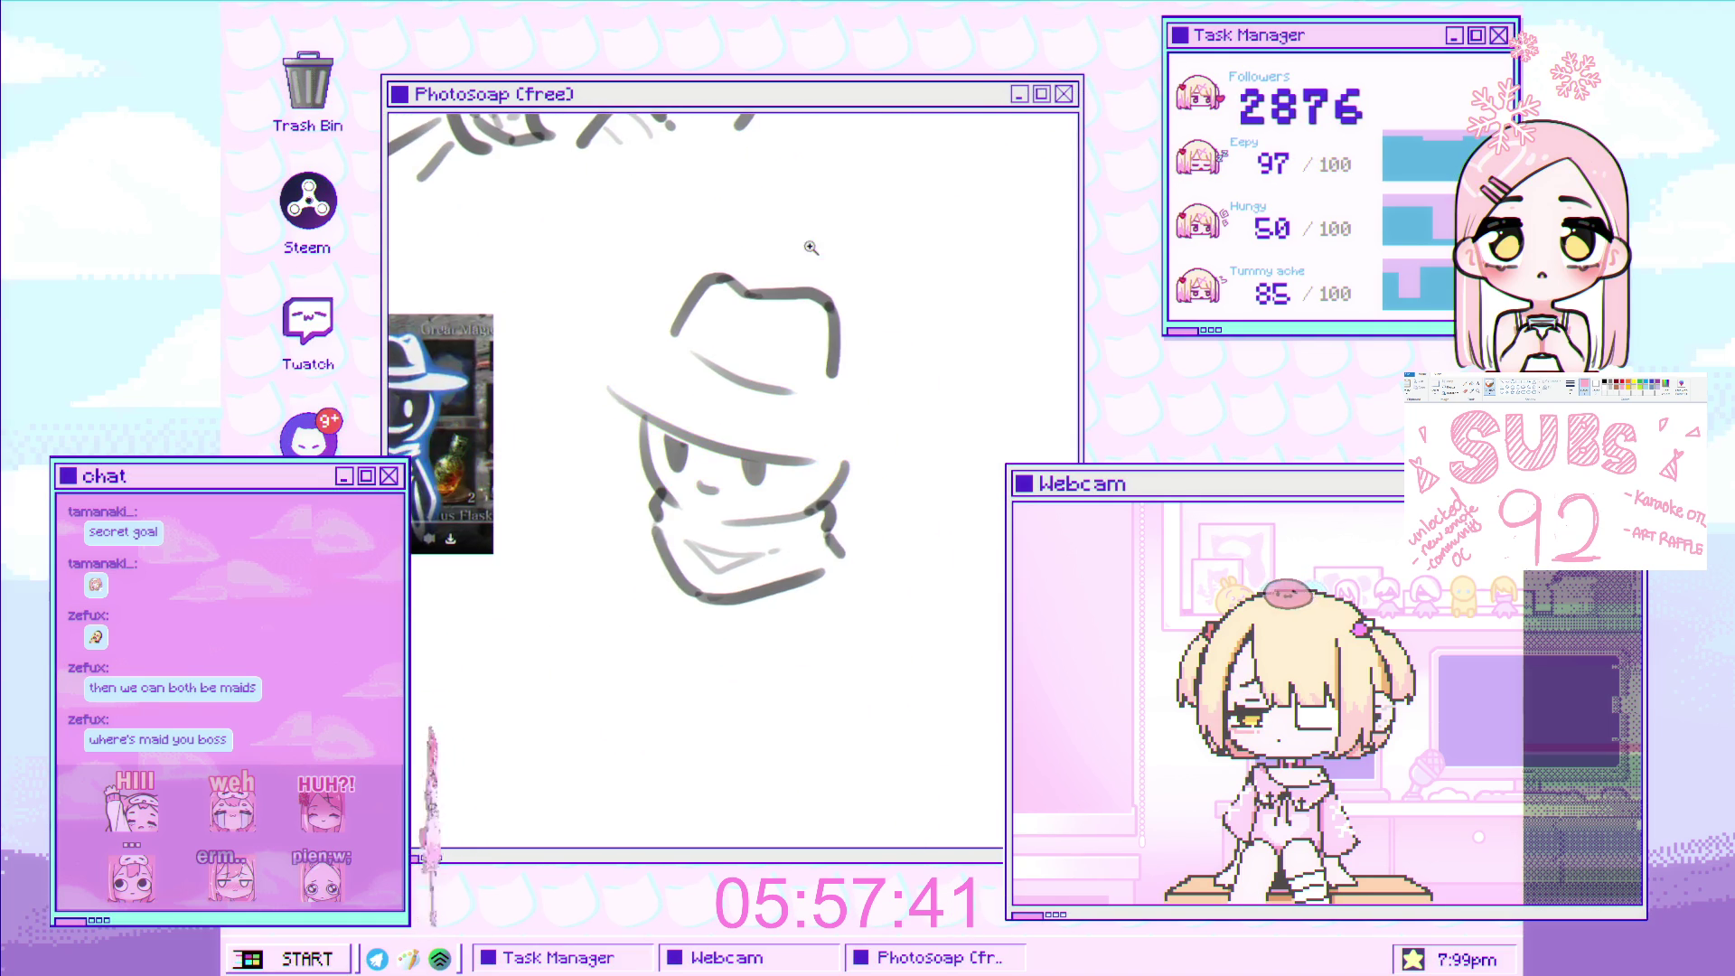
- Draw the wide curved fedora brim, redrawing it once after an undo
{"action": "left_click", "coordinate": [631, 355]}
{"action": "mouse_move", "coordinate": [709, 329]}
{"action": "left_mouse_down"}
{"action": "mouse_move", "coordinate": [651, 327]}
{"action": "mouse_move", "coordinate": [583, 390]}
{"action": "left_mouse_up"}
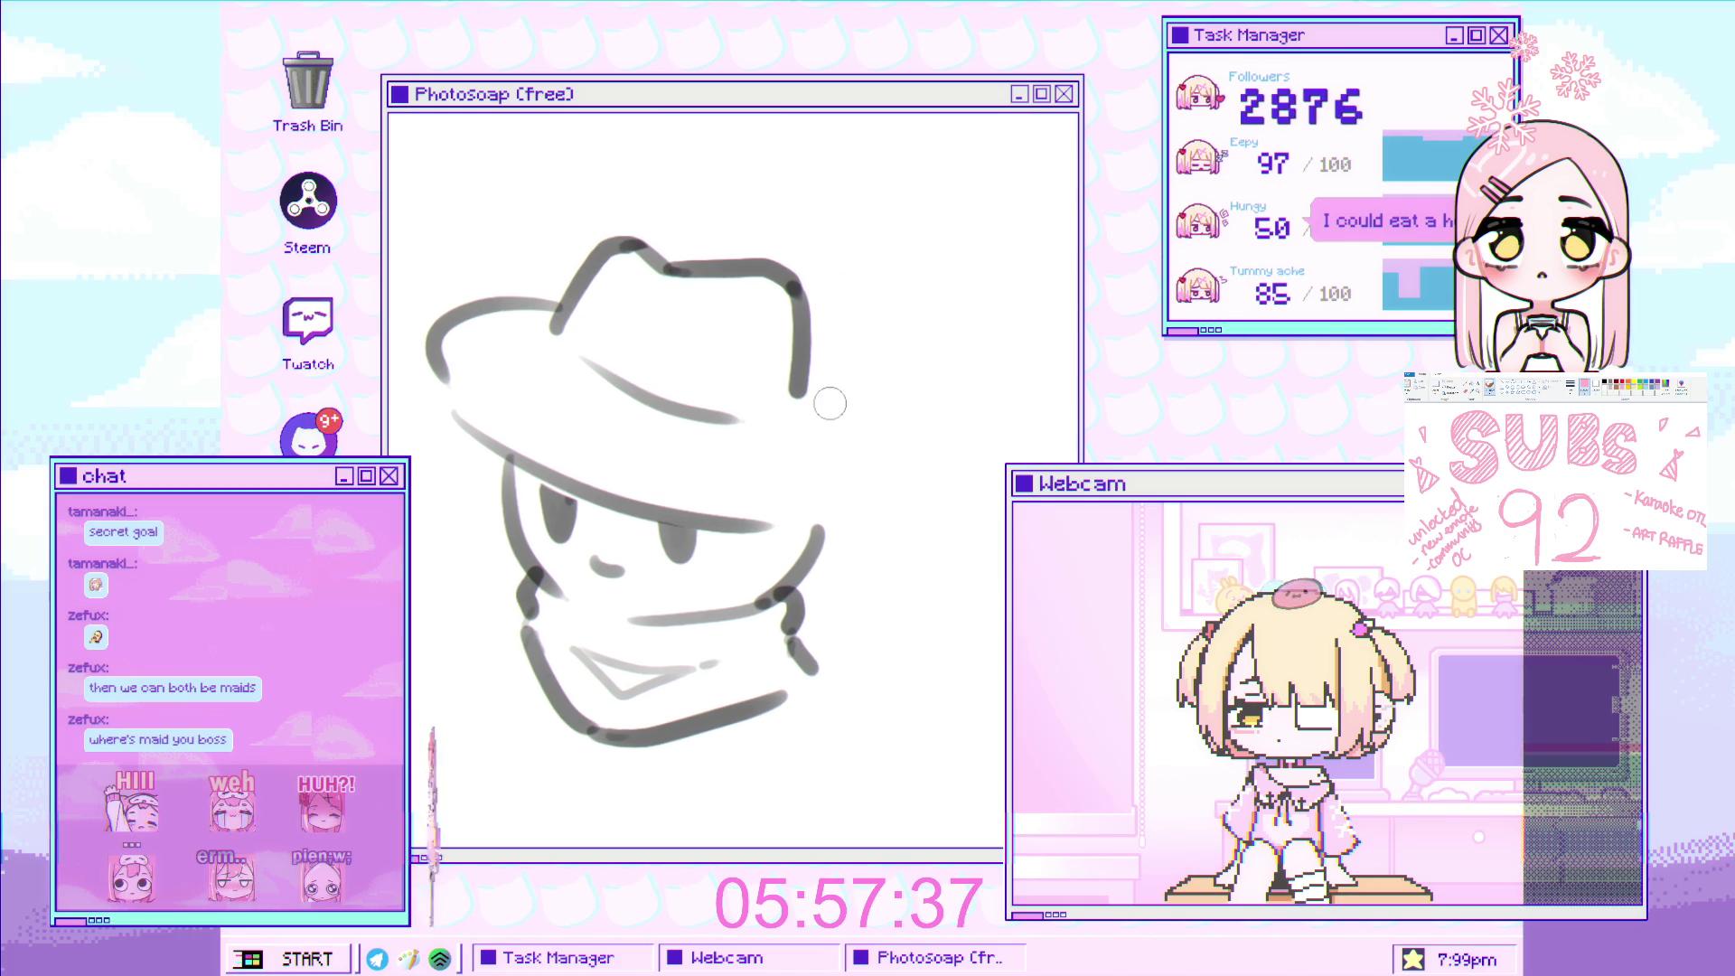
{"action": "left_click_drag", "start_coordinate": [800, 362], "coordinate": [870, 513]}
{"action": "key", "text": "ctrl+z"}
{"action": "mouse_move", "coordinate": [810, 354]}
{"action": "left_mouse_down"}
{"action": "mouse_move", "coordinate": [896, 504]}
{"action": "mouse_move", "coordinate": [808, 619]}
{"action": "left_mouse_up"}
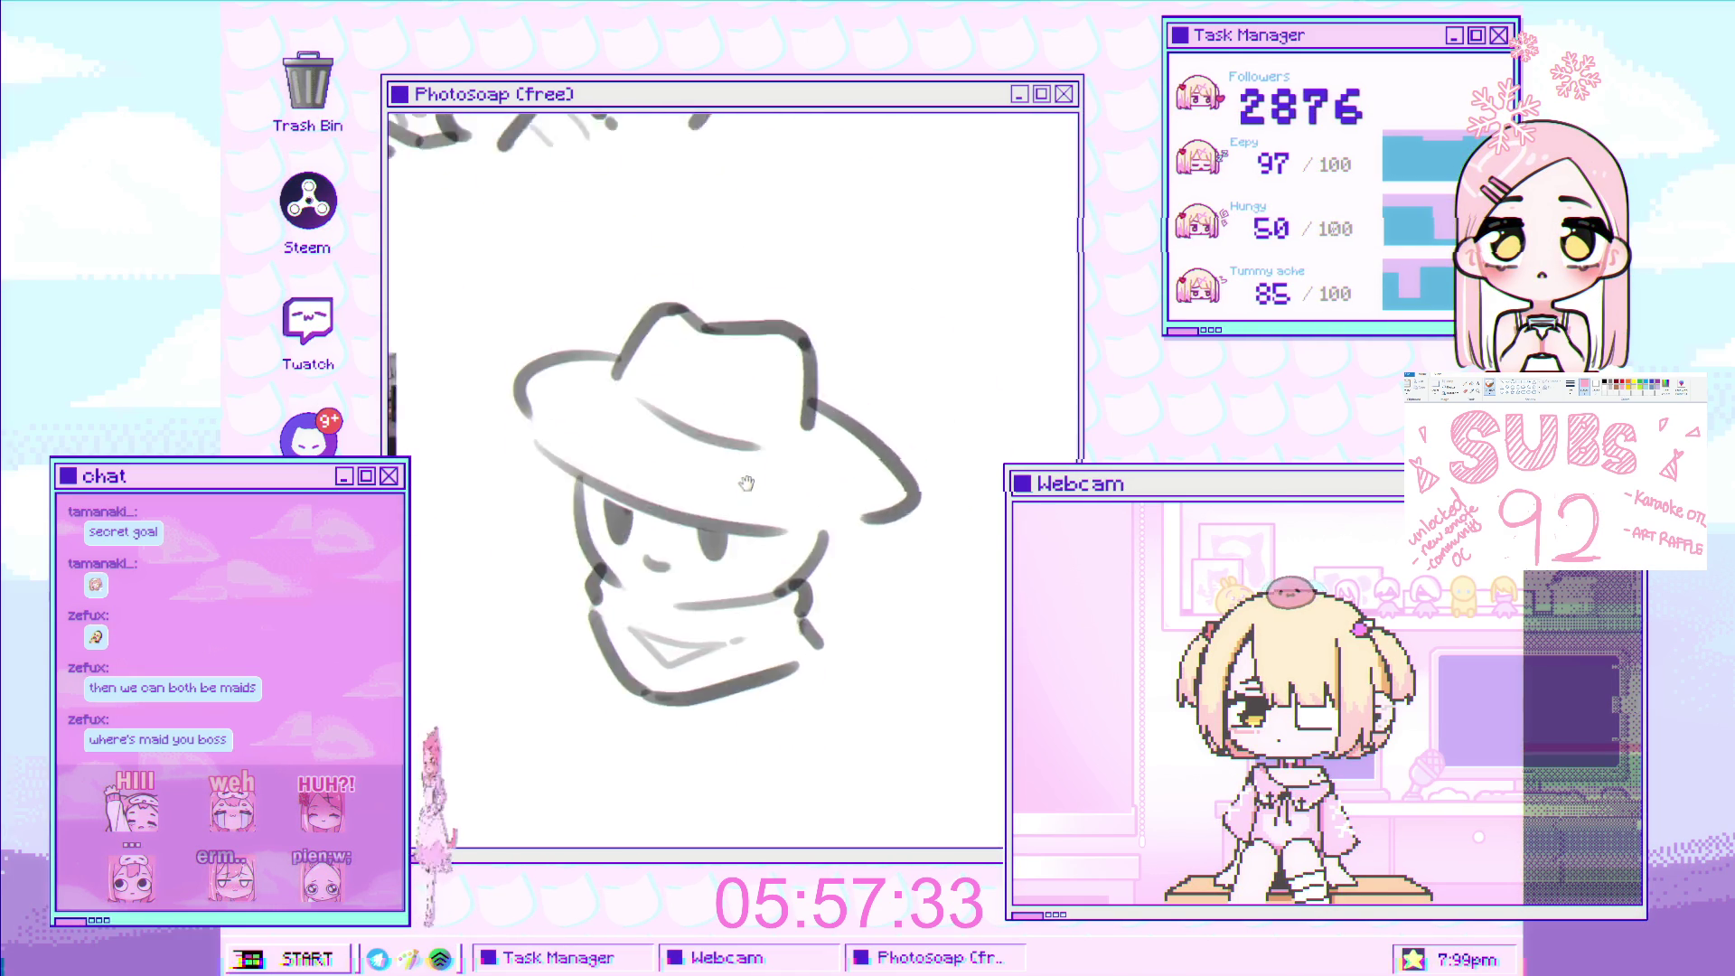
{"action": "scroll", "coordinate": [766, 432], "scroll_direction": "up", "scroll_amount": 1}
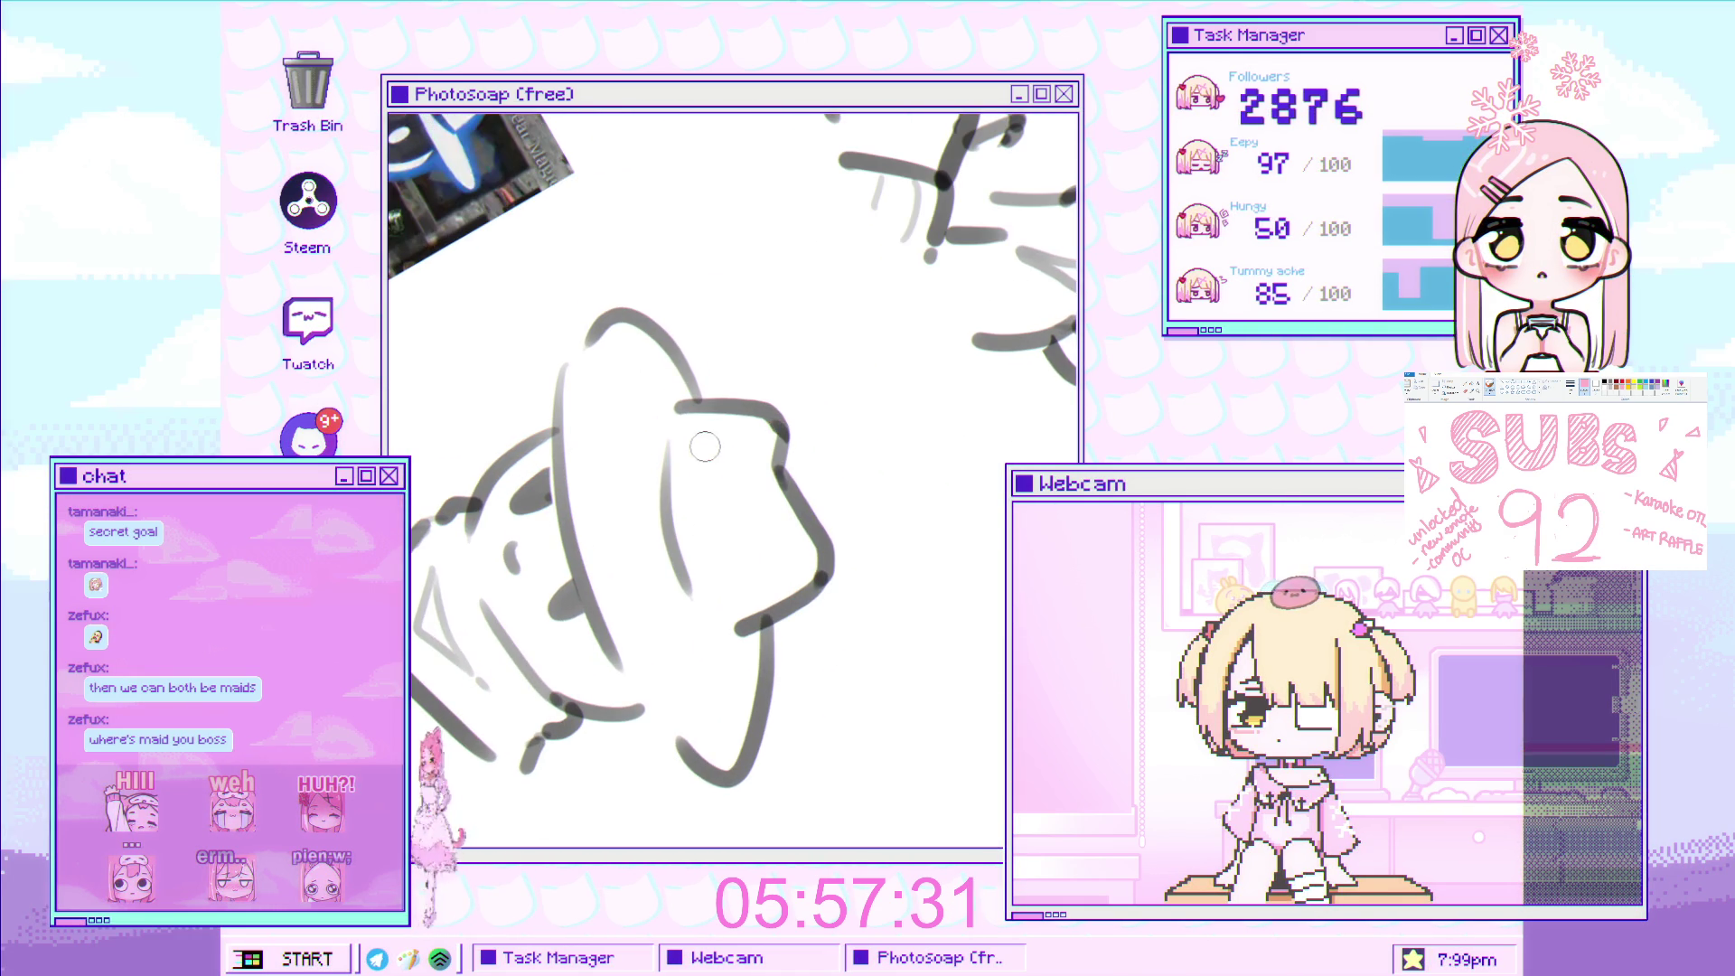
- Tilt the canvas view and rework the chin into a flatter line
{"action": "scroll", "coordinate": [712, 467], "scroll_direction": "down", "scroll_amount": 2}
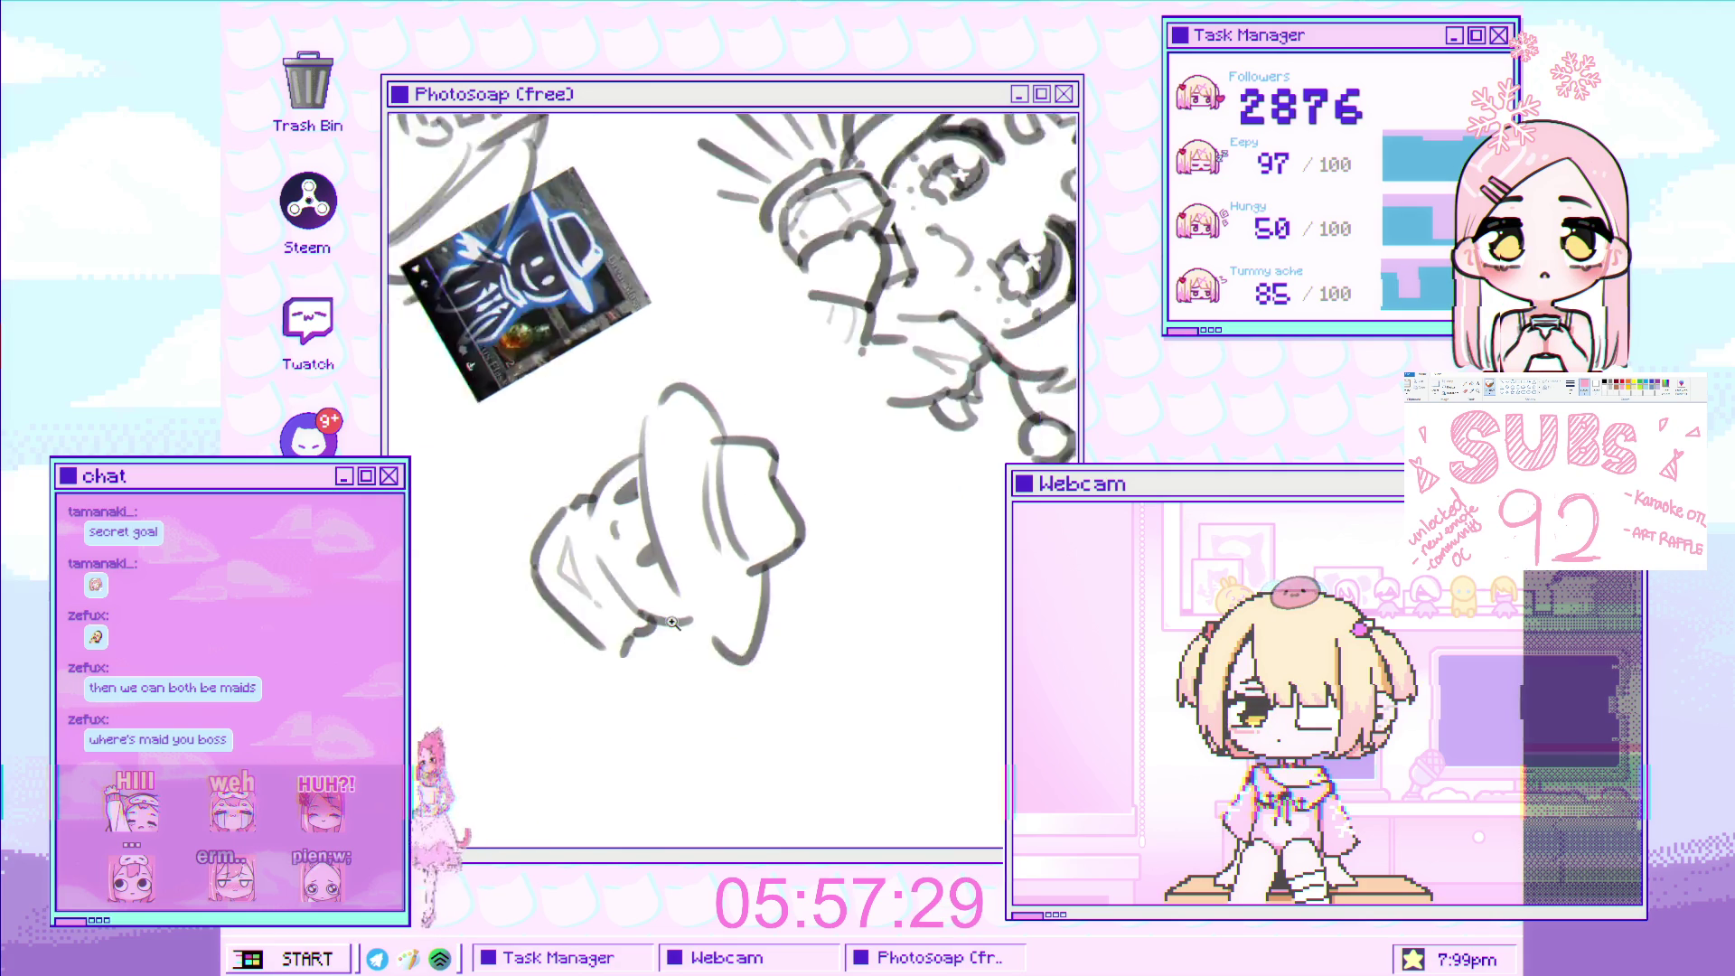
{"action": "left_click_drag", "start_coordinate": [723, 451], "coordinate": [841, 233]}
{"action": "scroll", "coordinate": [750, 474], "scroll_direction": "up", "scroll_amount": 3}
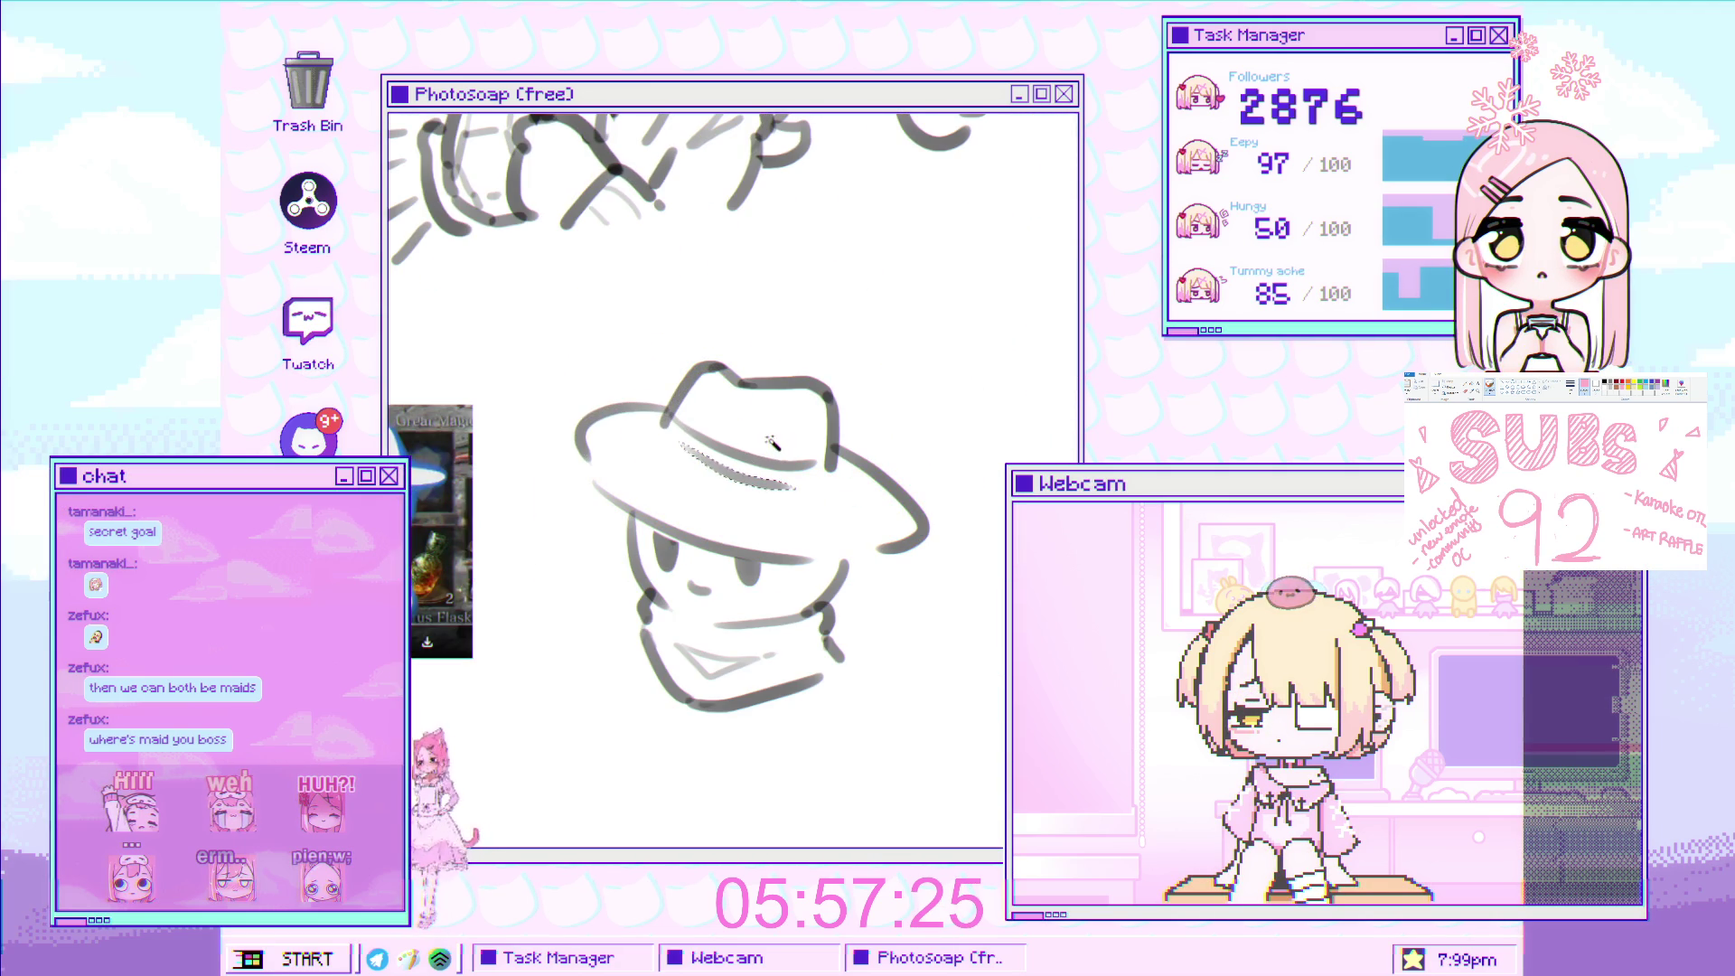
{"action": "scroll", "coordinate": [752, 465], "scroll_direction": "down", "scroll_amount": 2}
{"action": "scroll", "coordinate": [752, 466], "scroll_direction": "up", "scroll_amount": 1}
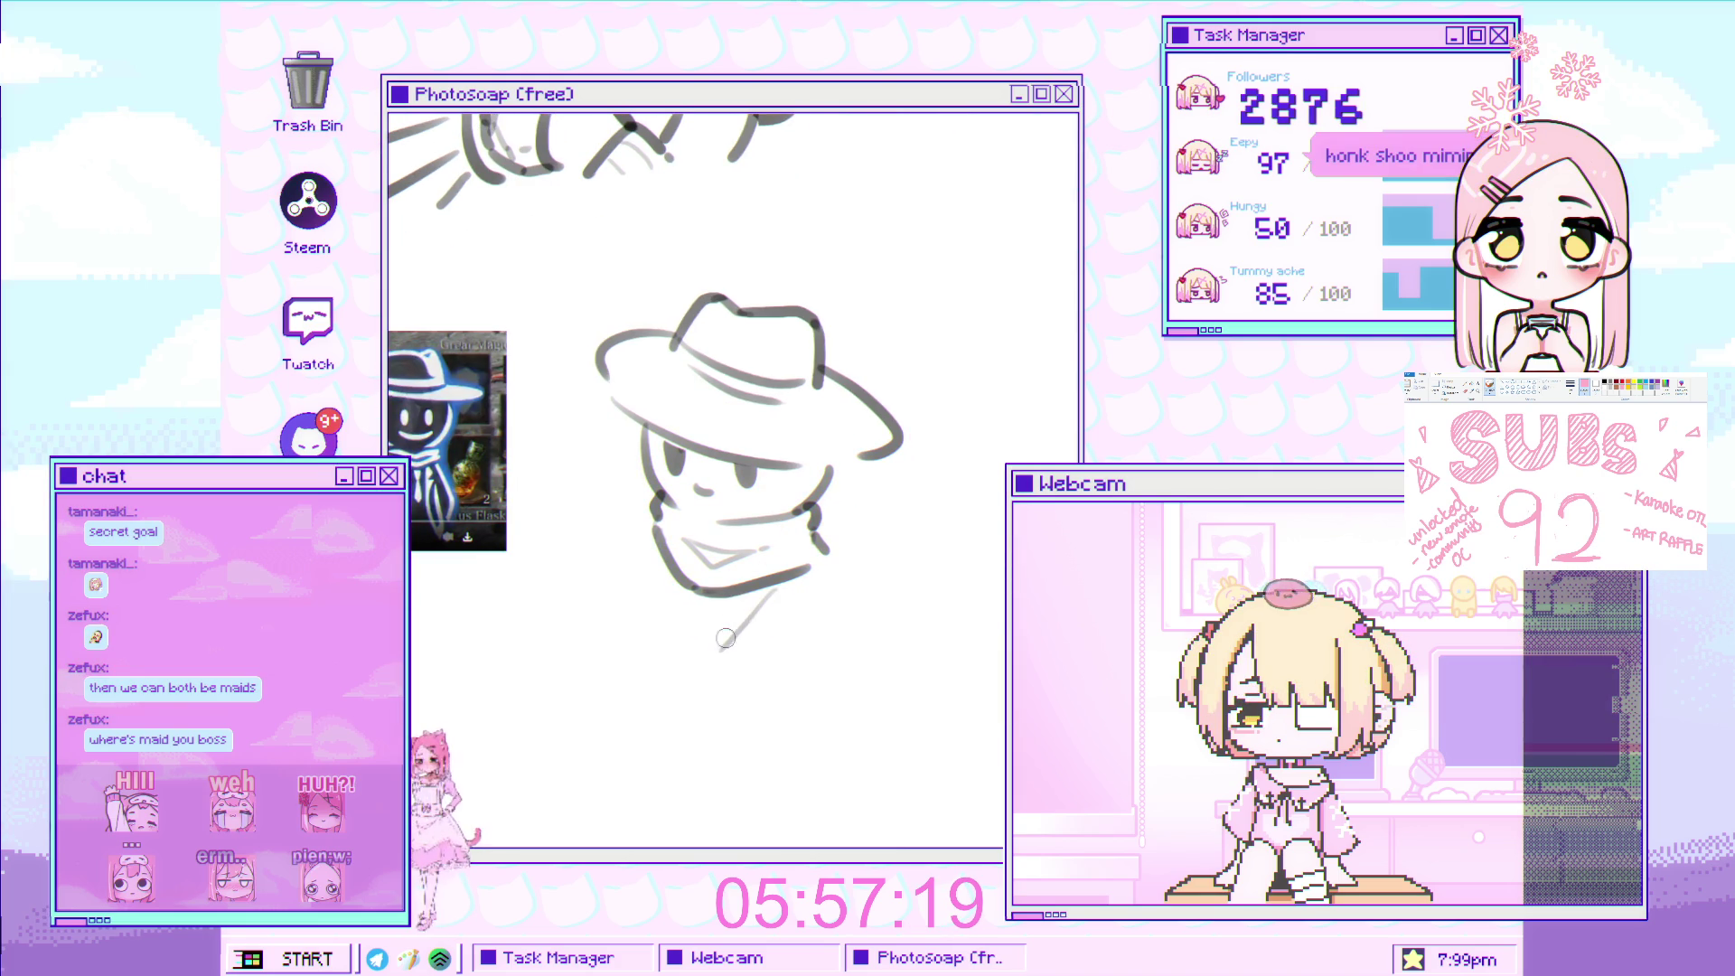
{"action": "key", "text": "ctrl+z"}
{"action": "mouse_move", "coordinate": [786, 581]}
{"action": "left_mouse_down"}
{"action": "mouse_move", "coordinate": [714, 620]}
{"action": "mouse_move", "coordinate": [814, 574]}
{"action": "left_mouse_up"}
{"action": "key", "text": "ctrl+z"}
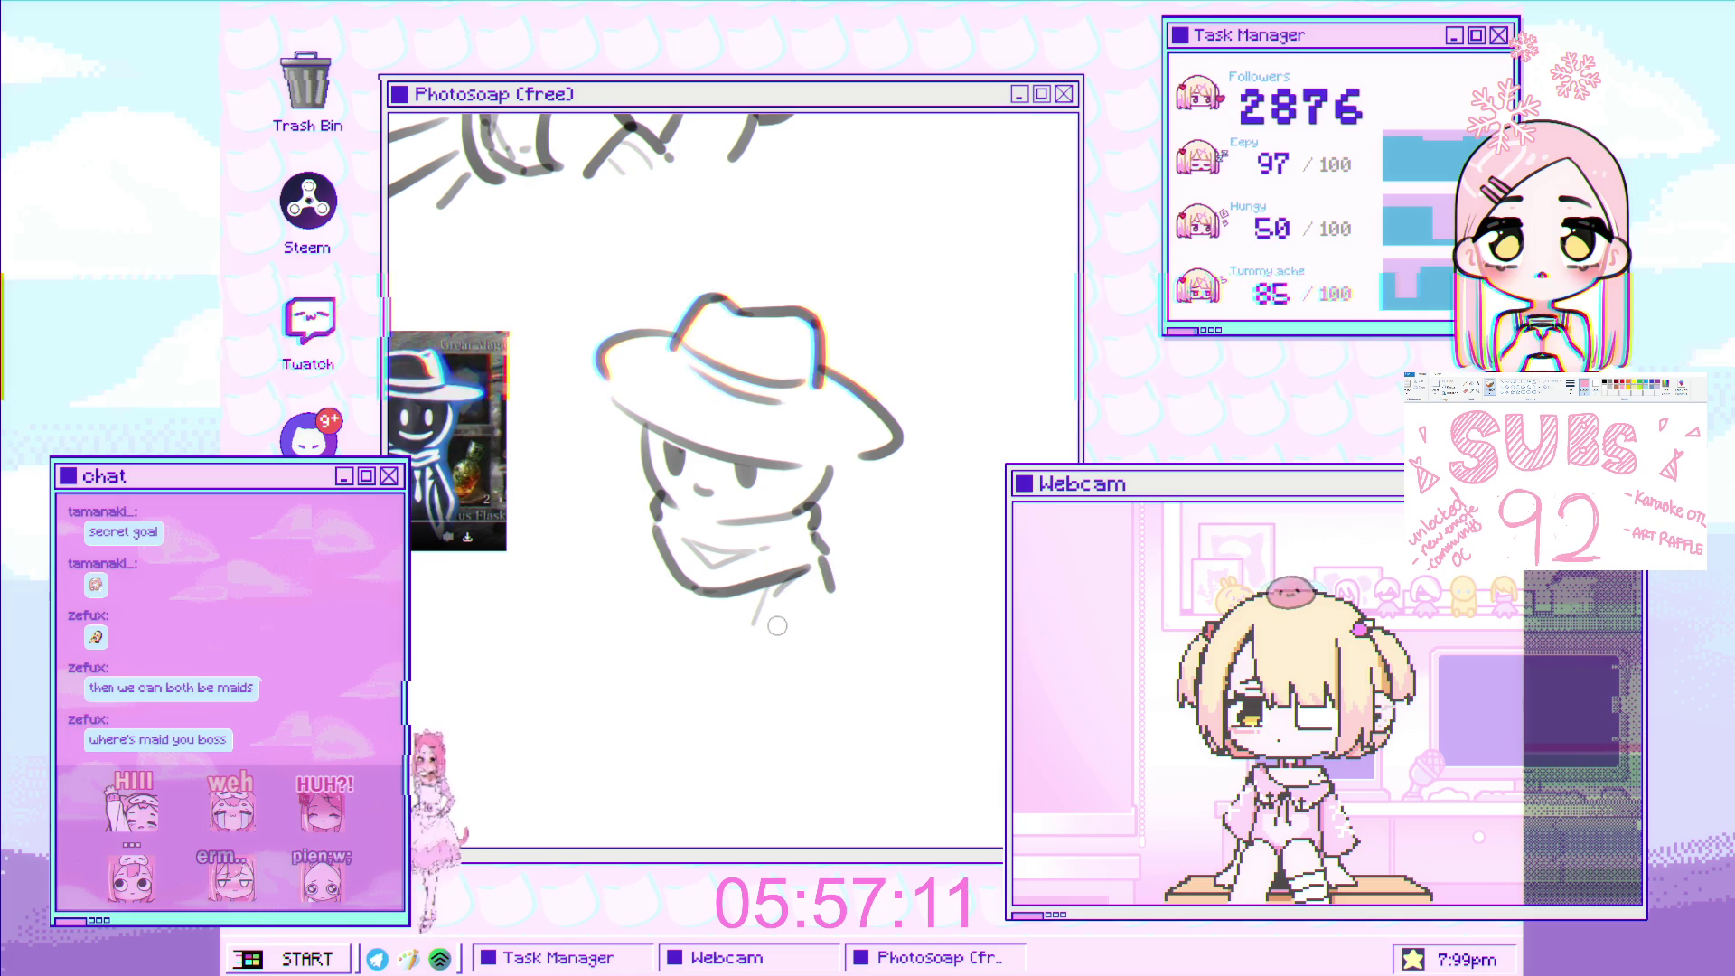
- Sketch the arm and hand strokes below the chin, undoing one hand attempt
{"action": "left_click_drag", "start_coordinate": [723, 637], "coordinate": [669, 667]}
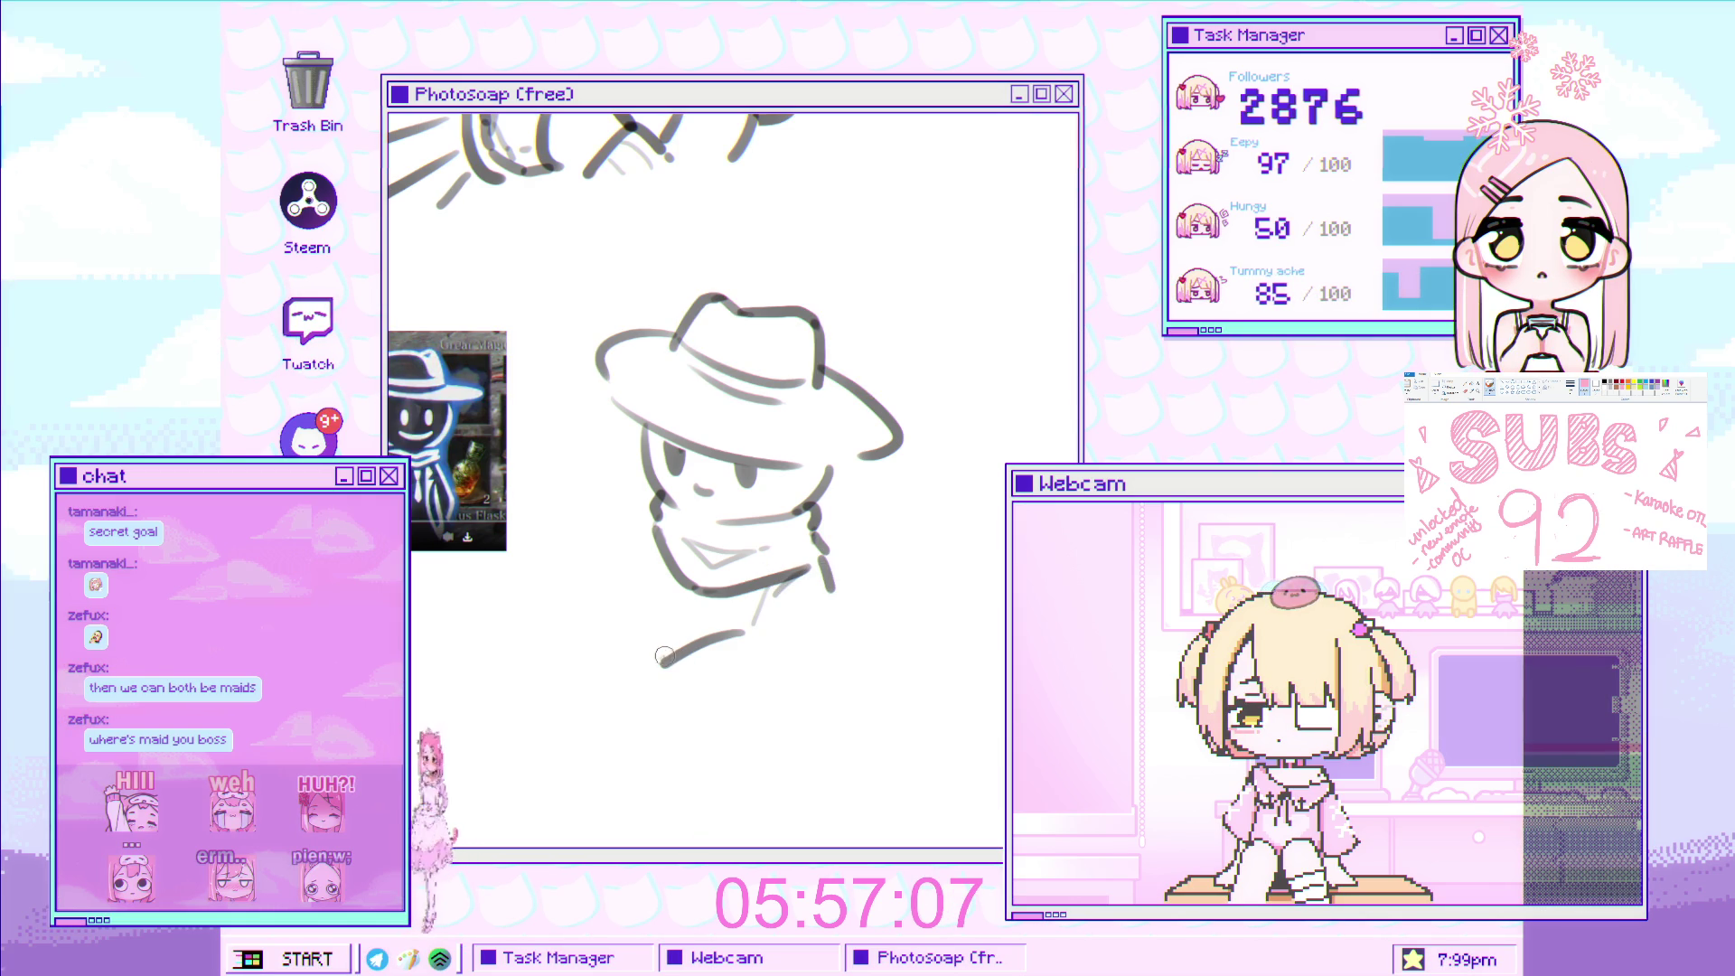
{"action": "mouse_move", "coordinate": [663, 652]}
{"action": "left_mouse_down"}
{"action": "mouse_move", "coordinate": [643, 629]}
{"action": "mouse_move", "coordinate": [652, 647]}
{"action": "left_mouse_up"}
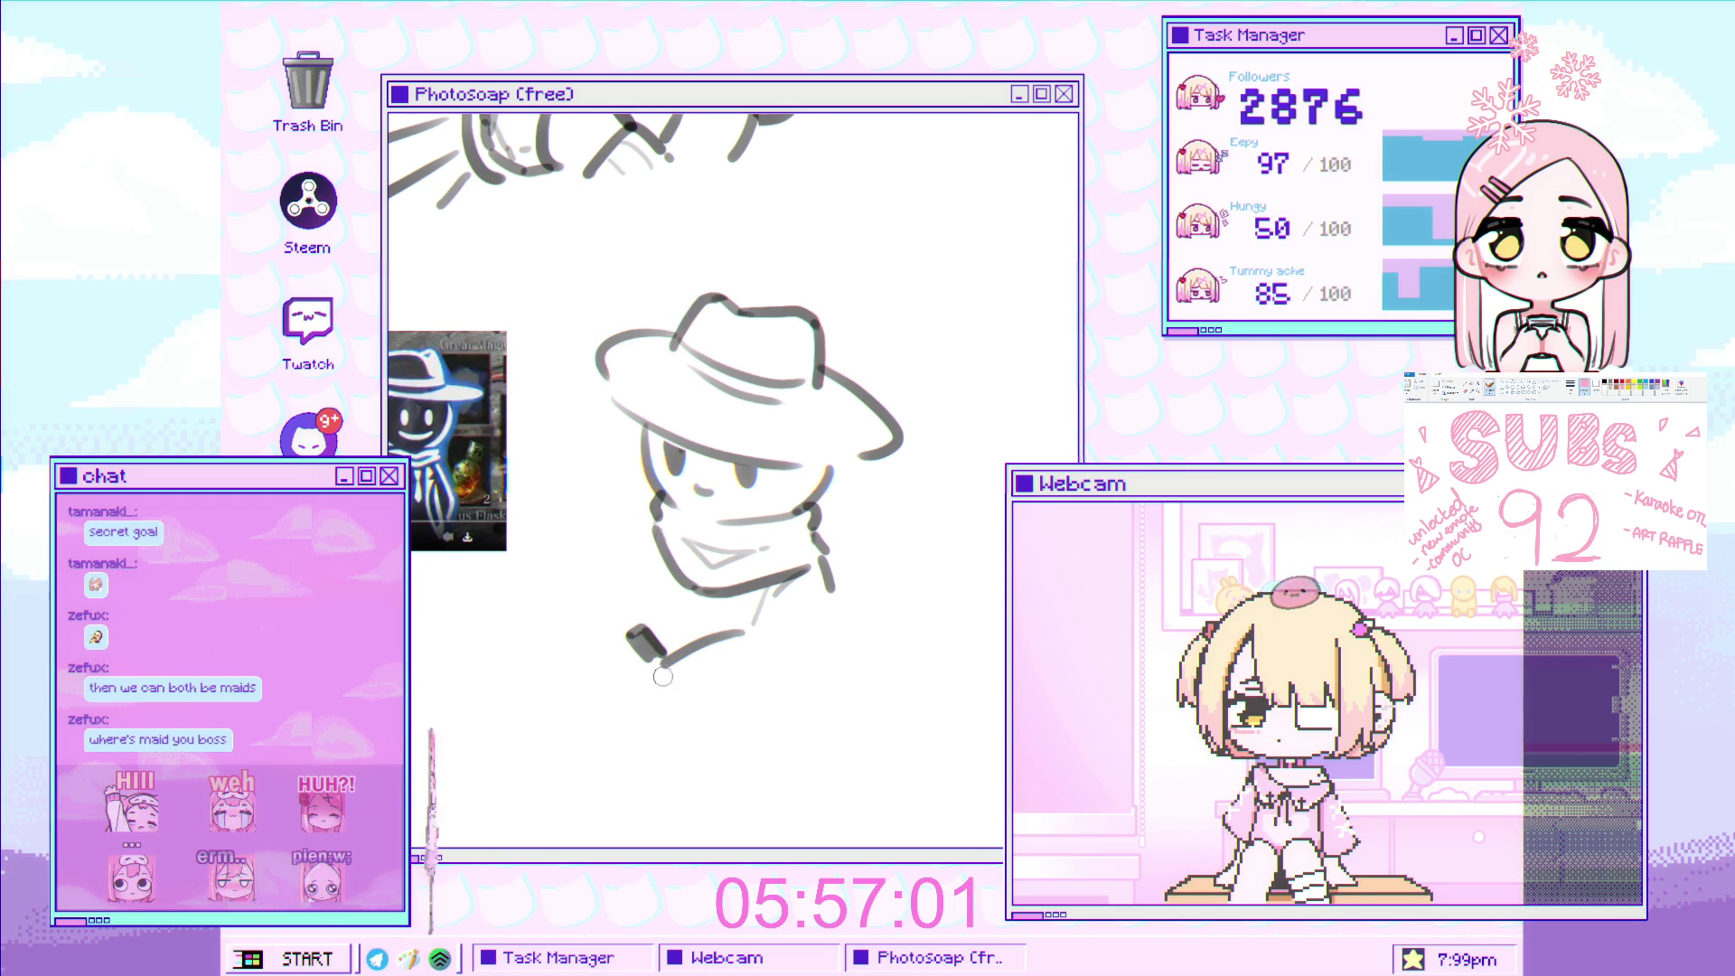
{"action": "mouse_move", "coordinate": [659, 667]}
{"action": "left_mouse_down"}
{"action": "mouse_move", "coordinate": [694, 699]}
{"action": "mouse_move", "coordinate": [654, 702]}
{"action": "mouse_move", "coordinate": [736, 719]}
{"action": "mouse_move", "coordinate": [716, 713]}
{"action": "mouse_move", "coordinate": [771, 685]}
{"action": "mouse_move", "coordinate": [716, 675]}
{"action": "left_mouse_up"}
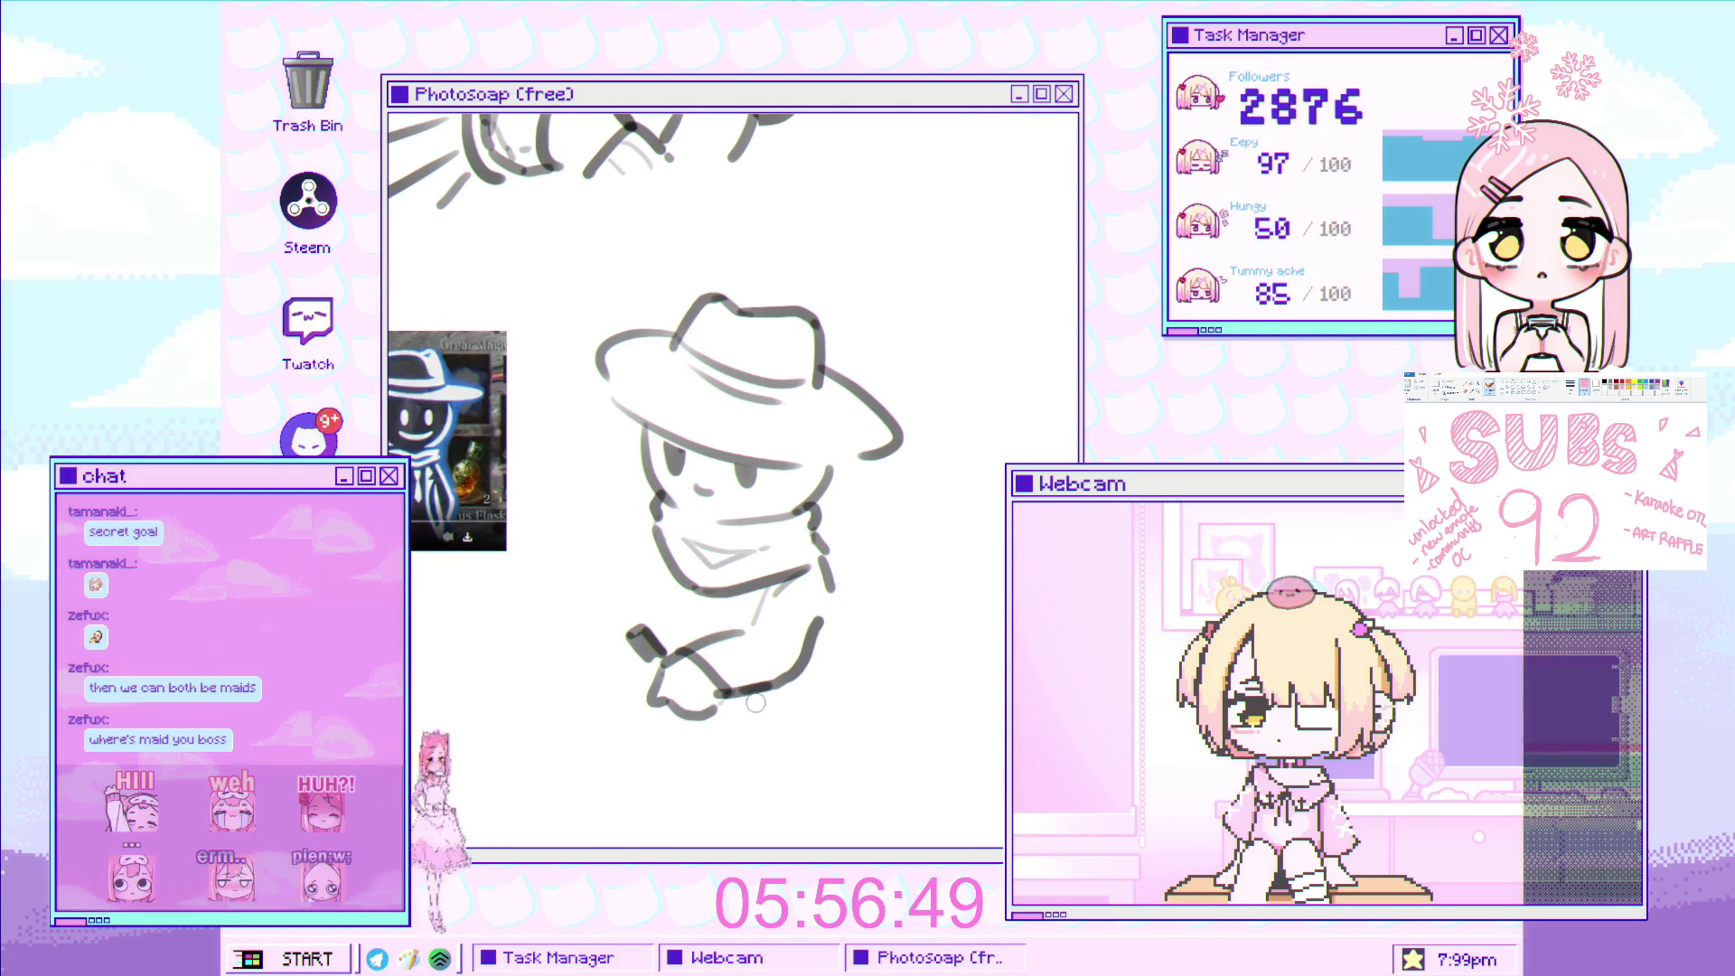
{"action": "left_click_drag", "start_coordinate": [716, 694], "coordinate": [856, 740]}
{"action": "key", "text": "ctrl+z"}
- Redraw the hand stroke, add a lower-body stroke, and reset the view upright
{"action": "mouse_move", "coordinate": [722, 696]}
{"action": "left_mouse_down"}
{"action": "mouse_move", "coordinate": [843, 746]}
{"action": "mouse_move", "coordinate": [742, 769]}
{"action": "mouse_move", "coordinate": [714, 687]}
{"action": "left_mouse_up"}
{"action": "scroll", "coordinate": [754, 647], "scroll_direction": "down", "scroll_amount": 3}
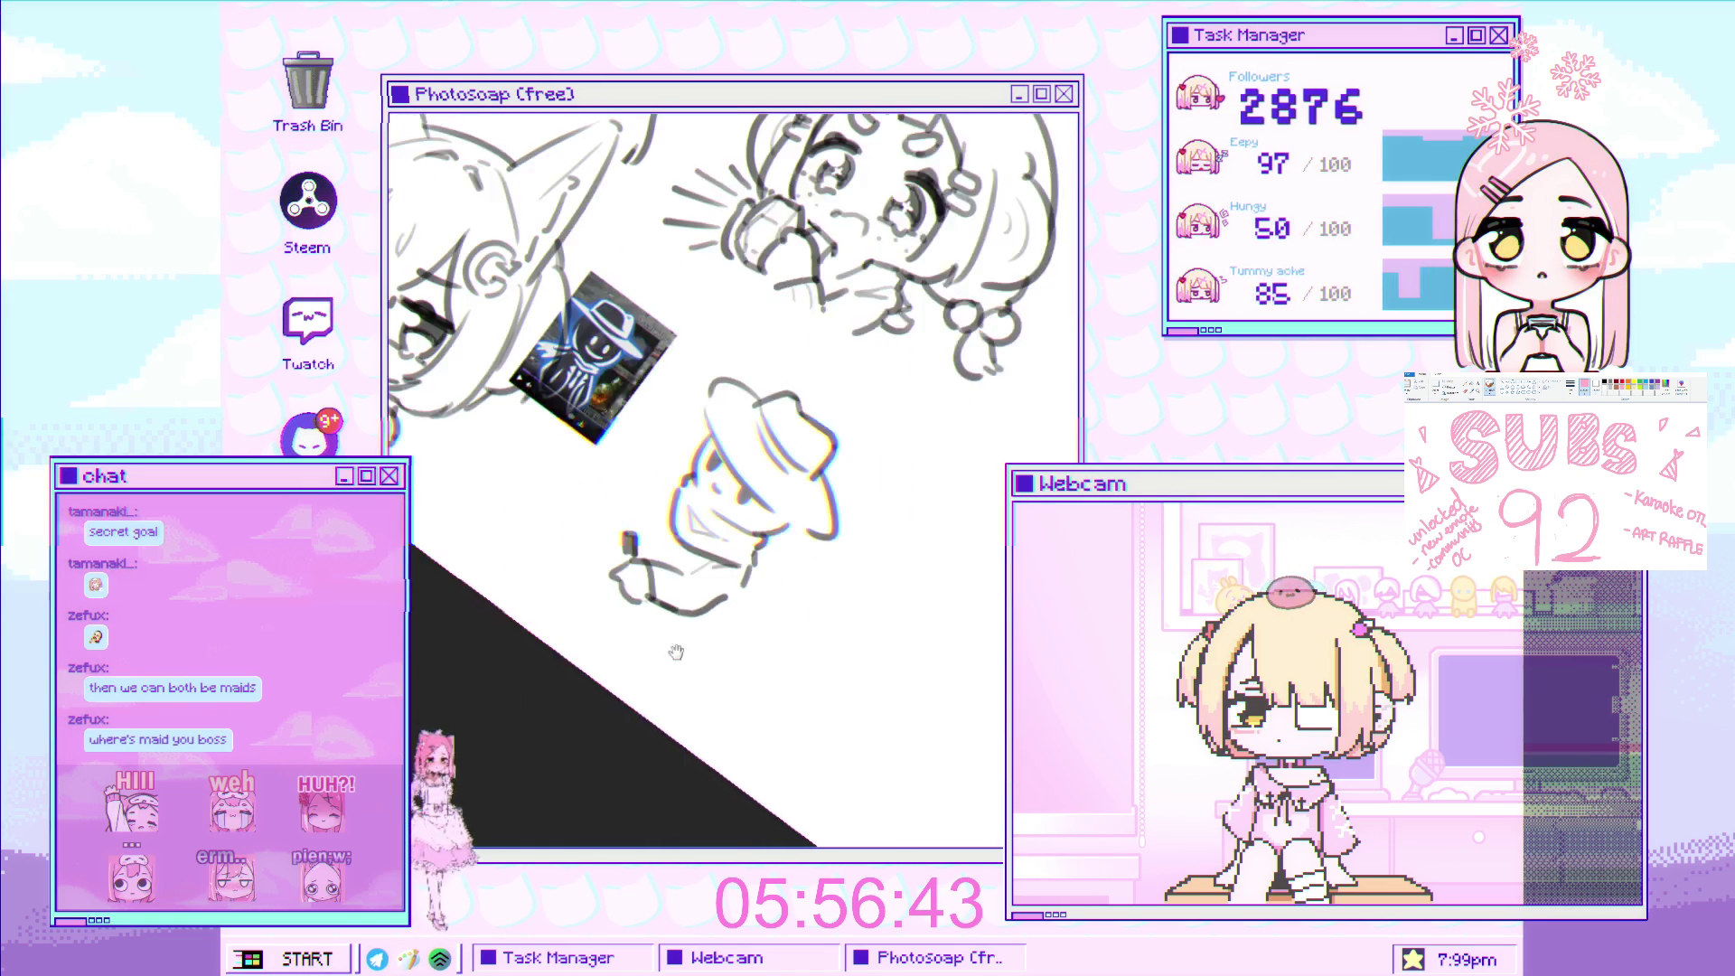
{"action": "scroll", "coordinate": [754, 647], "scroll_direction": "up", "scroll_amount": 2}
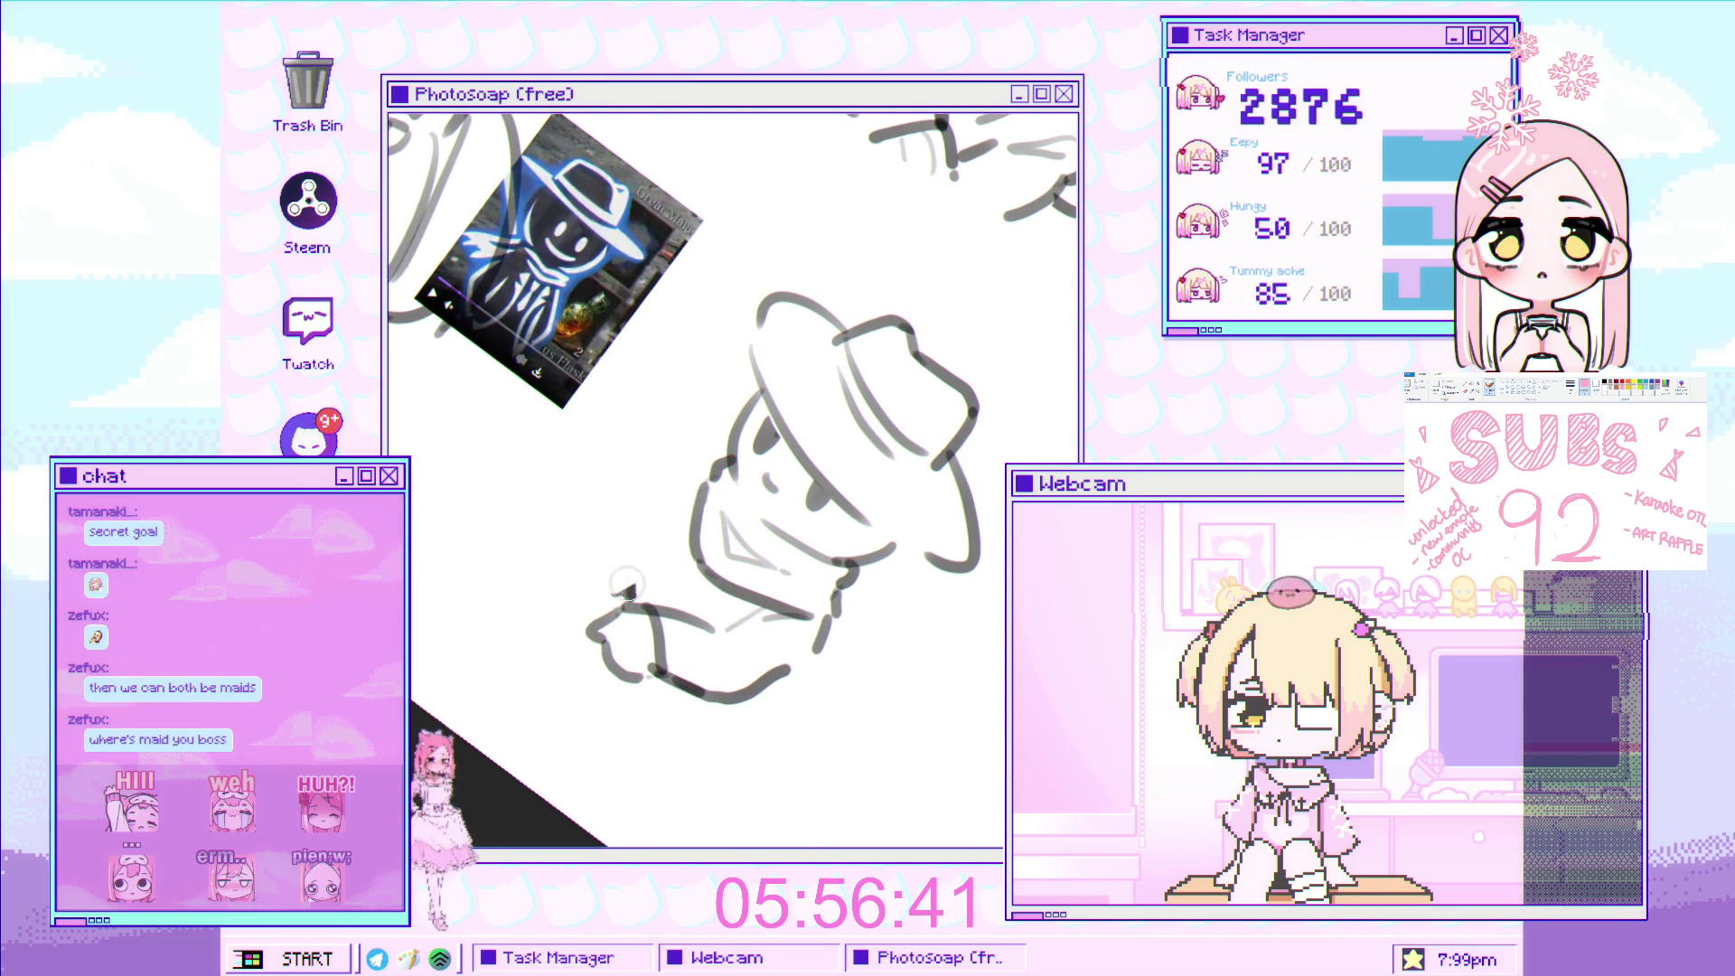
{"action": "left_click_drag", "start_coordinate": [635, 678], "coordinate": [666, 743]}
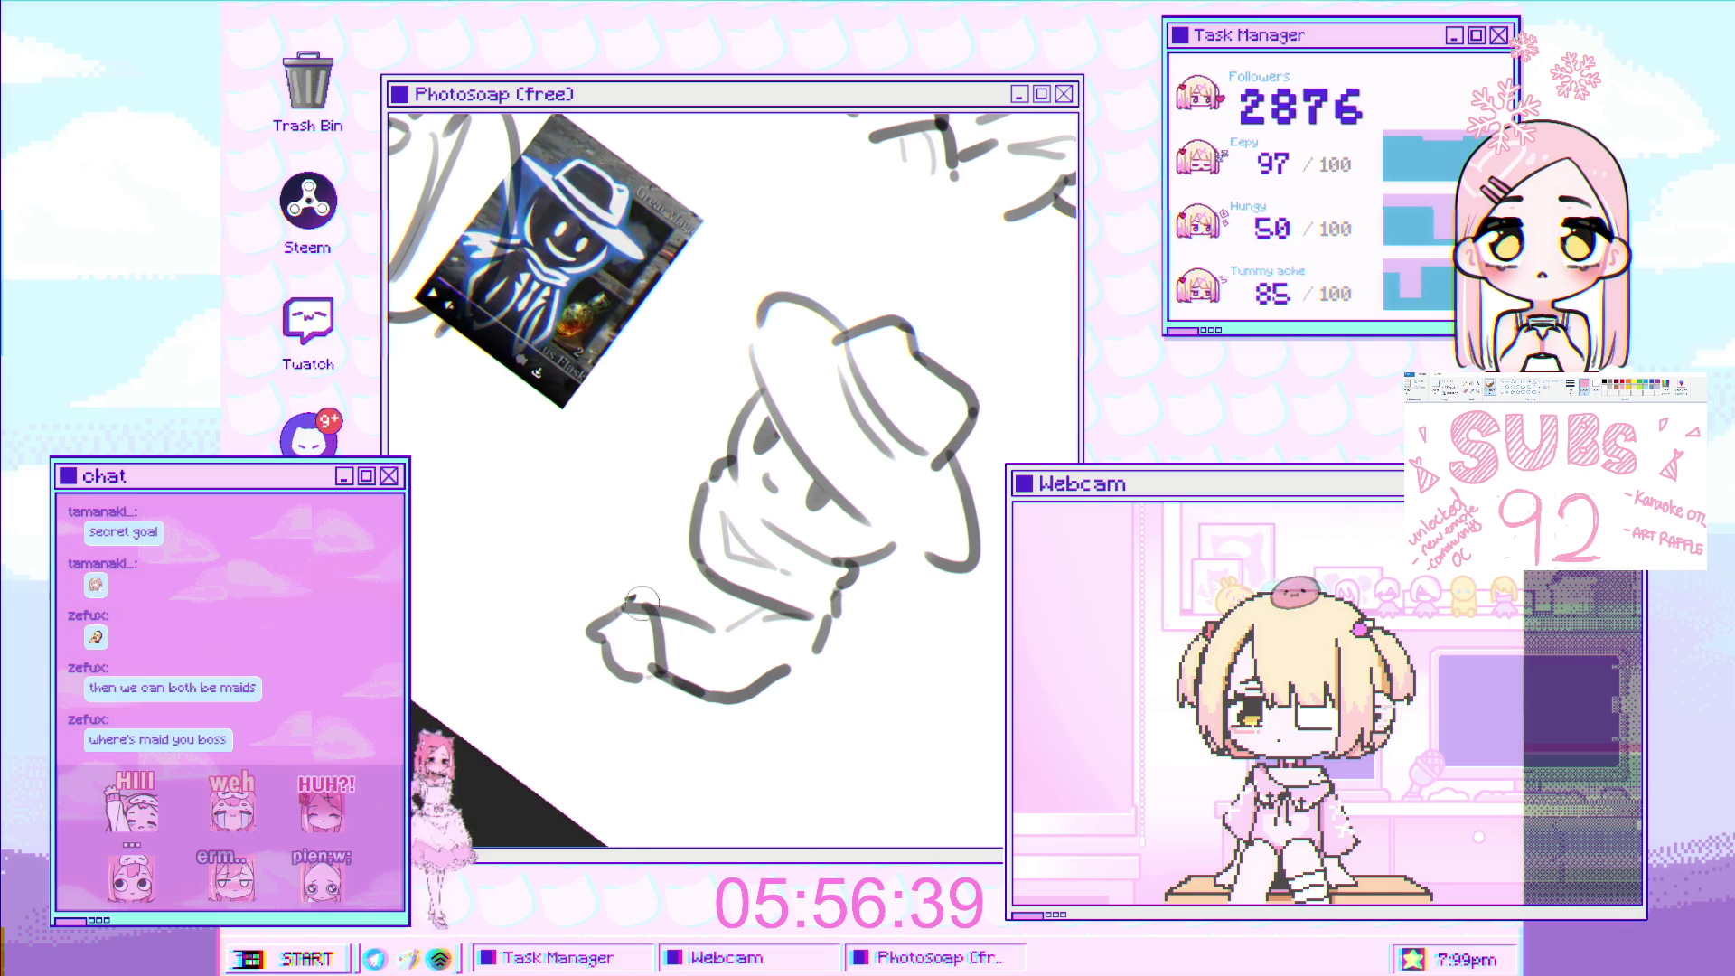
{"action": "key", "text": "ctrl+0"}
- Lasso the arm-and-hand strokes and rotate them clockwise with free transform
{"action": "scroll", "coordinate": [855, 516], "scroll_direction": "up", "scroll_amount": 1}
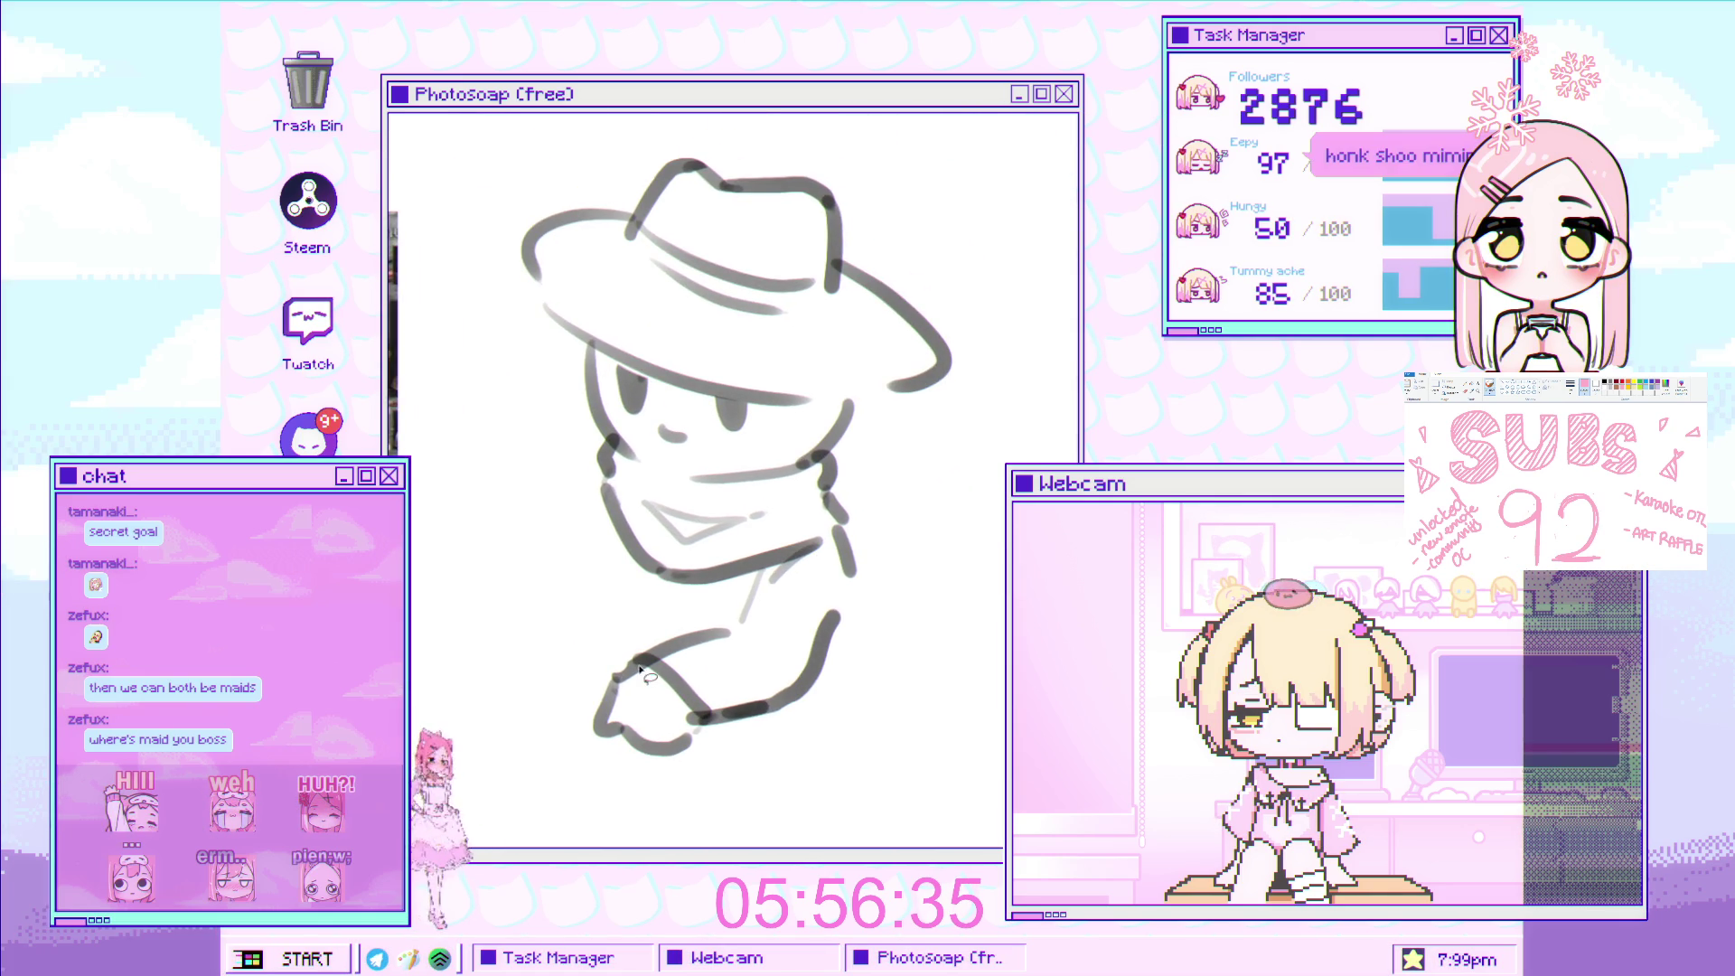
{"action": "left_click_drag", "start_coordinate": [646, 606], "coordinate": [802, 738]}
{"action": "left_click_drag", "start_coordinate": [751, 653], "coordinate": [754, 656]}
{"action": "key", "text": "ctrl+t"}
{"action": "mouse_move", "coordinate": [813, 601]}
{"action": "left_mouse_down"}
{"action": "mouse_move", "coordinate": [850, 644]}
{"action": "mouse_move", "coordinate": [723, 660]}
{"action": "mouse_move", "coordinate": [714, 637]}
{"action": "left_mouse_up"}
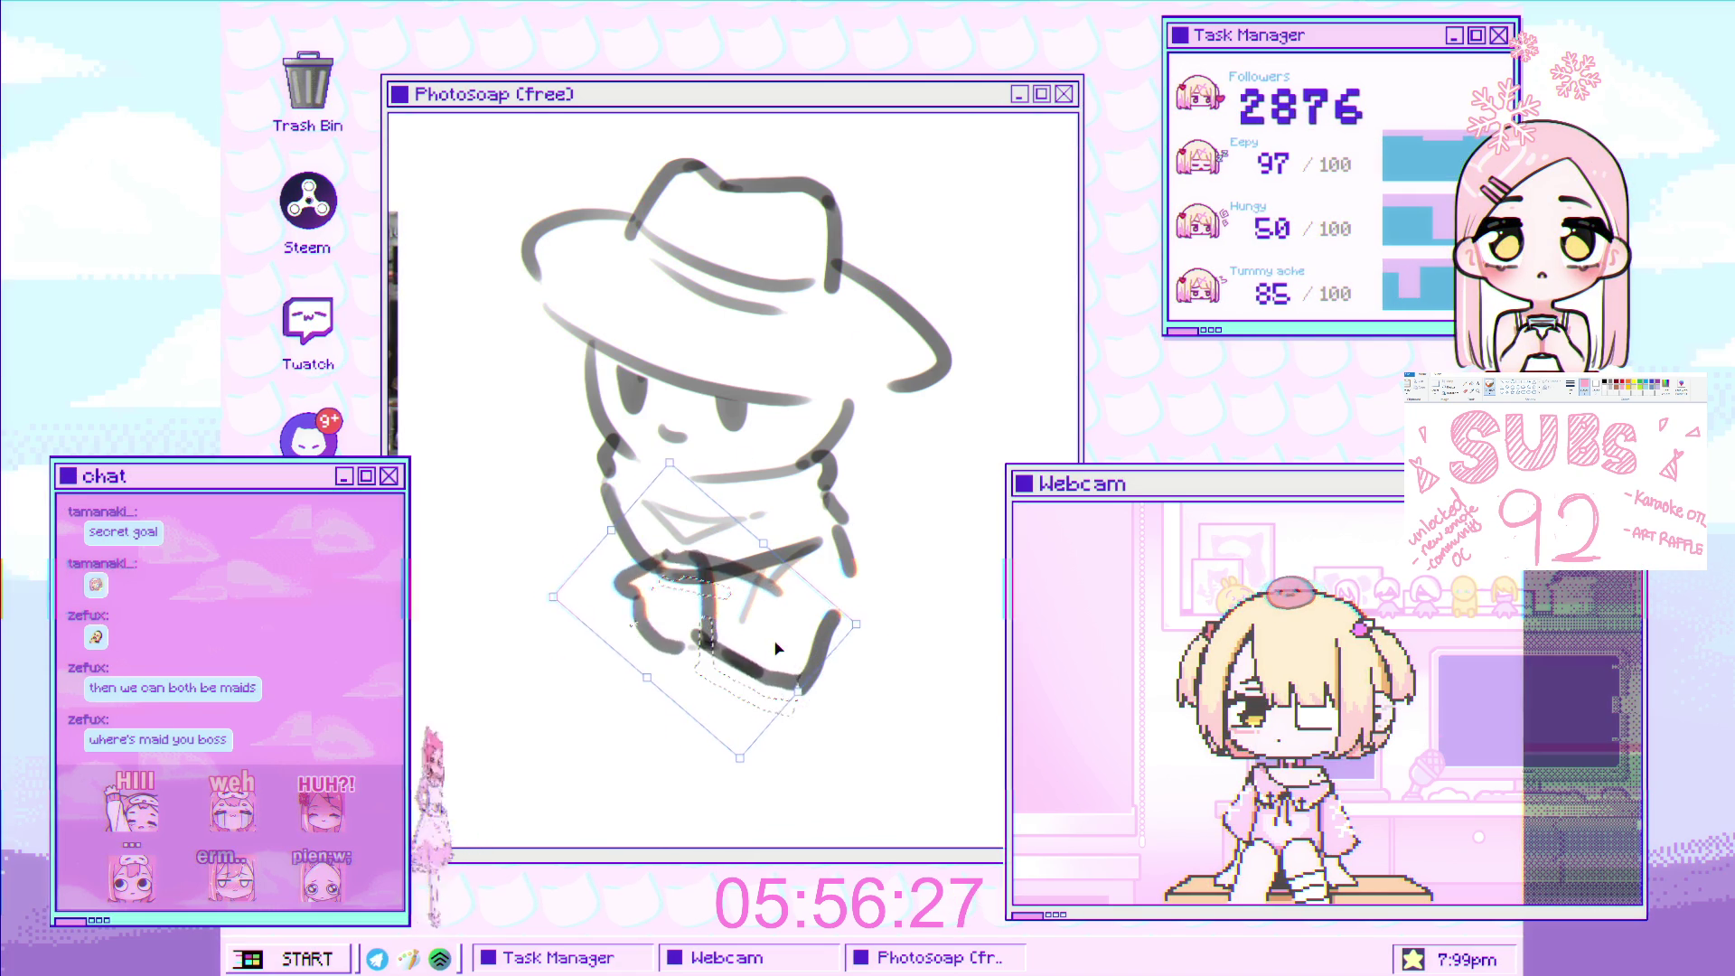
{"action": "key", "text": "Return"}
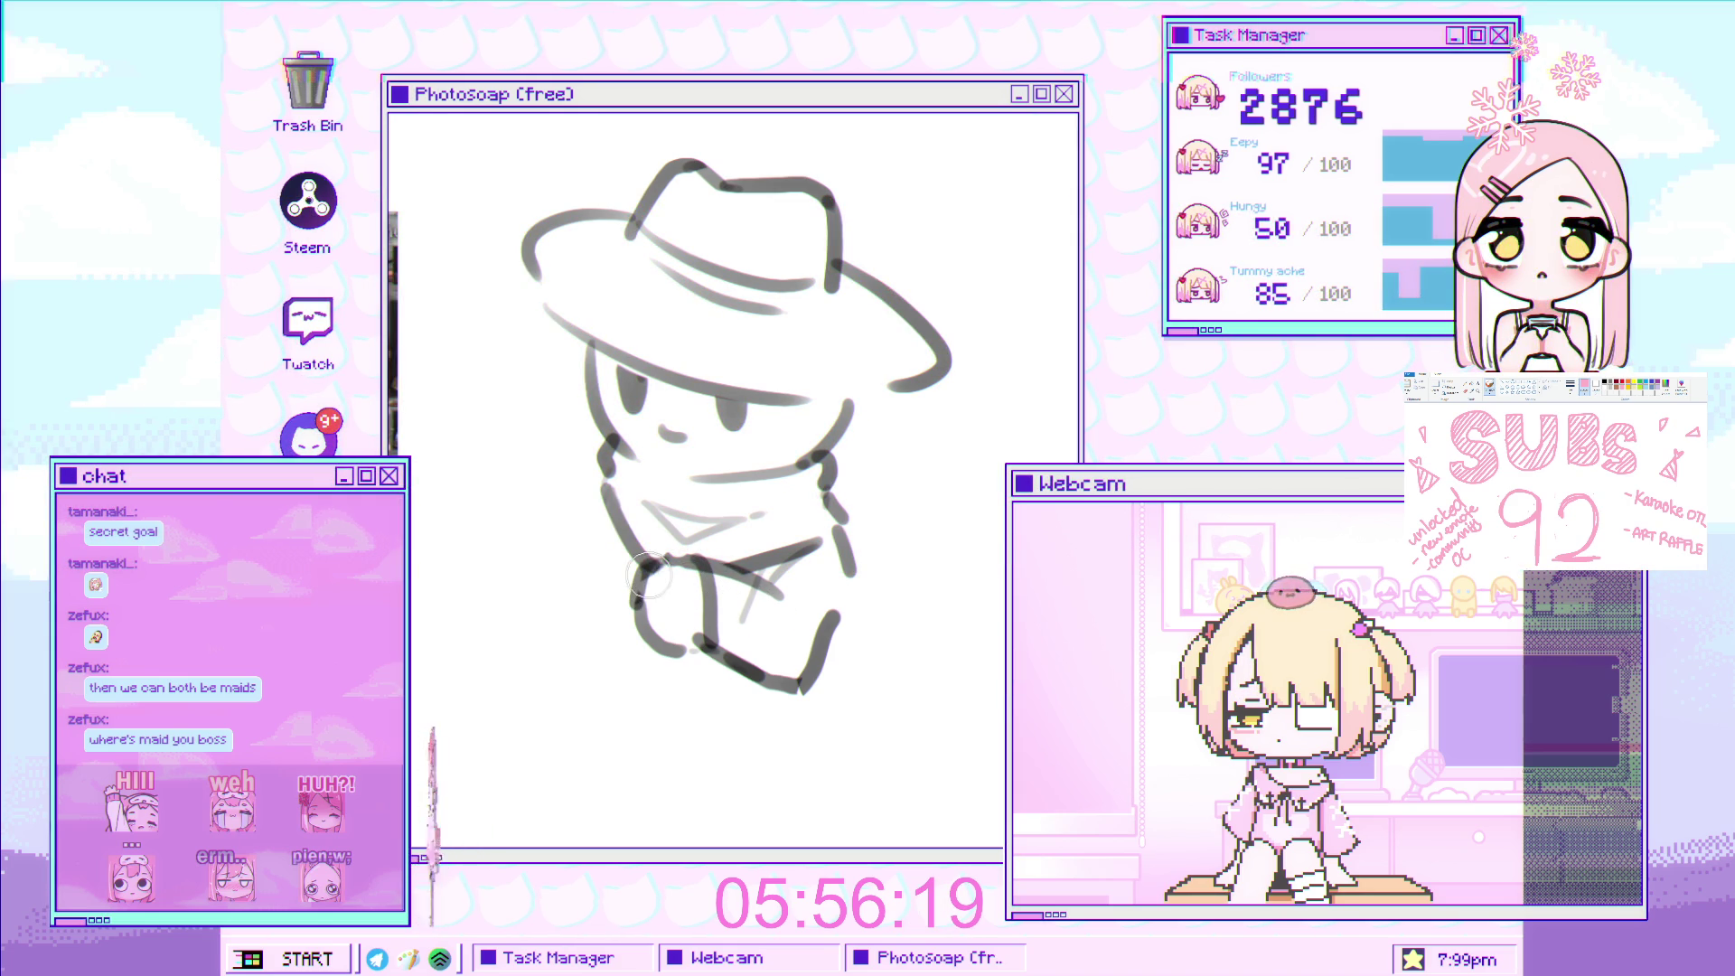
{"action": "scroll", "coordinate": [706, 653], "scroll_direction": "down", "scroll_amount": 2}
- Draw two long diagonal strokes trailing under the legs, shortening the first
{"action": "key", "text": "ctrl+z"}
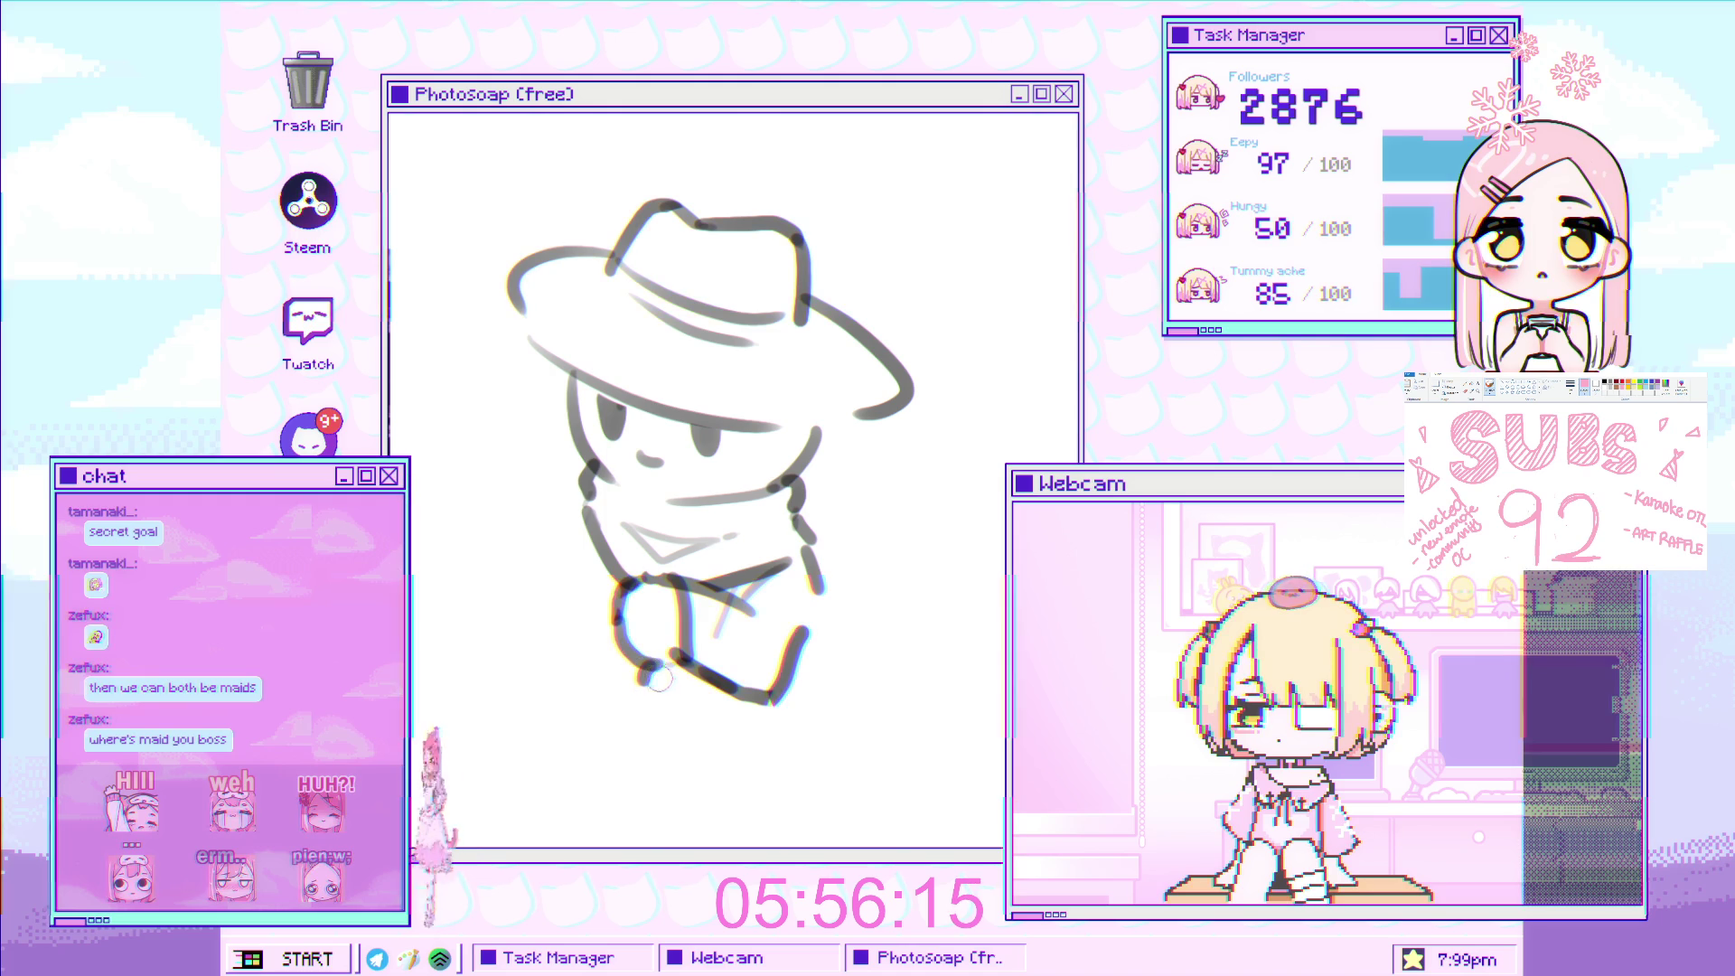
{"action": "left_click_drag", "start_coordinate": [646, 689], "coordinate": [867, 798]}
{"action": "key", "text": "ctrl+z"}
{"action": "left_click_drag", "start_coordinate": [646, 689], "coordinate": [845, 779]}
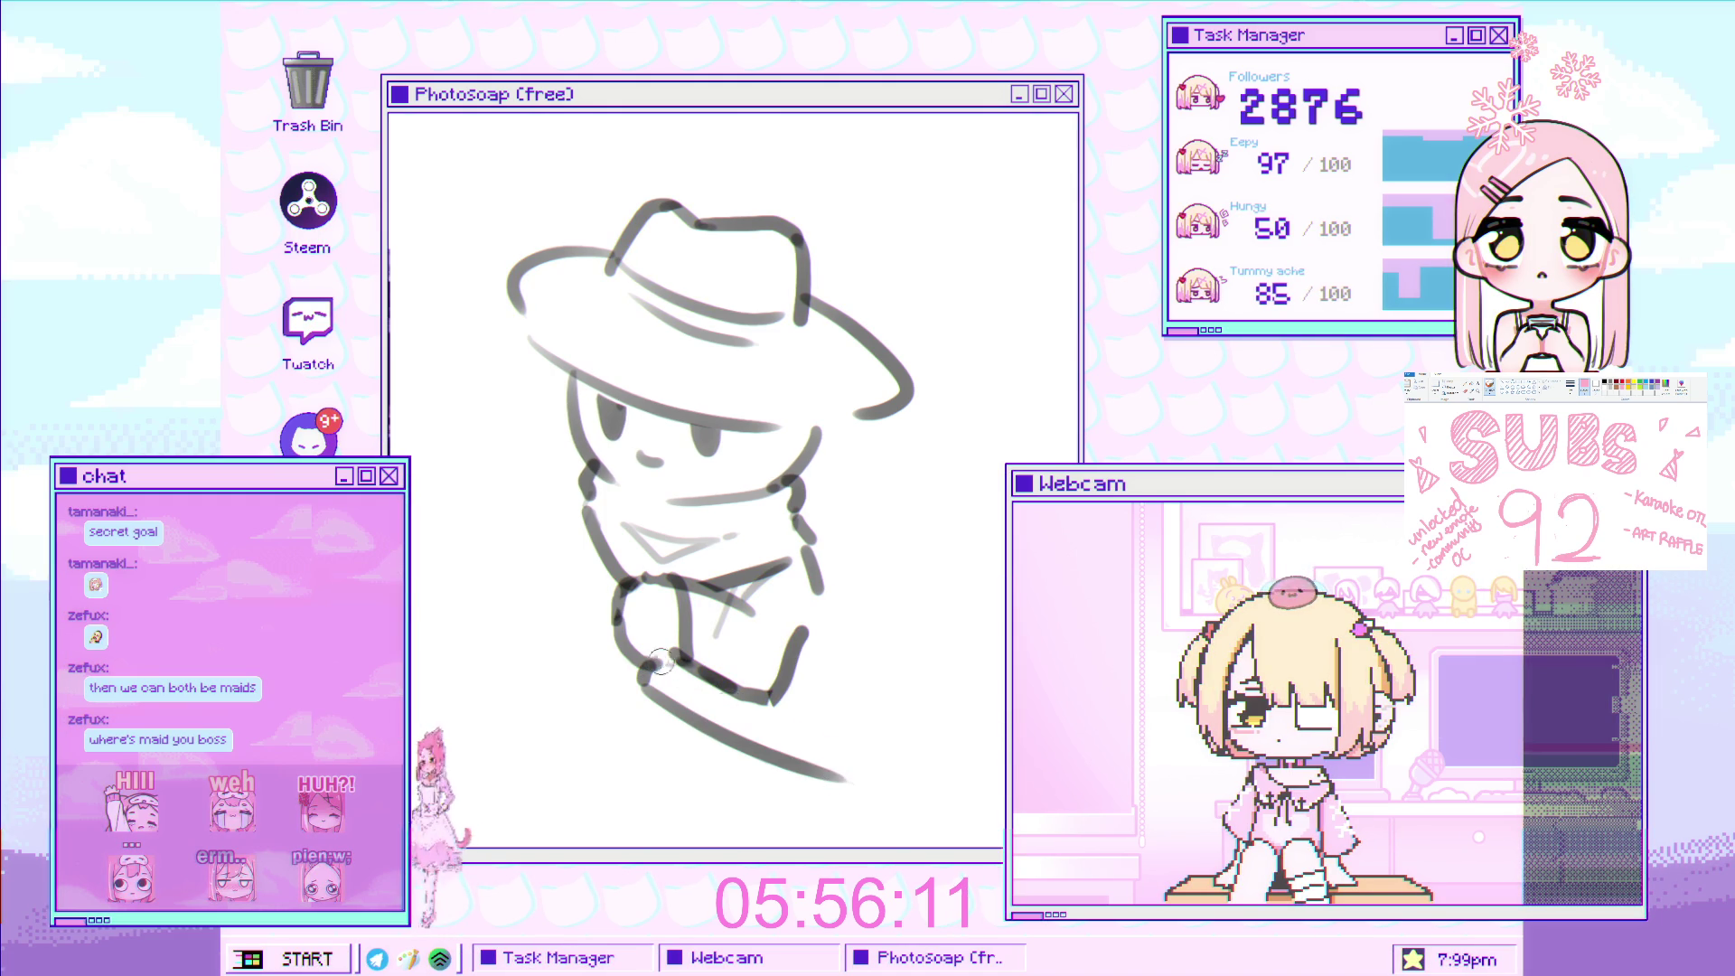
{"action": "left_click_drag", "start_coordinate": [656, 657], "coordinate": [858, 760]}
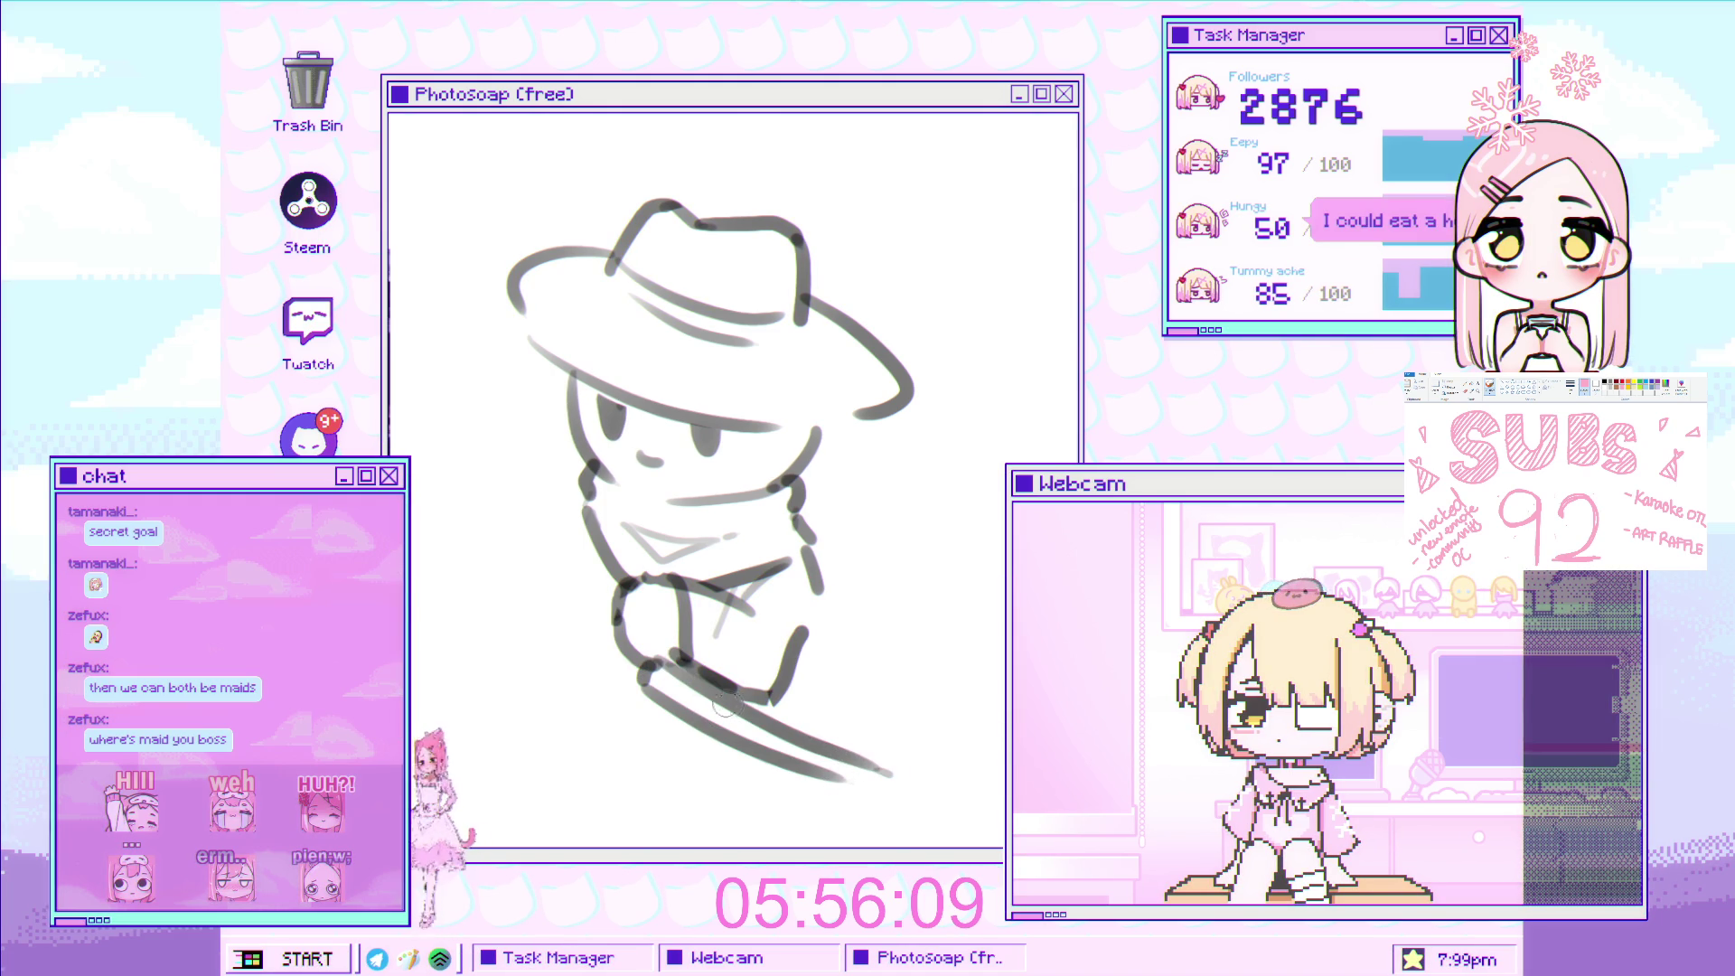
- Trace and darken a curve down the figure's left side, then deselect and recentre
{"action": "scroll", "coordinate": [822, 442], "scroll_direction": "down", "scroll_amount": 2}
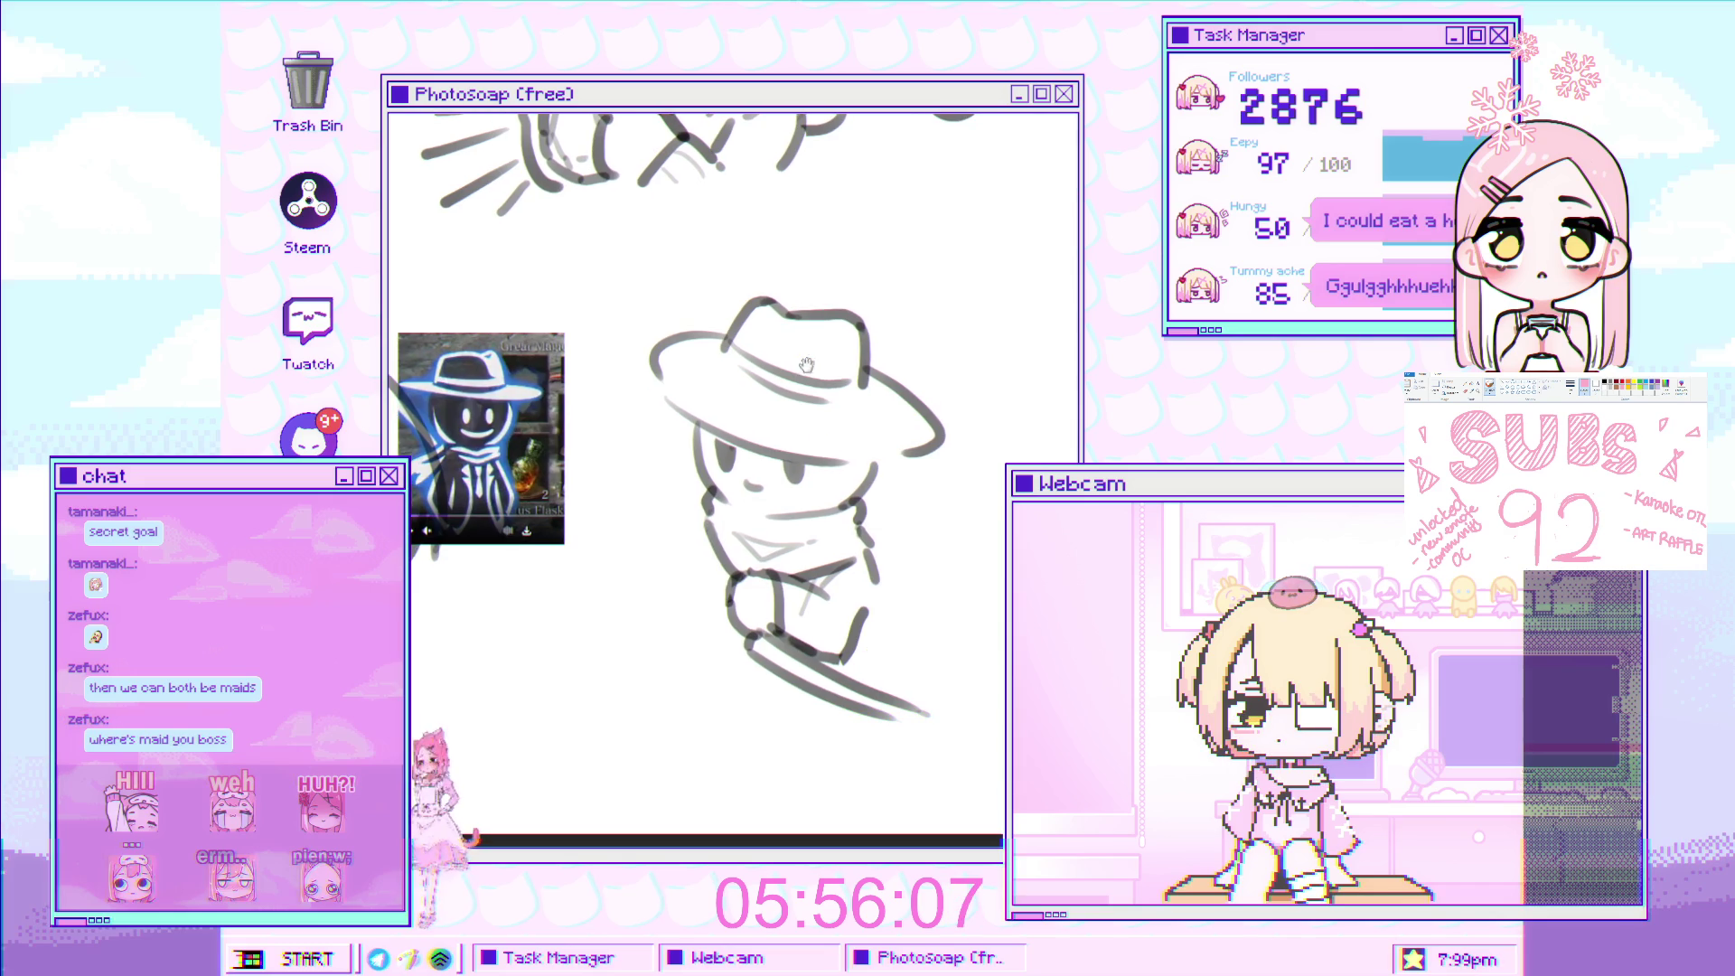
{"action": "scroll", "coordinate": [744, 562], "scroll_direction": "up", "scroll_amount": 1}
{"action": "scroll", "coordinate": [764, 531], "scroll_direction": "up", "scroll_amount": 1}
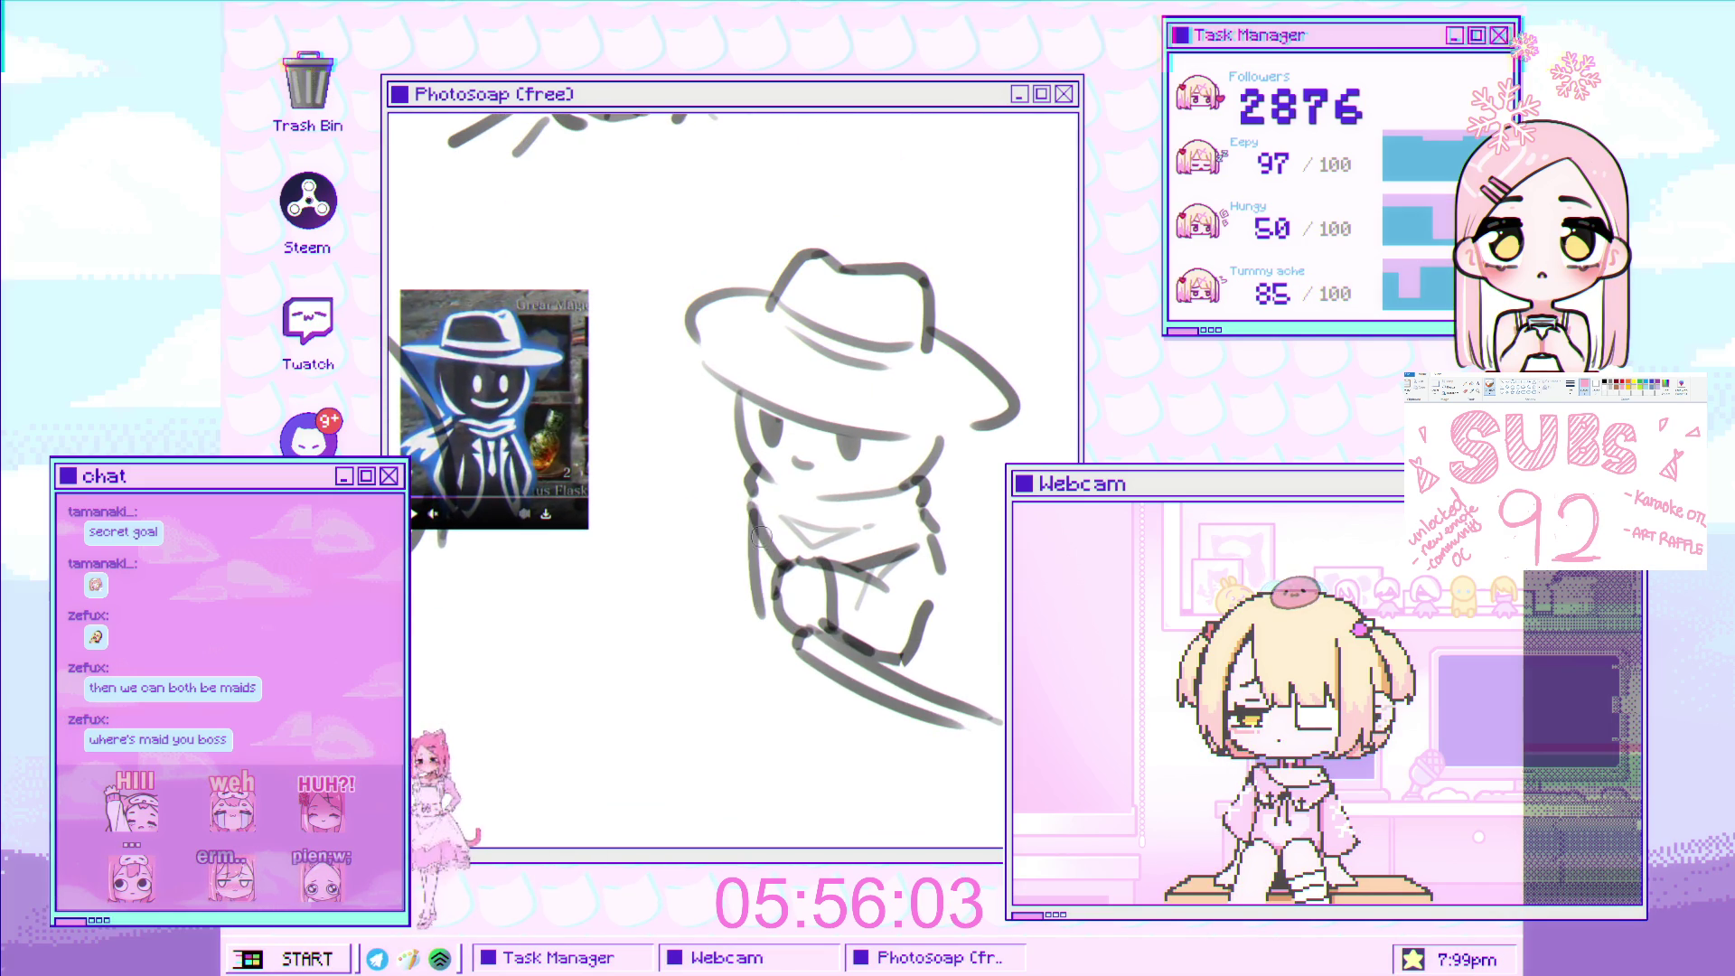
{"action": "mouse_move", "coordinate": [750, 514]}
{"action": "left_mouse_down"}
{"action": "mouse_move", "coordinate": [729, 599]}
{"action": "mouse_move", "coordinate": [753, 570]}
{"action": "mouse_move", "coordinate": [747, 604]}
{"action": "left_mouse_up"}
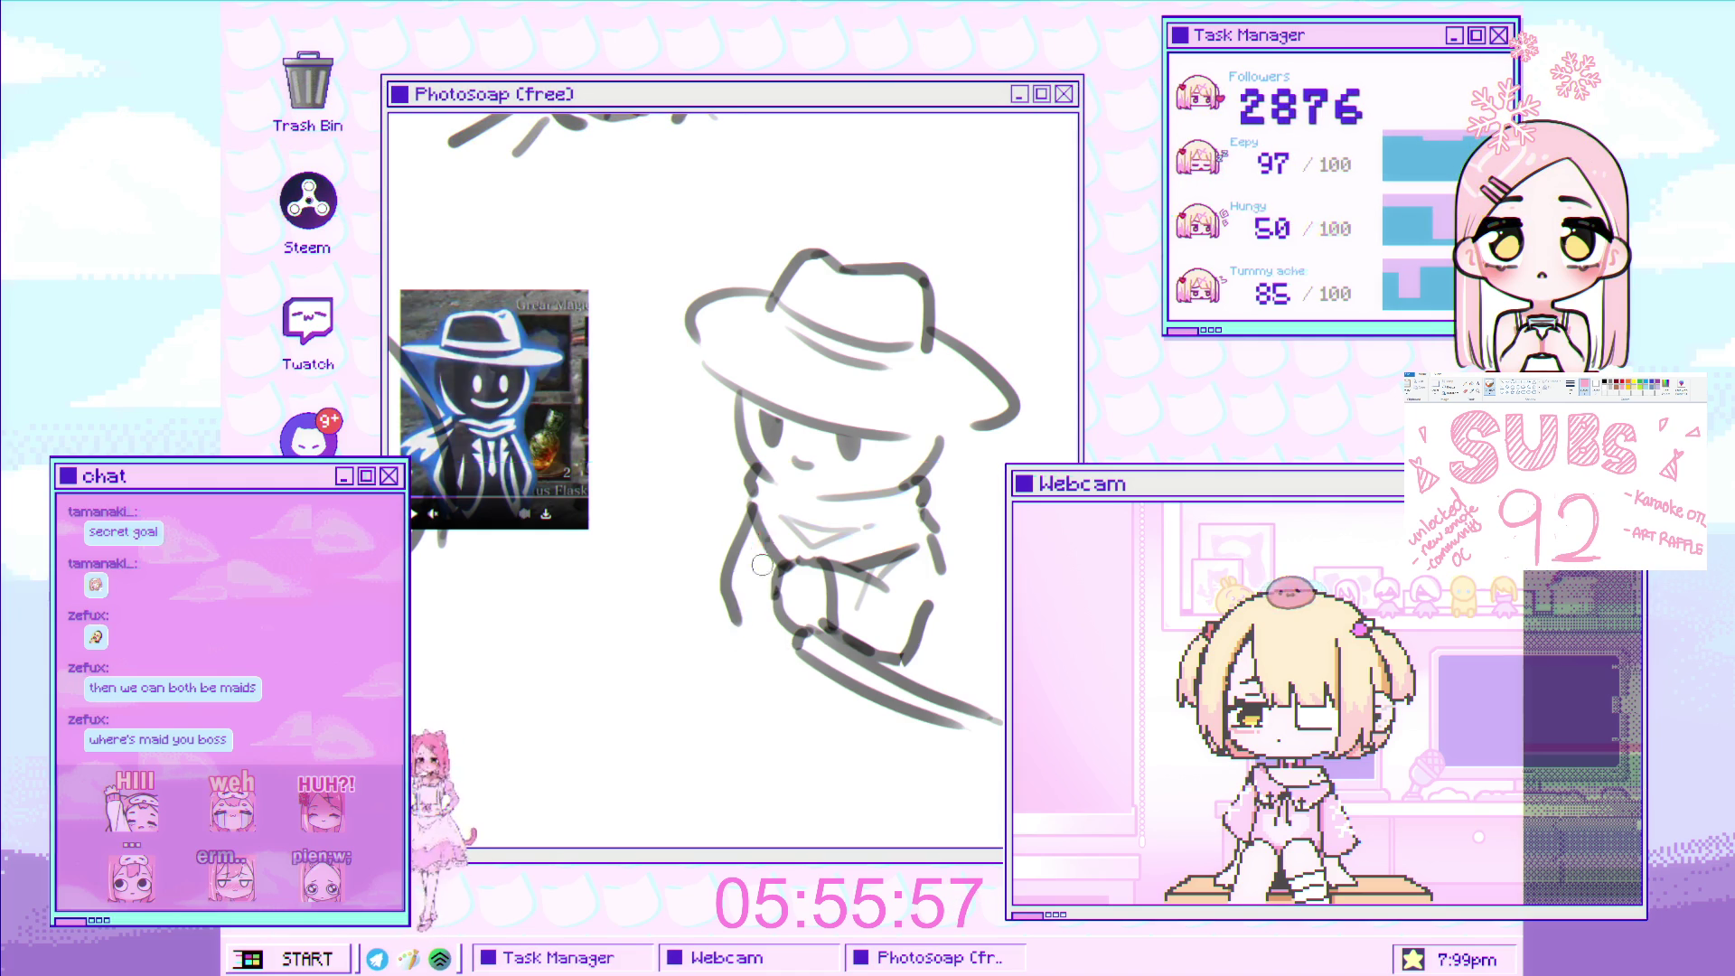
{"action": "scroll", "coordinate": [762, 591], "scroll_direction": "up", "scroll_amount": 1}
{"action": "scroll", "coordinate": [793, 549], "scroll_direction": "up", "scroll_amount": 1}
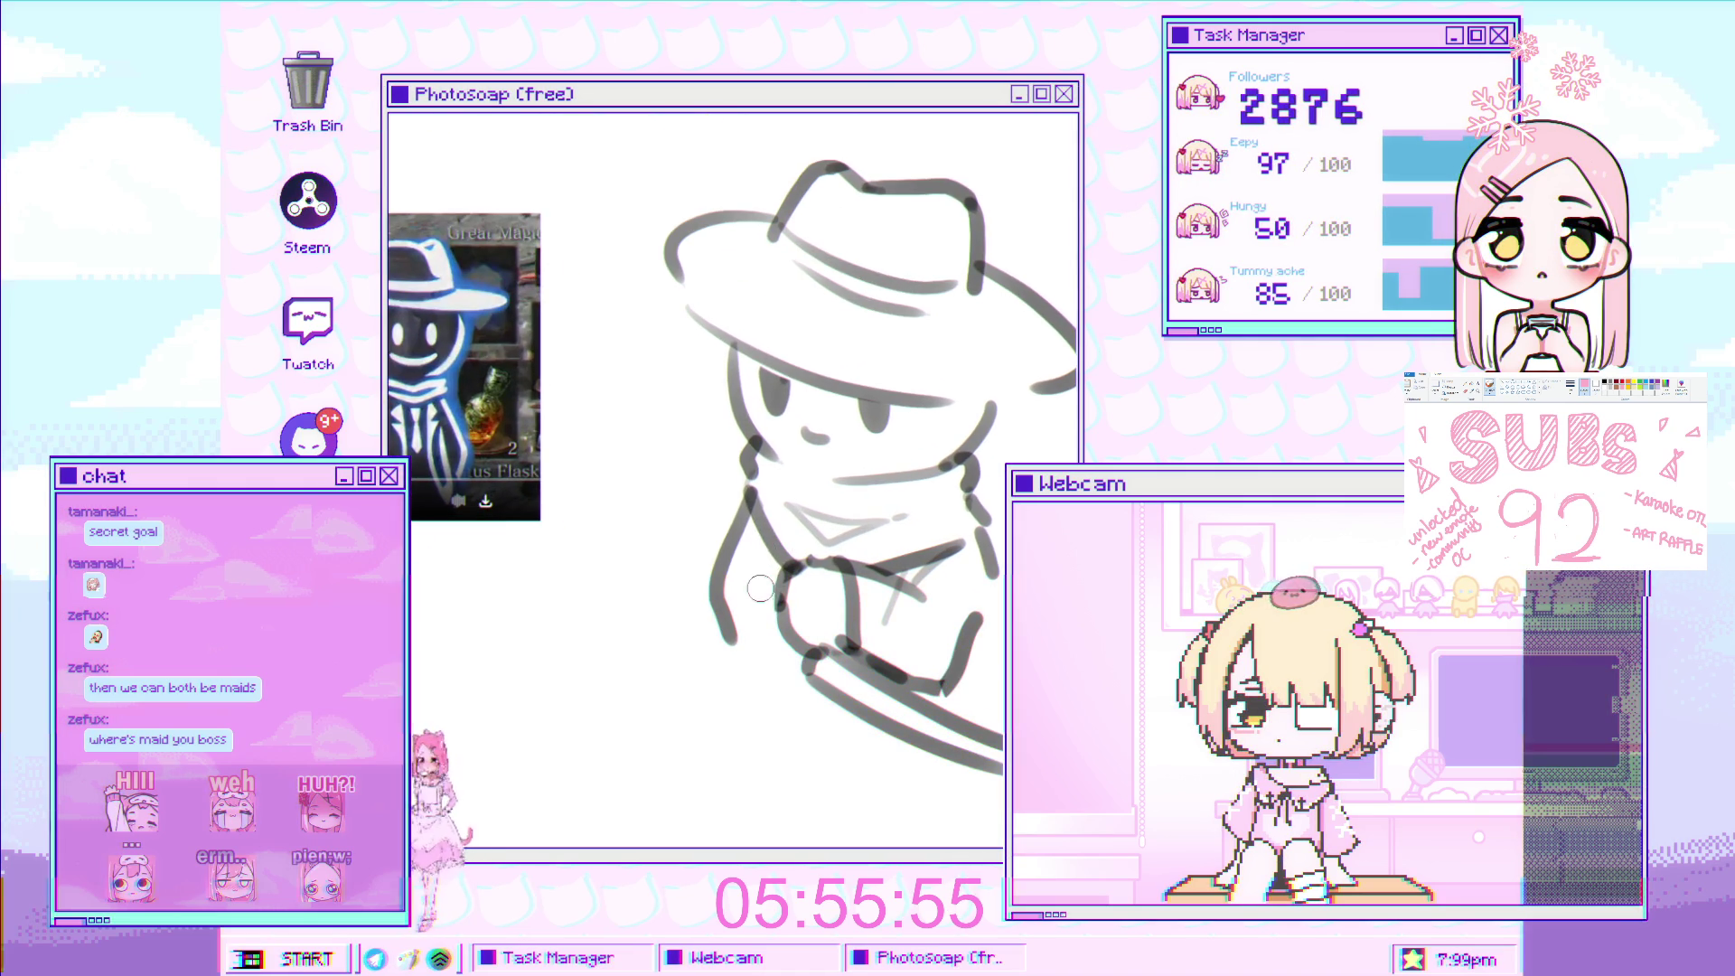
{"action": "left_click_drag", "start_coordinate": [749, 522], "coordinate": [766, 589]}
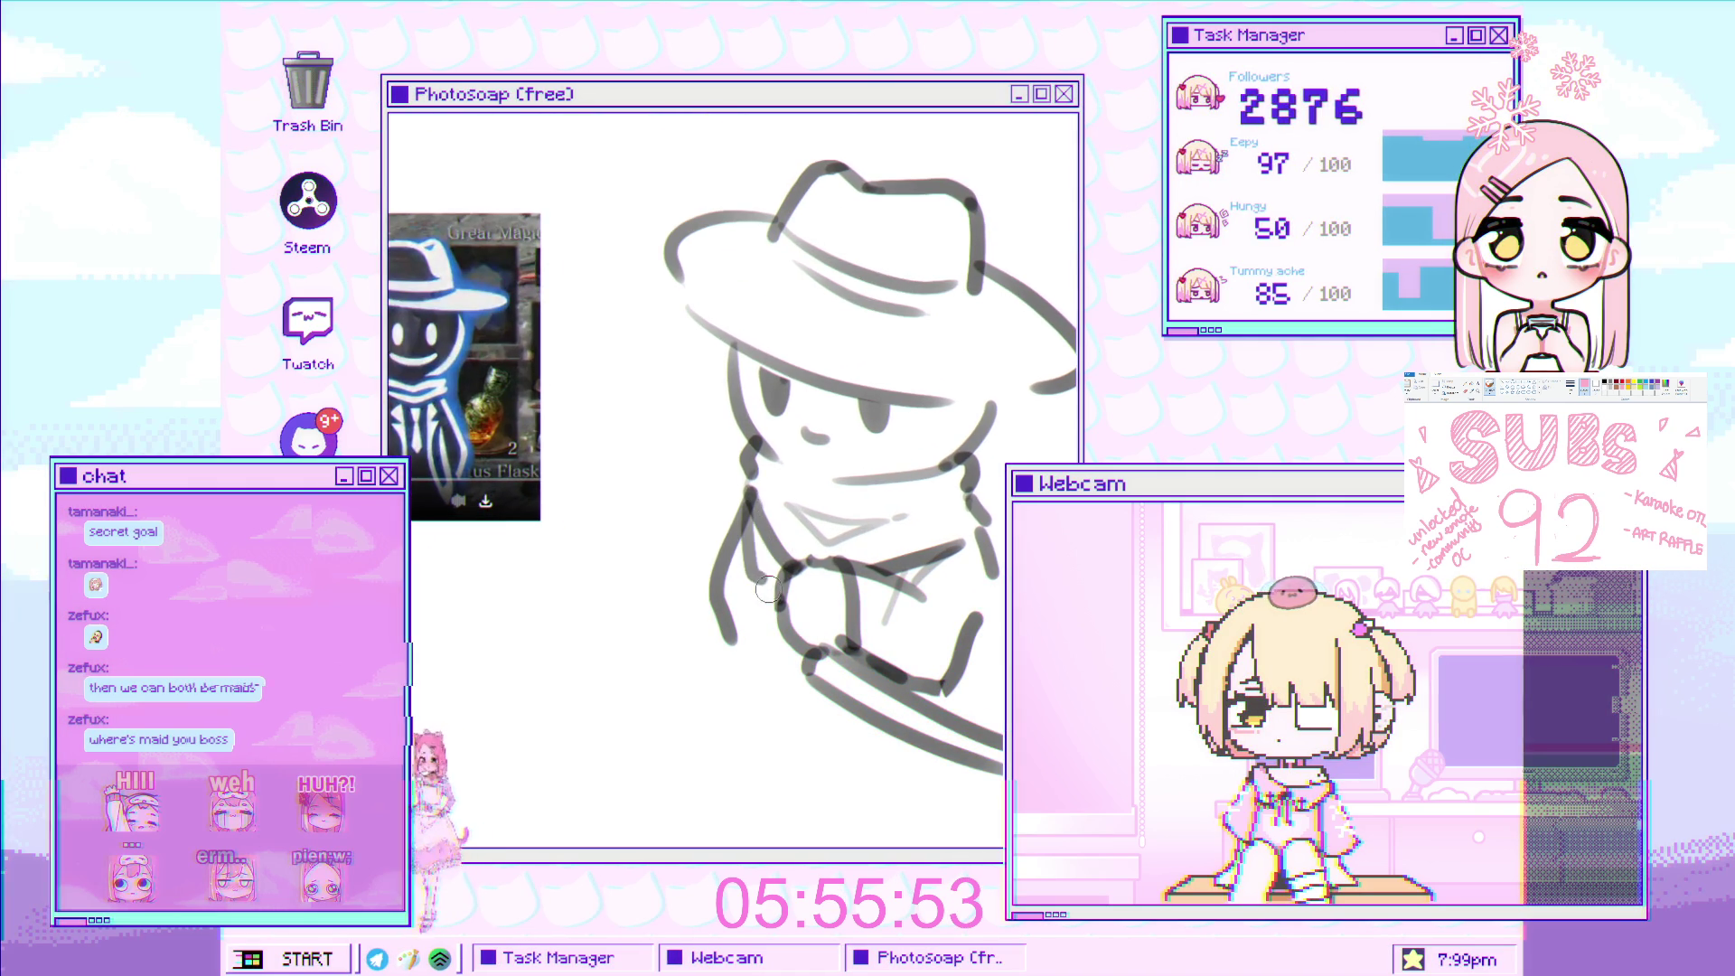
{"action": "scroll", "coordinate": [797, 591], "scroll_direction": "down", "scroll_amount": 3}
{"action": "left_click", "coordinate": [783, 545]}
{"action": "left_click_drag", "start_coordinate": [783, 545], "coordinate": [763, 465]}
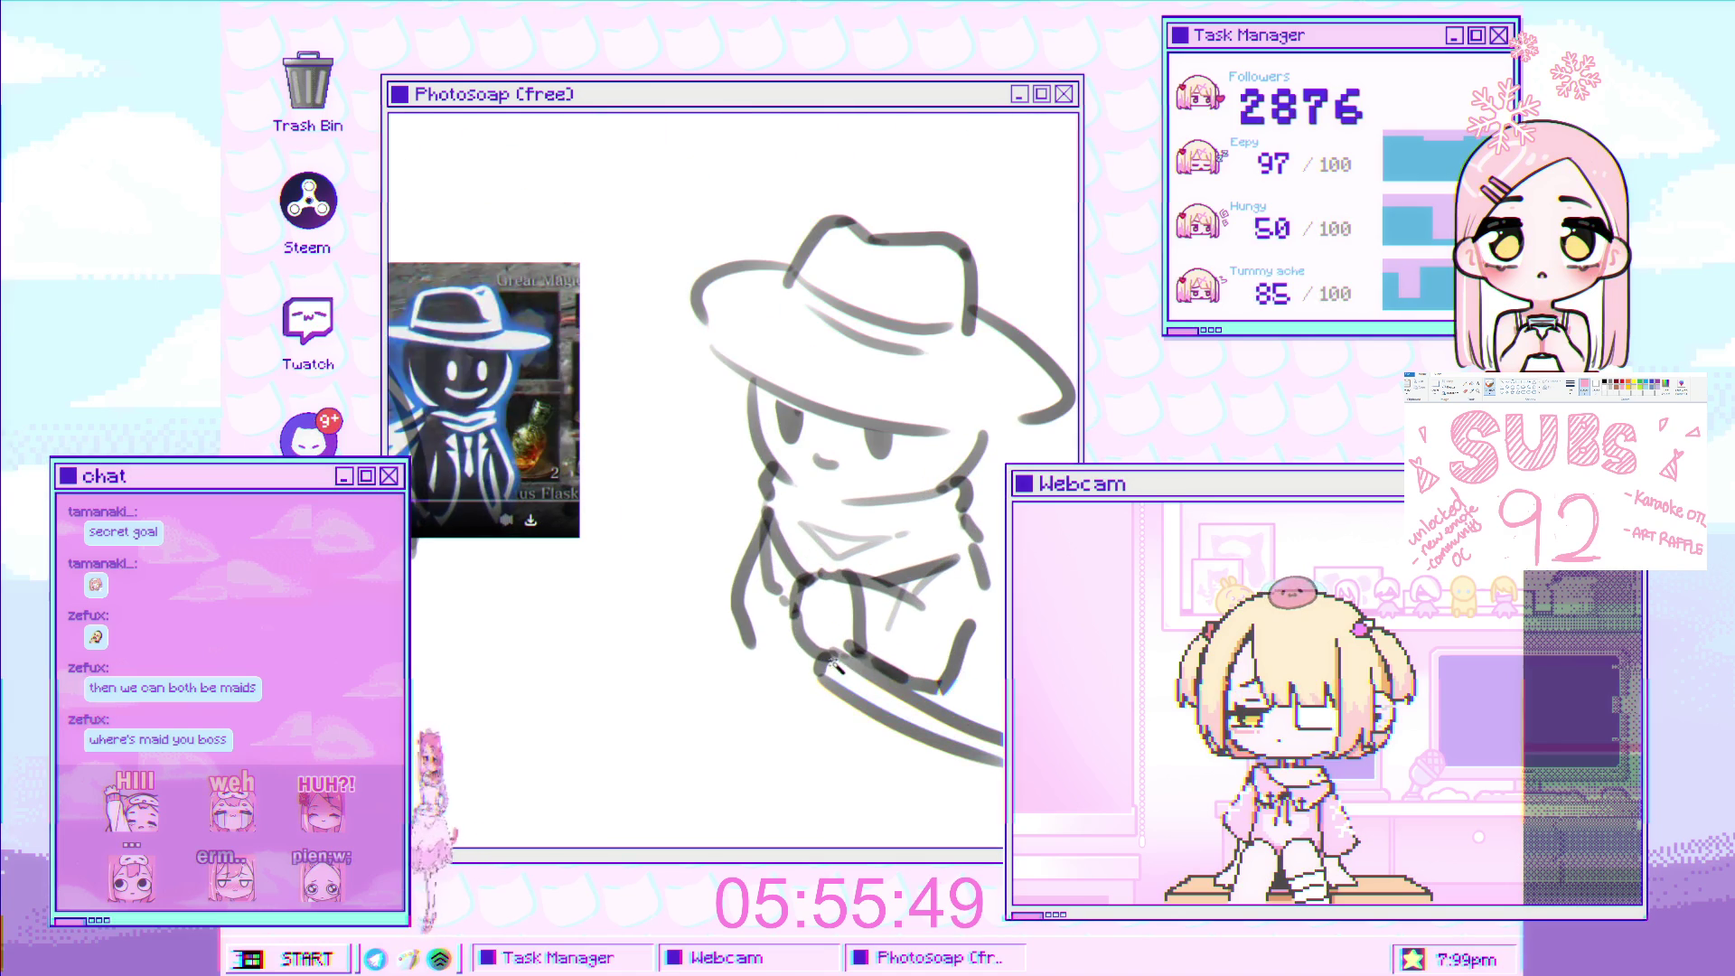
- Erase the messy strokes on the fedora chibi's left arm
{"action": "scroll", "coordinate": [796, 691], "scroll_direction": "up", "scroll_amount": 2}
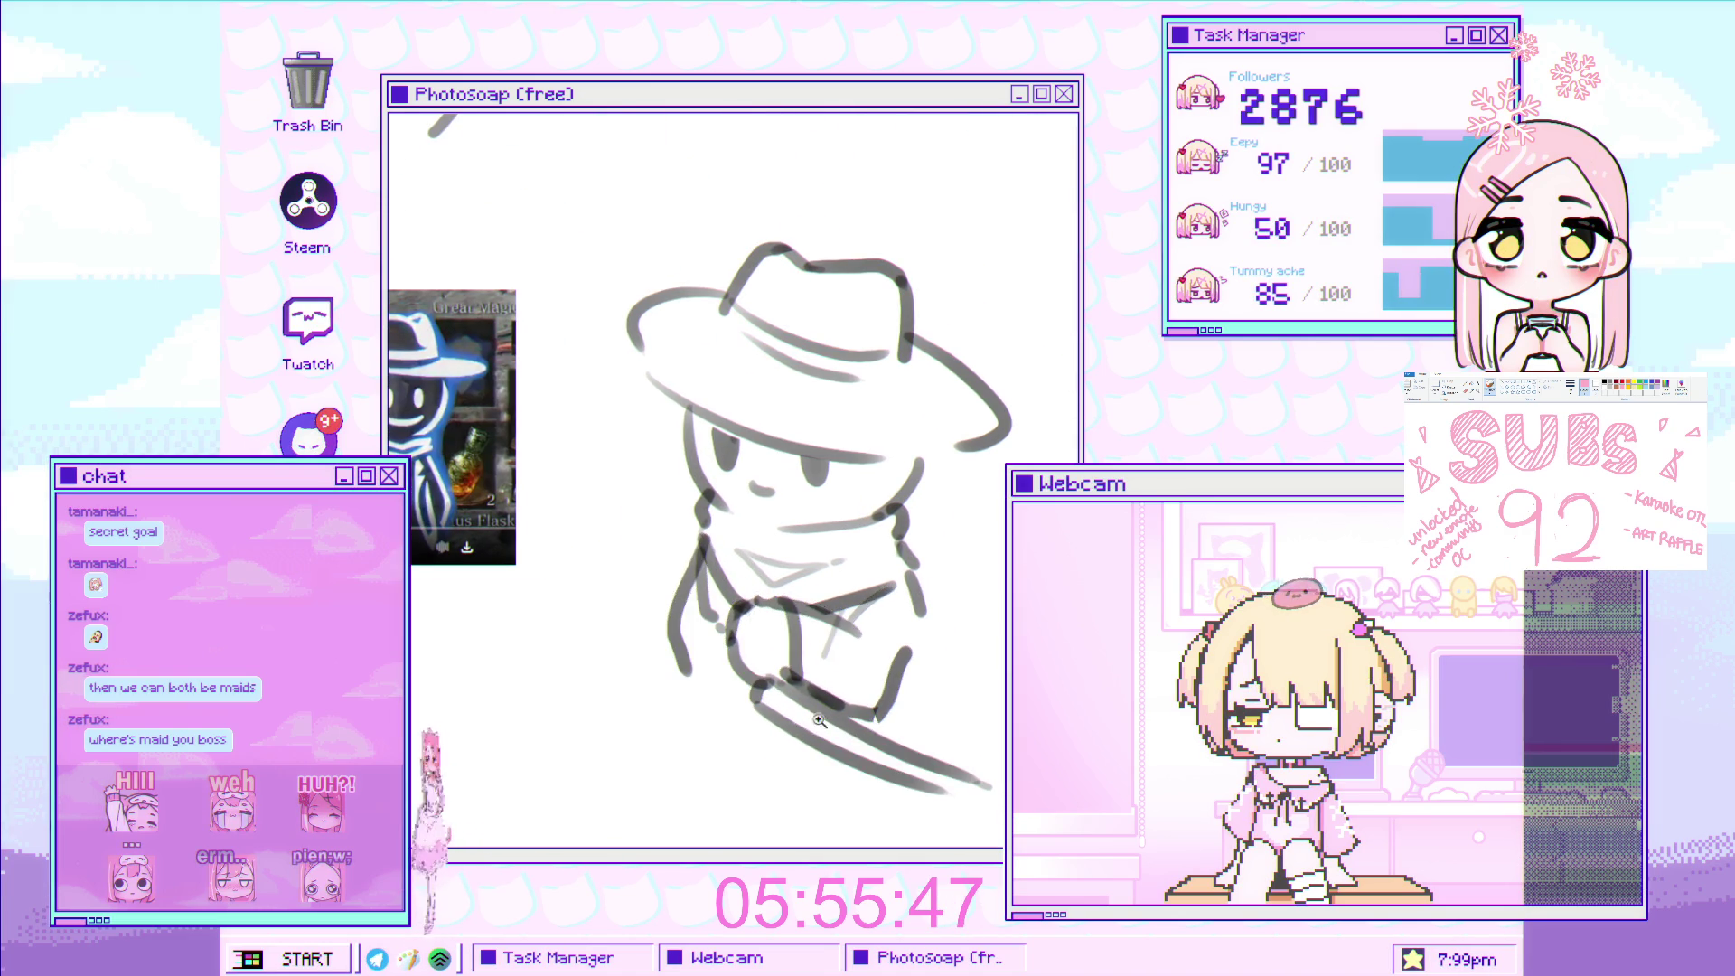
{"action": "scroll", "coordinate": [840, 702], "scroll_direction": "down", "scroll_amount": 4}
{"action": "scroll", "coordinate": [725, 594], "scroll_direction": "up", "scroll_amount": 5}
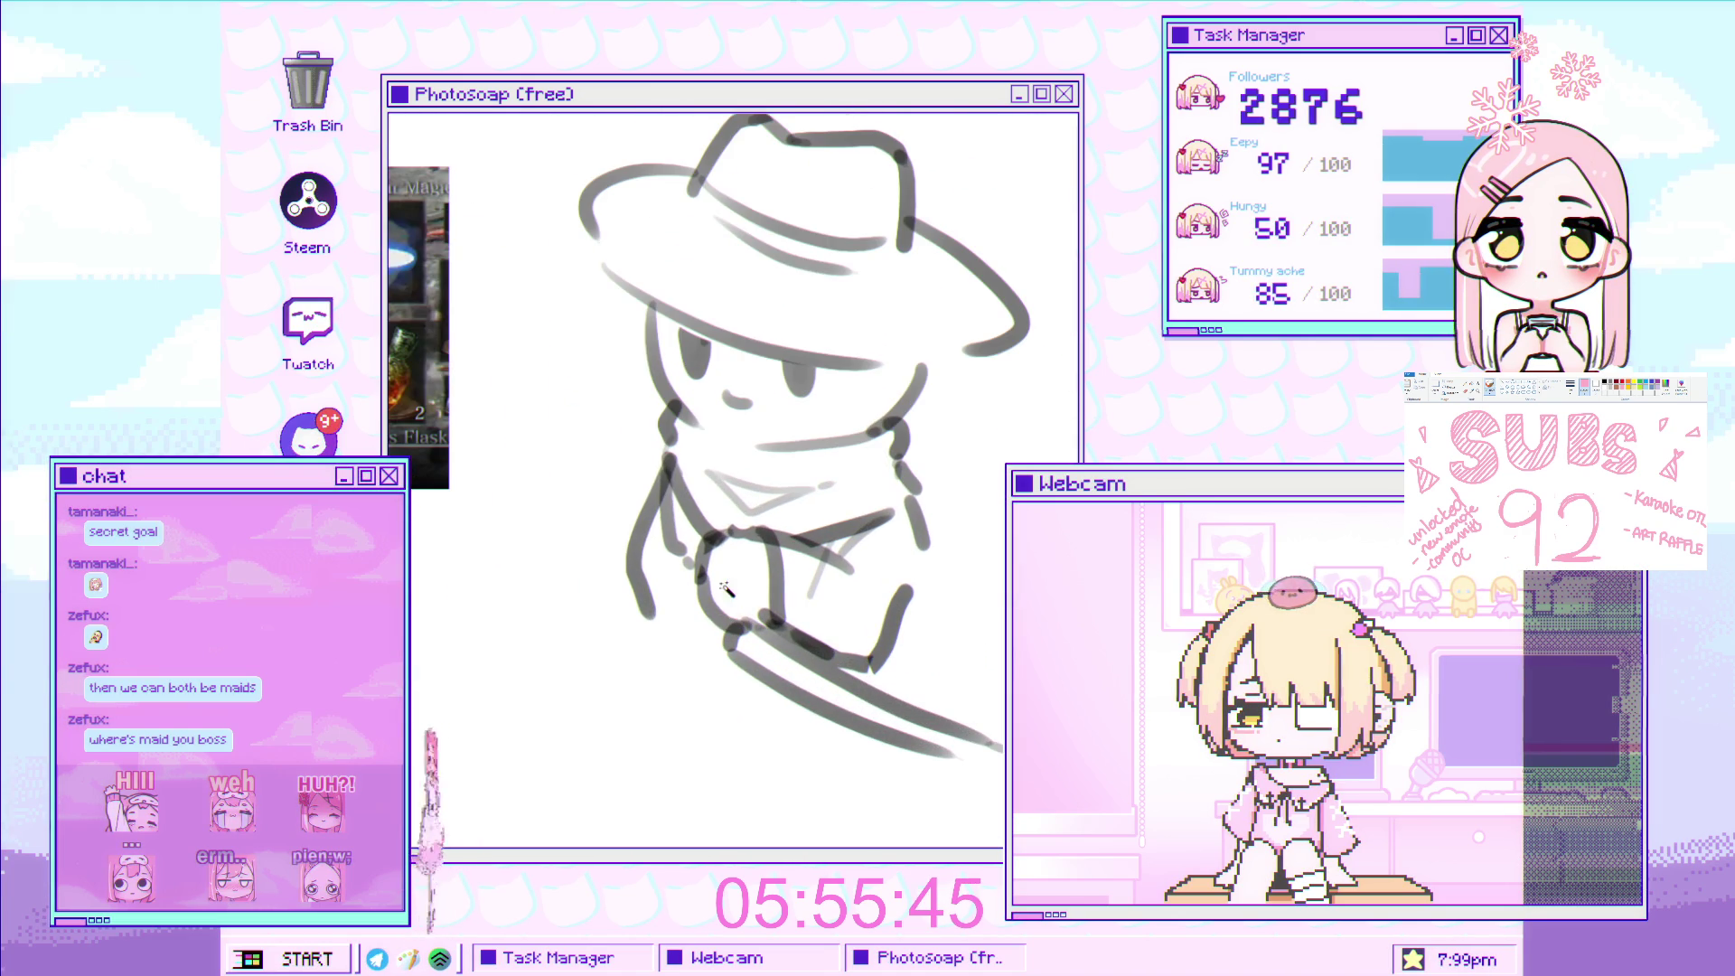
{"action": "mouse_move", "coordinate": [709, 542]}
{"action": "left_mouse_down"}
{"action": "mouse_move", "coordinate": [722, 596]}
{"action": "mouse_move", "coordinate": [767, 630]}
{"action": "left_mouse_up"}
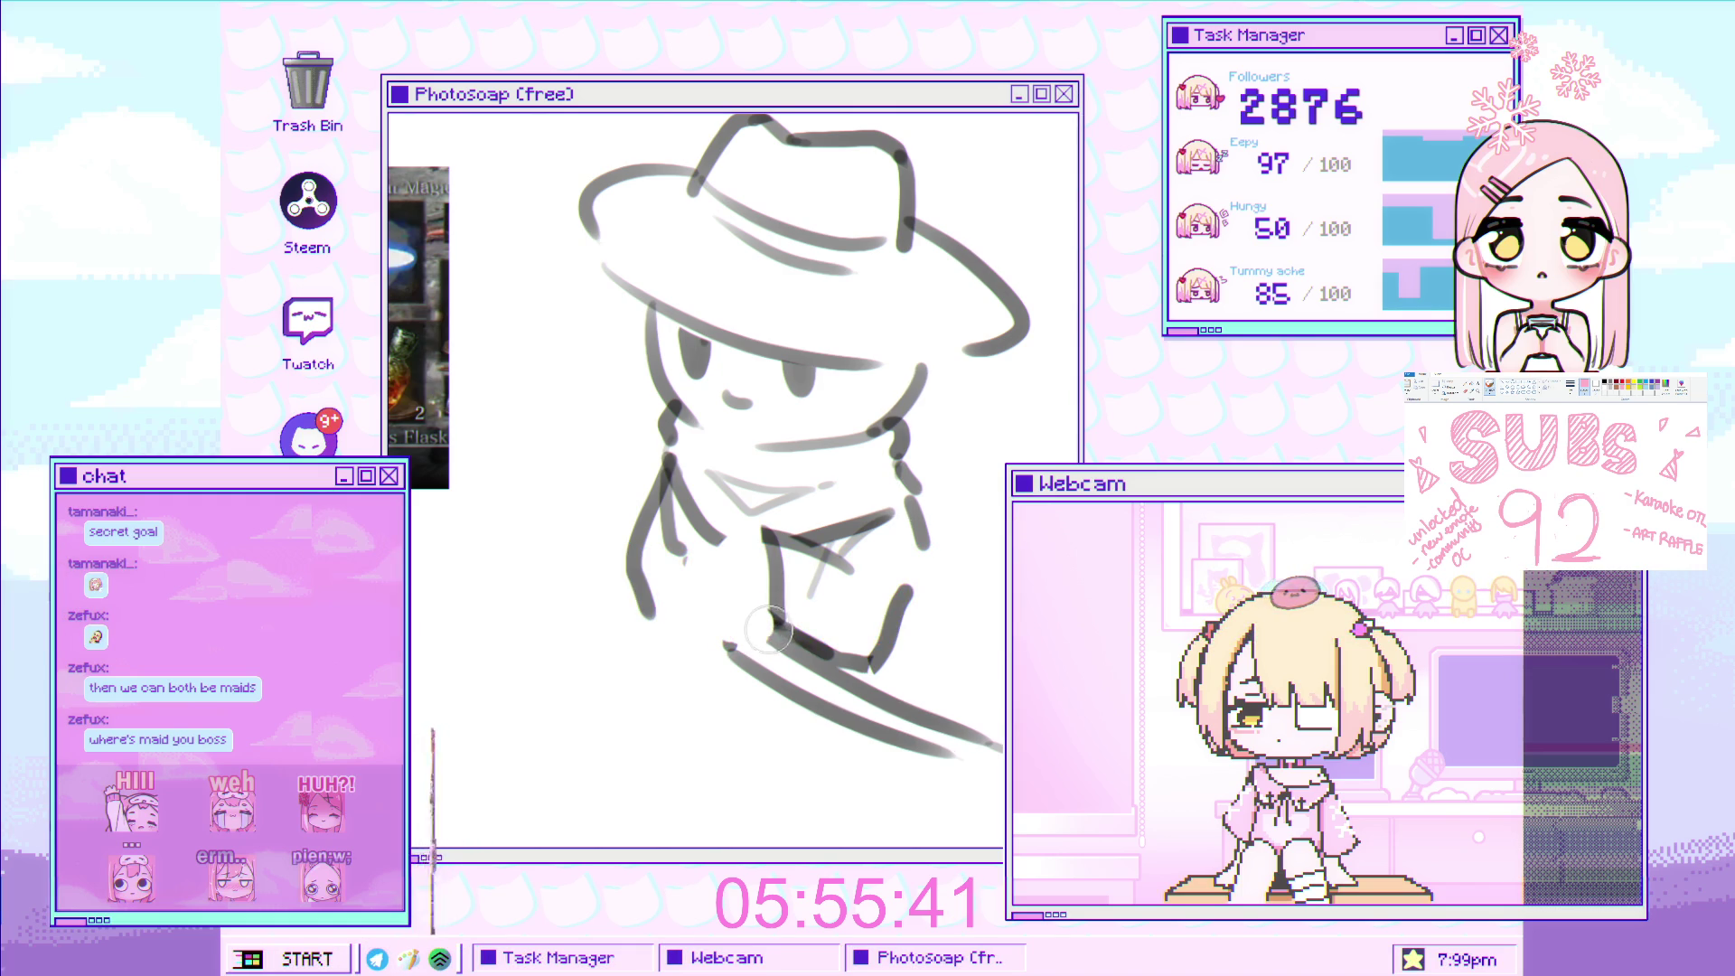
- Redraw the left arm with a new, darker brush stroke
{"action": "mouse_move", "coordinate": [766, 541]}
{"action": "left_mouse_down"}
{"action": "mouse_move", "coordinate": [696, 565]}
{"action": "mouse_move", "coordinate": [715, 571]}
{"action": "left_mouse_up"}
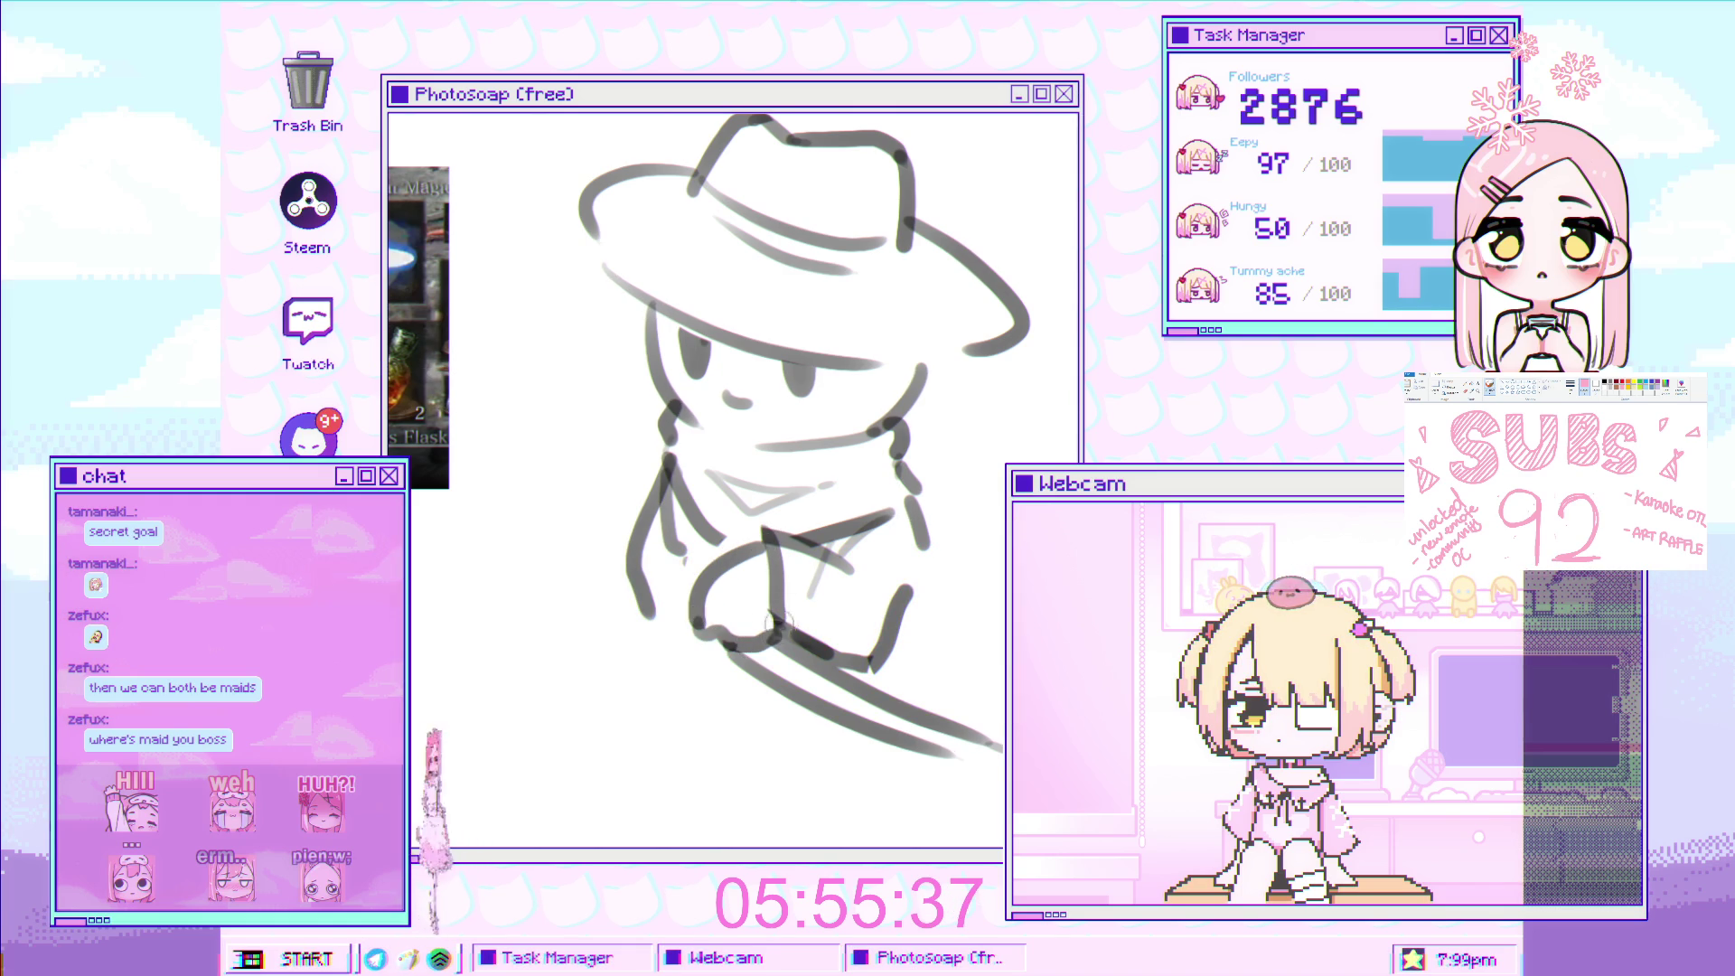
{"action": "scroll", "coordinate": [783, 671], "scroll_direction": "down", "scroll_amount": 2}
{"action": "scroll", "coordinate": [782, 671], "scroll_direction": "down", "scroll_amount": 2}
{"action": "scroll", "coordinate": [782, 671], "scroll_direction": "up", "scroll_amount": 2}
{"action": "scroll", "coordinate": [813, 669], "scroll_direction": "up", "scroll_amount": 2}
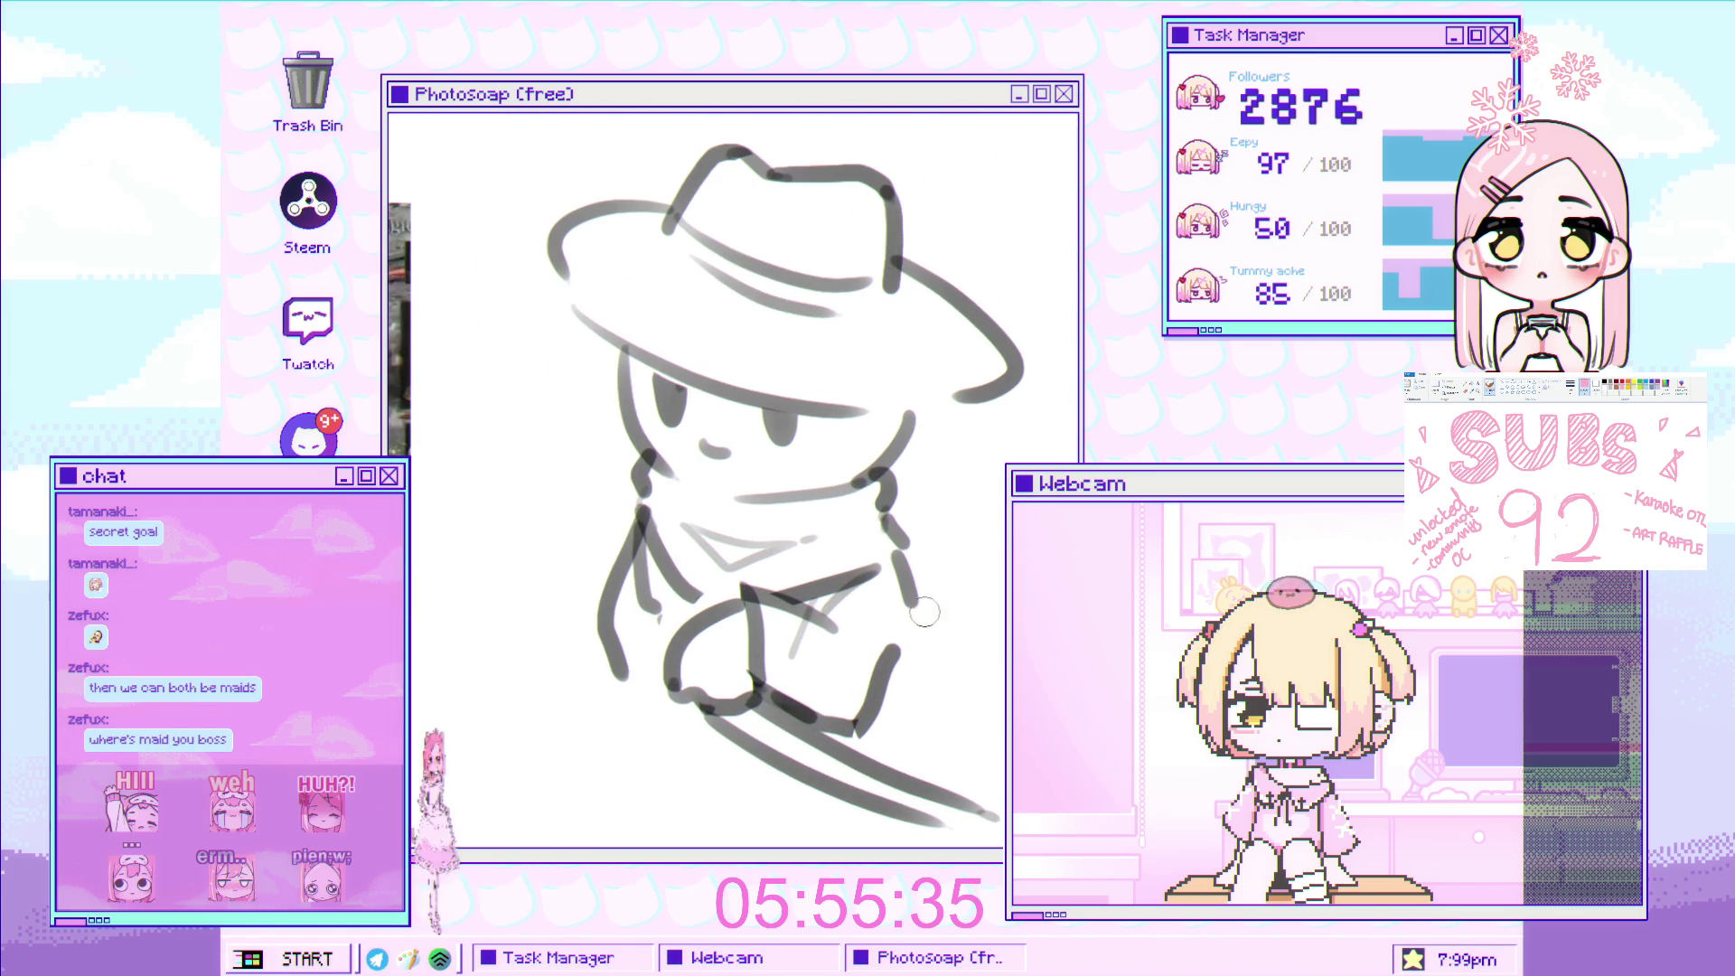
{"action": "scroll", "coordinate": [910, 667], "scroll_direction": "down", "scroll_amount": 1}
{"action": "scroll", "coordinate": [903, 669], "scroll_direction": "up", "scroll_amount": 1}
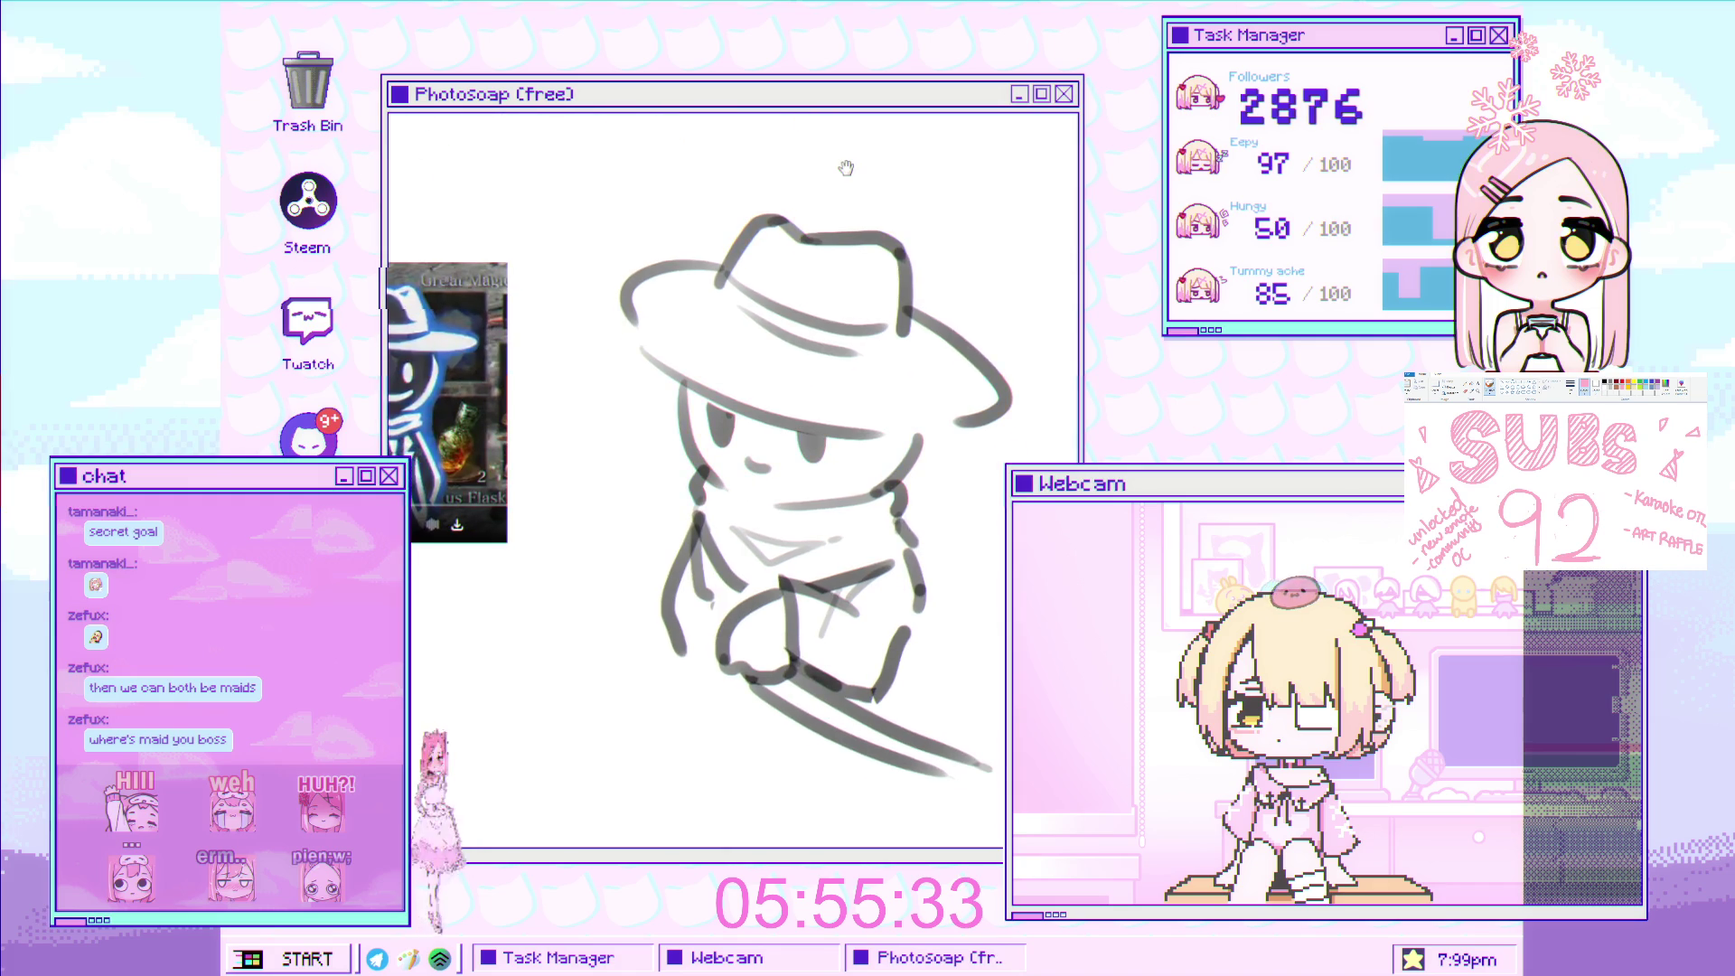
{"action": "scroll", "coordinate": [824, 598], "scroll_direction": "down", "scroll_amount": 1}
{"action": "scroll", "coordinate": [845, 624], "scroll_direction": "down", "scroll_amount": 1}
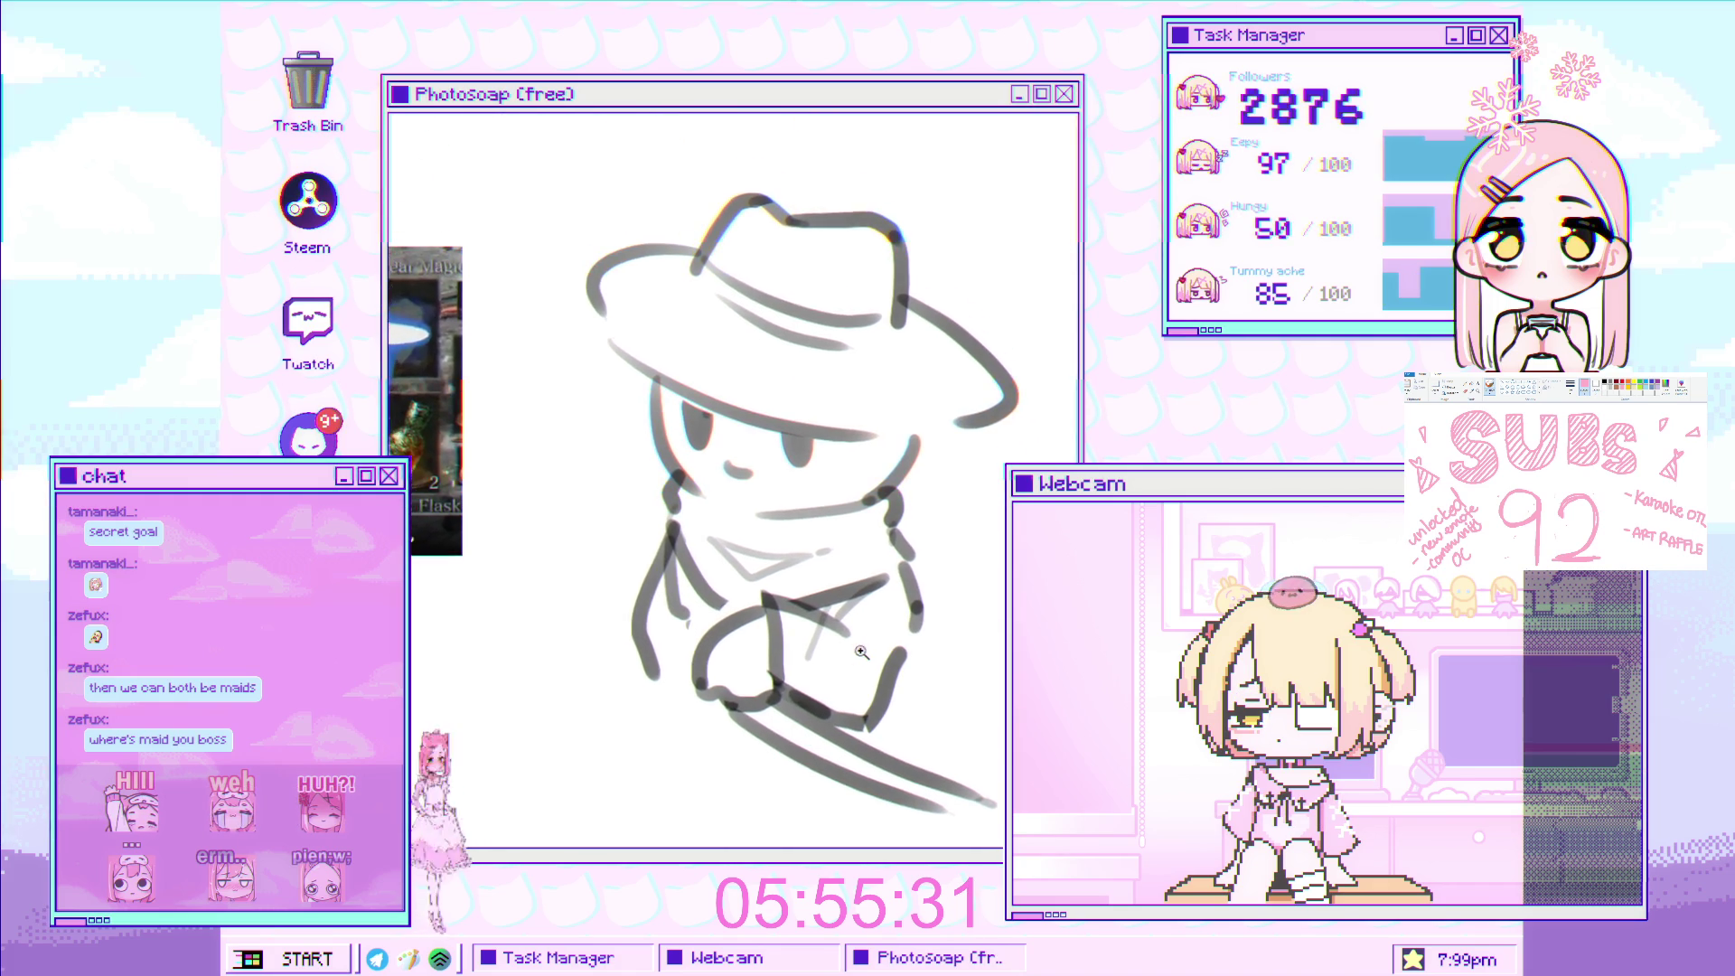
{"action": "scroll", "coordinate": [863, 643], "scroll_direction": "up", "scroll_amount": 1}
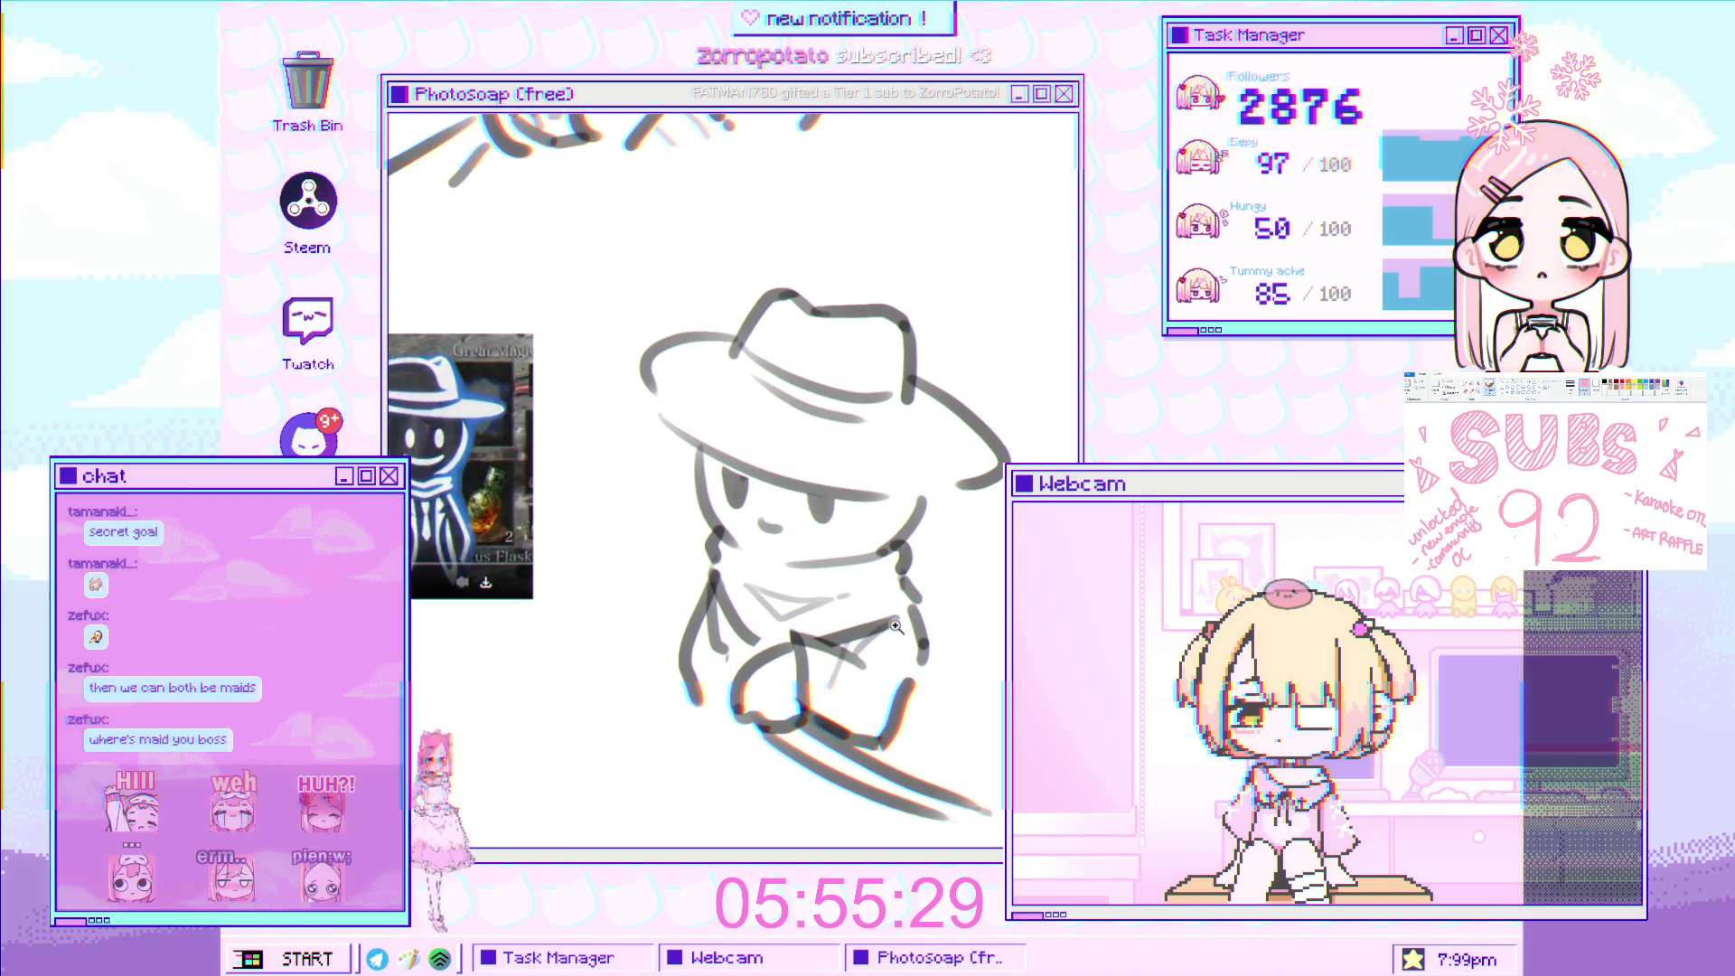
{"action": "scroll", "coordinate": [881, 633], "scroll_direction": "down", "scroll_amount": 1}
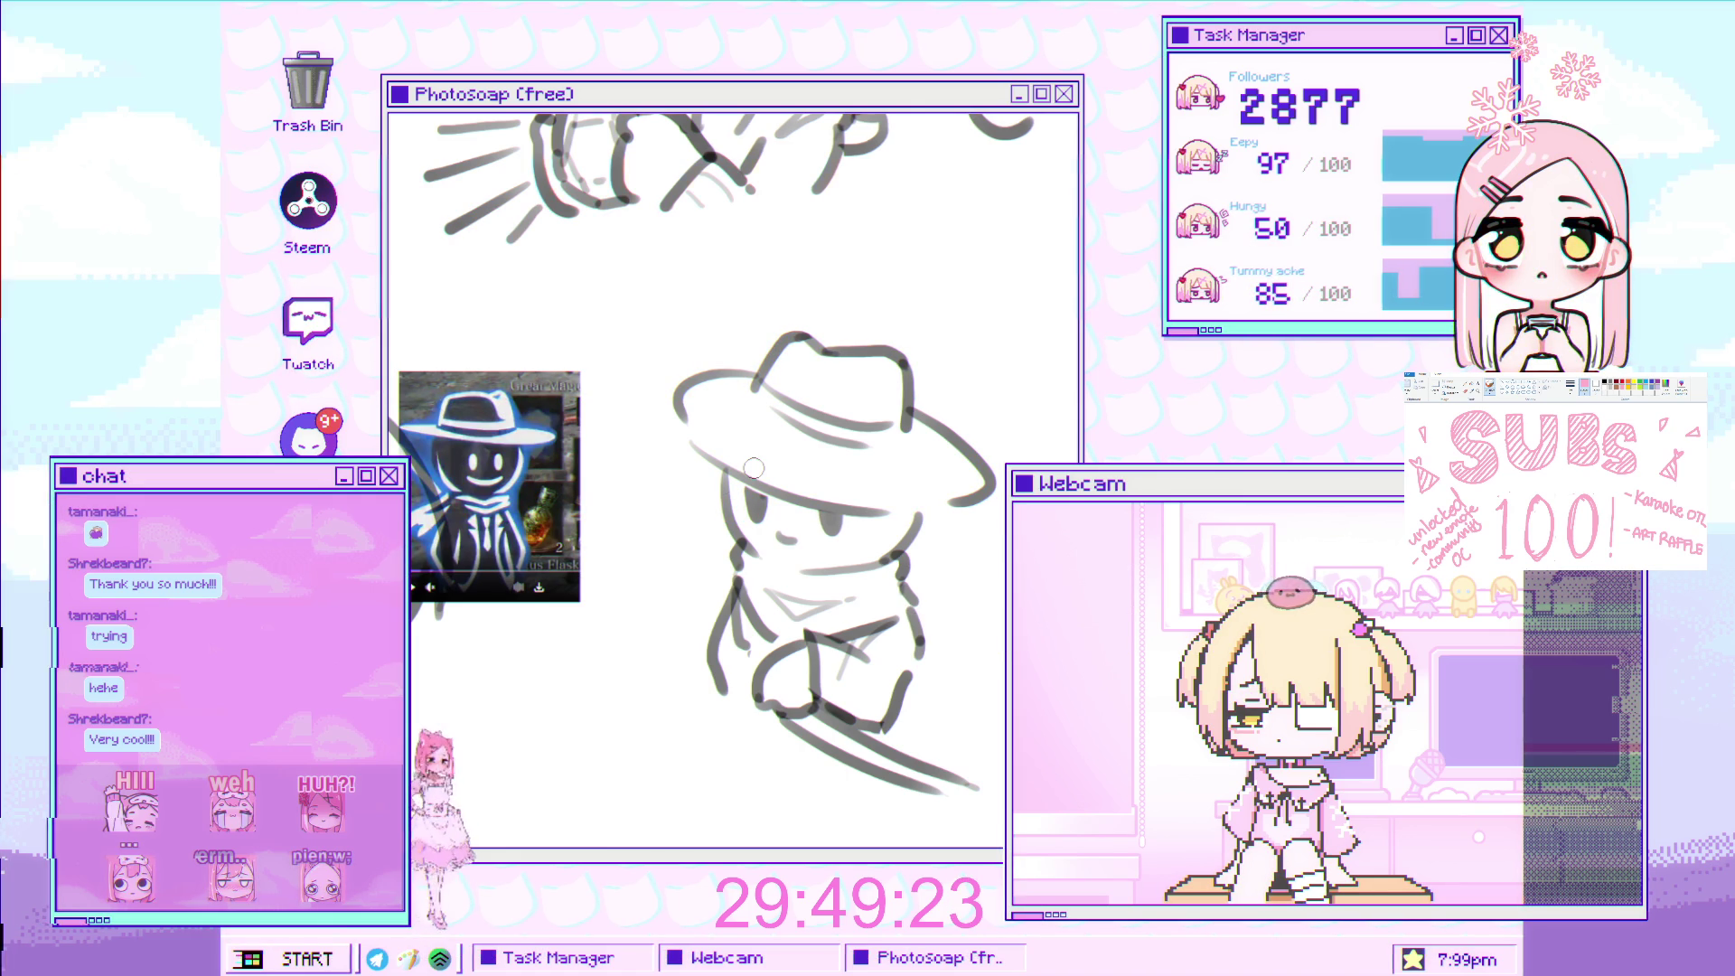
- Enlarge the fedora chibi with free transform and drag it up-left toward the pouting chibi
{"action": "scroll", "coordinate": [792, 500], "scroll_direction": "right", "scroll_amount": 2}
{"action": "scroll", "coordinate": [793, 500], "scroll_direction": "down", "scroll_amount": 1}
{"action": "scroll", "coordinate": [793, 500], "scroll_direction": "down", "scroll_amount": 1}
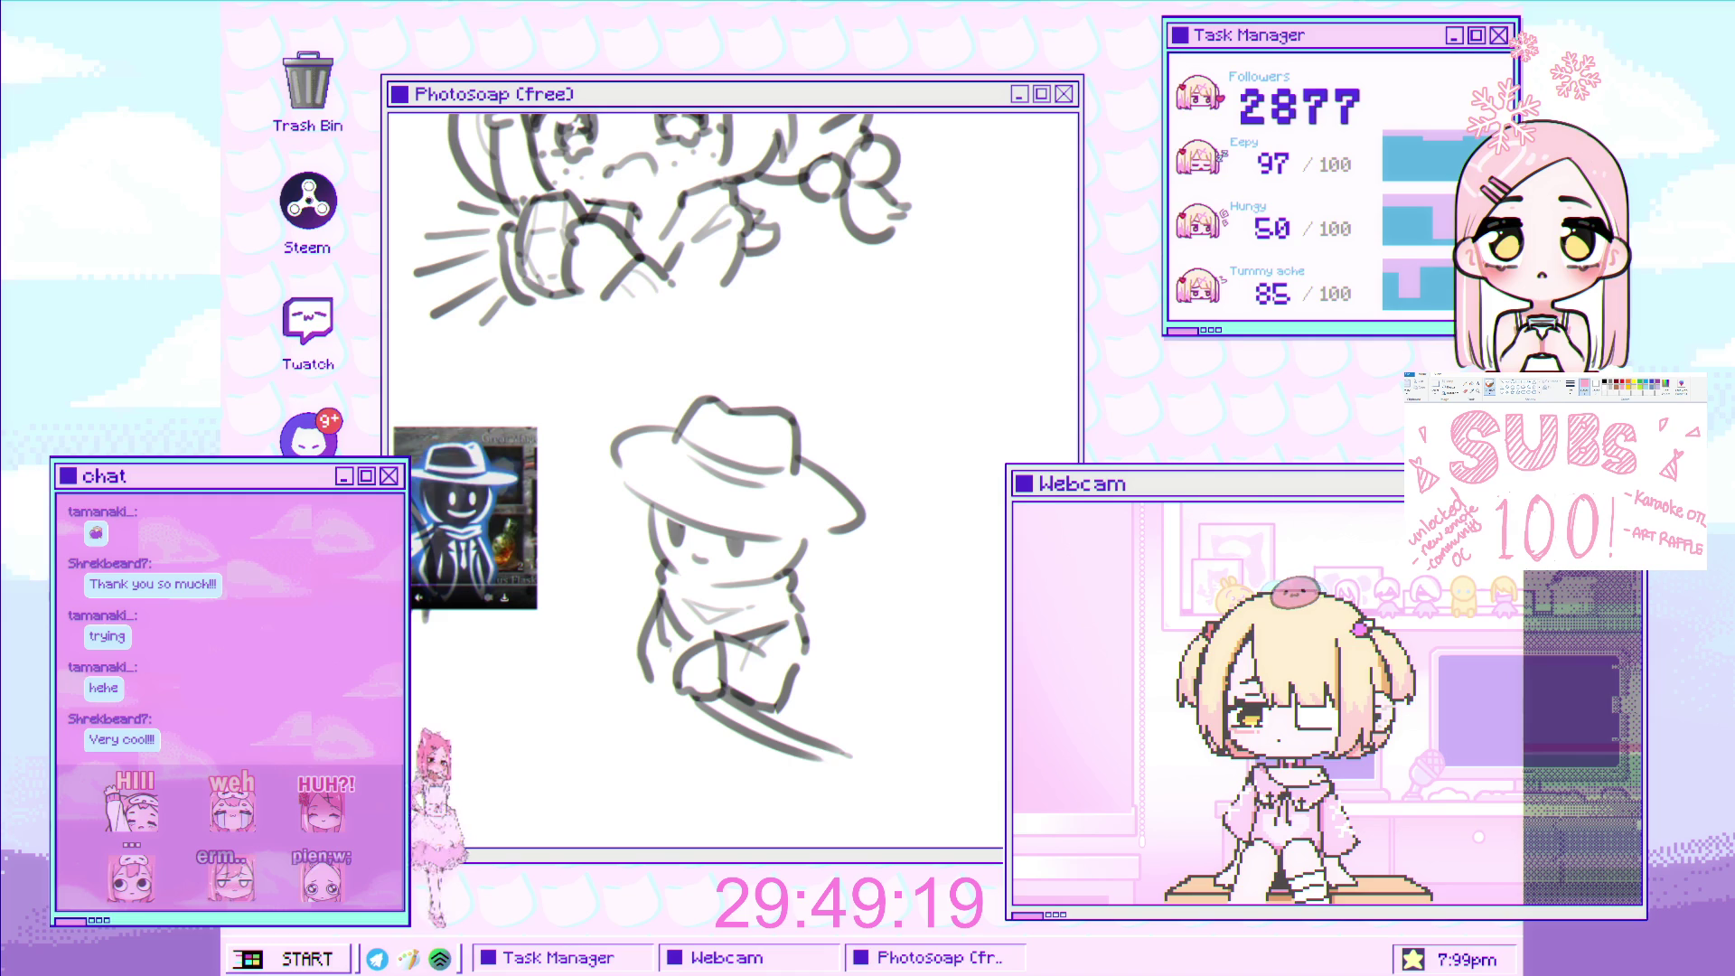
{"action": "key", "text": "ctrl+t"}
{"action": "scroll", "coordinate": [762, 506], "scroll_direction": "down", "scroll_amount": 1}
{"action": "left_click_drag", "start_coordinate": [743, 735], "coordinate": [743, 768]}
{"action": "mouse_move", "coordinate": [768, 424]}
{"action": "left_mouse_down"}
{"action": "mouse_move", "coordinate": [748, 382]}
{"action": "mouse_move", "coordinate": [739, 457]}
{"action": "left_mouse_up"}
{"action": "scroll", "coordinate": [748, 382], "scroll_direction": "up", "scroll_amount": 1}
- Apply the transform, sketch a neck scarf, then enlarge the chibi slightly and nudge it right
{"action": "key", "text": "Return"}
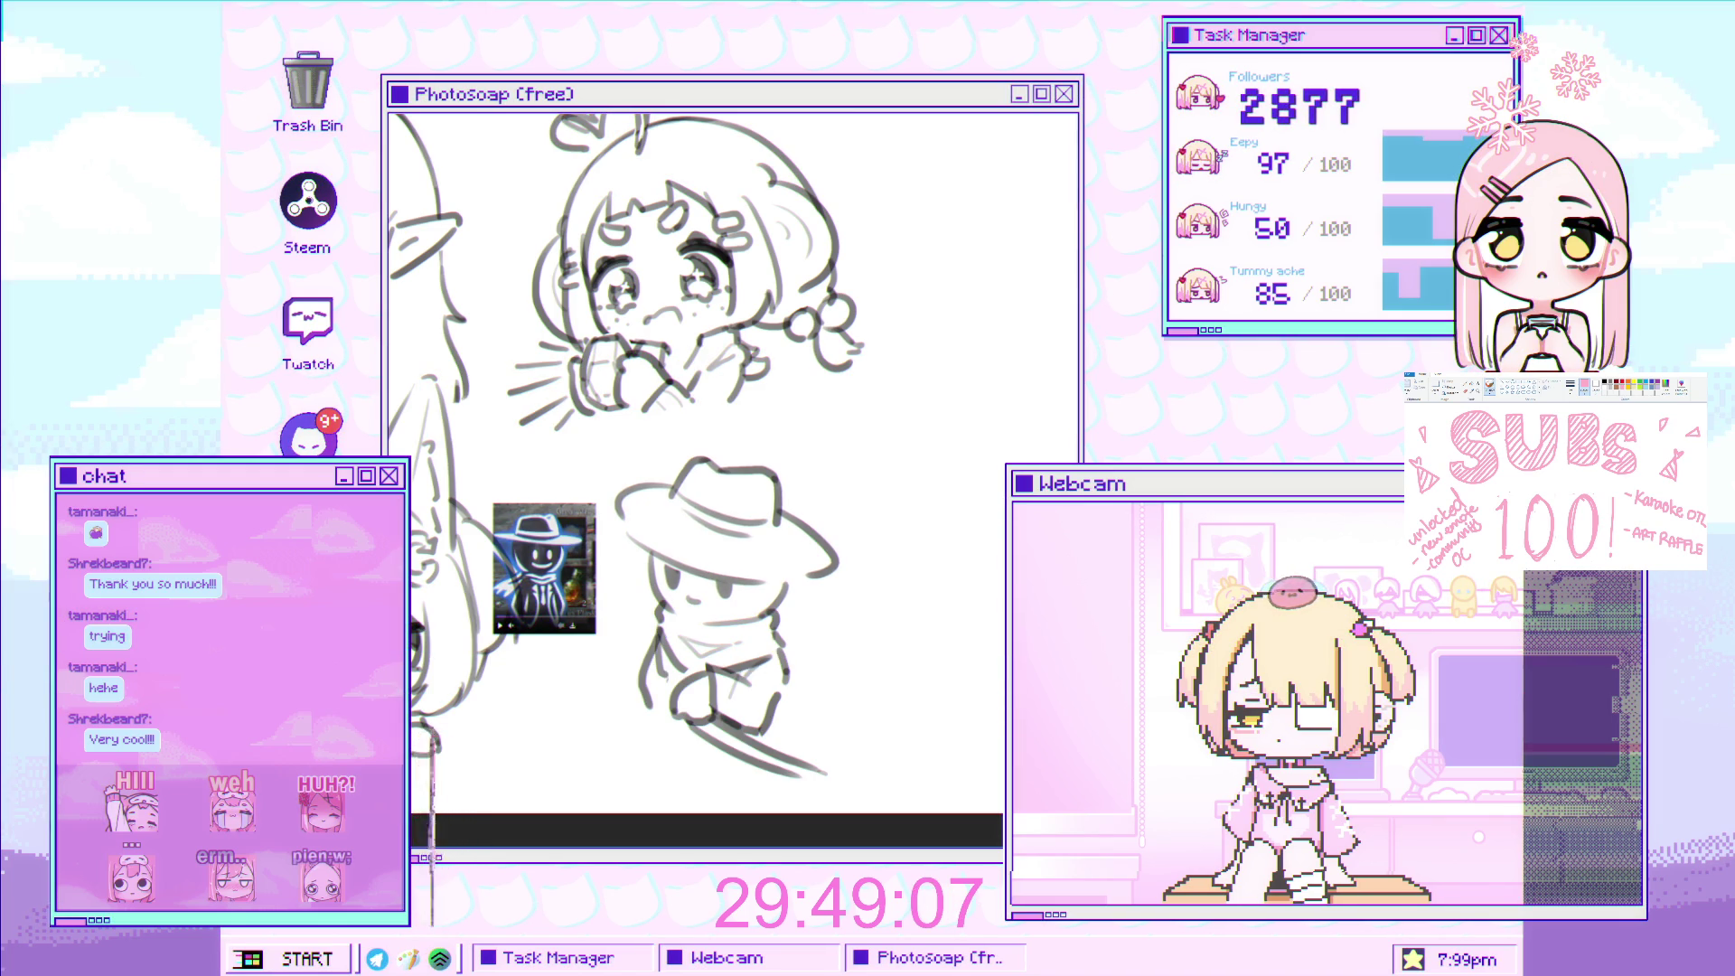
{"action": "left_click_drag", "start_coordinate": [655, 633], "coordinate": [750, 653]}
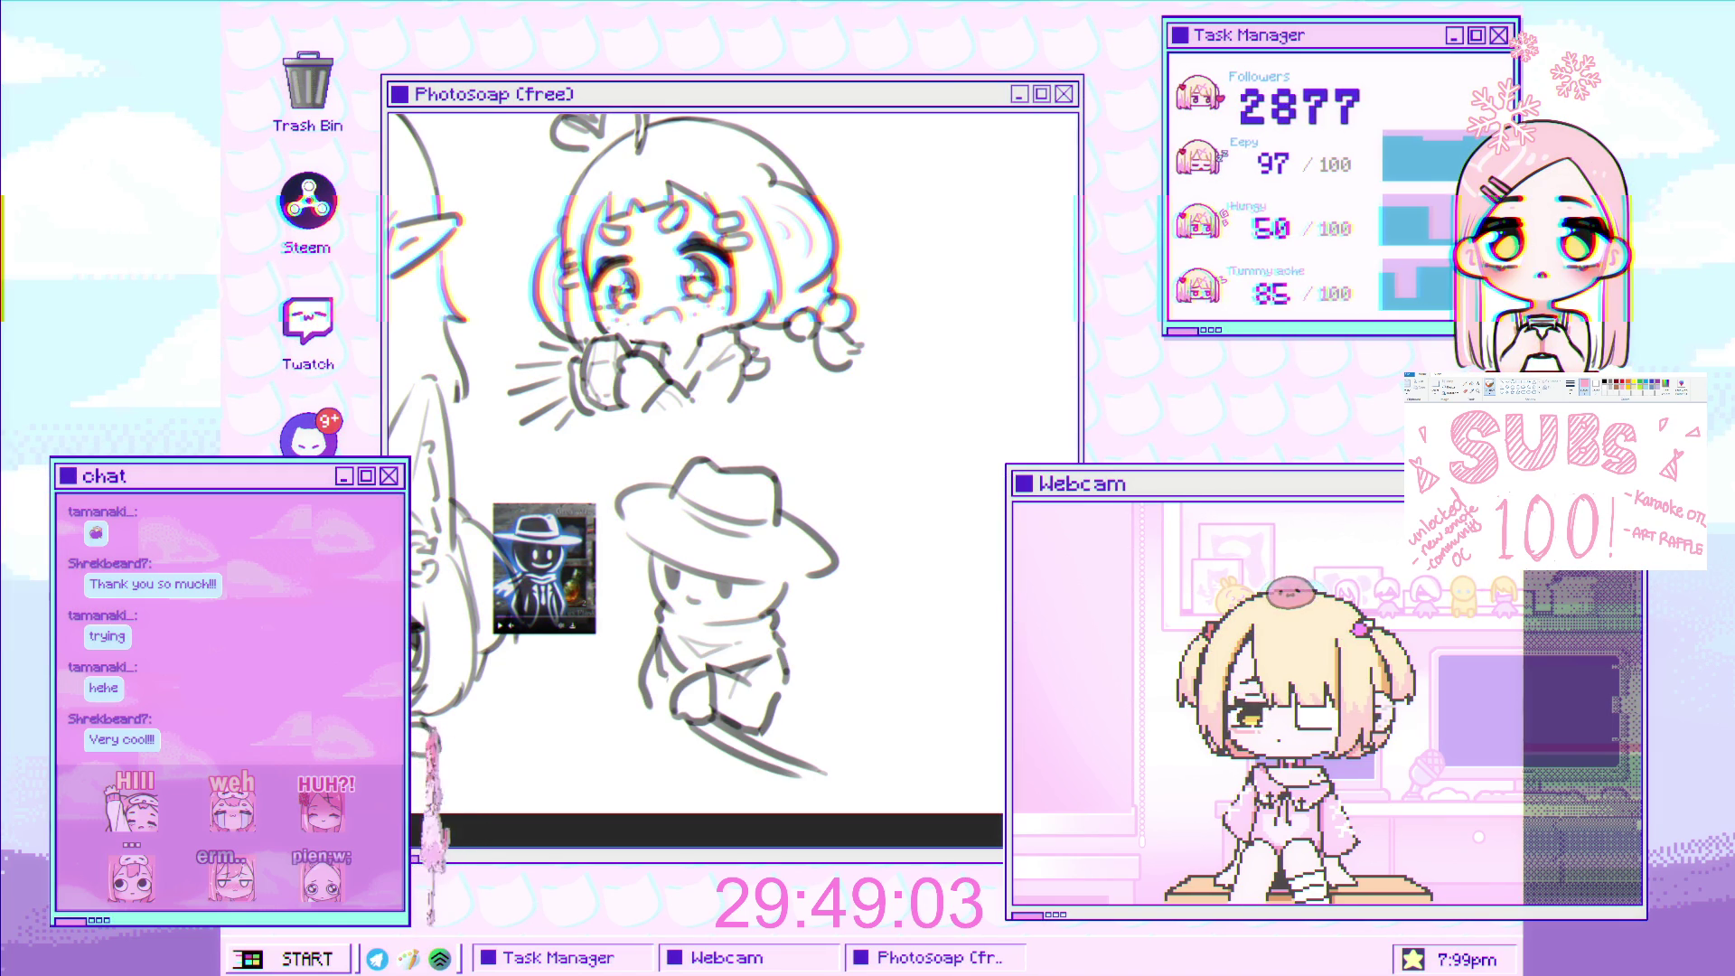
{"action": "key", "text": "ctrl+t"}
{"action": "left_click_drag", "start_coordinate": [729, 450], "coordinate": [736, 418]}
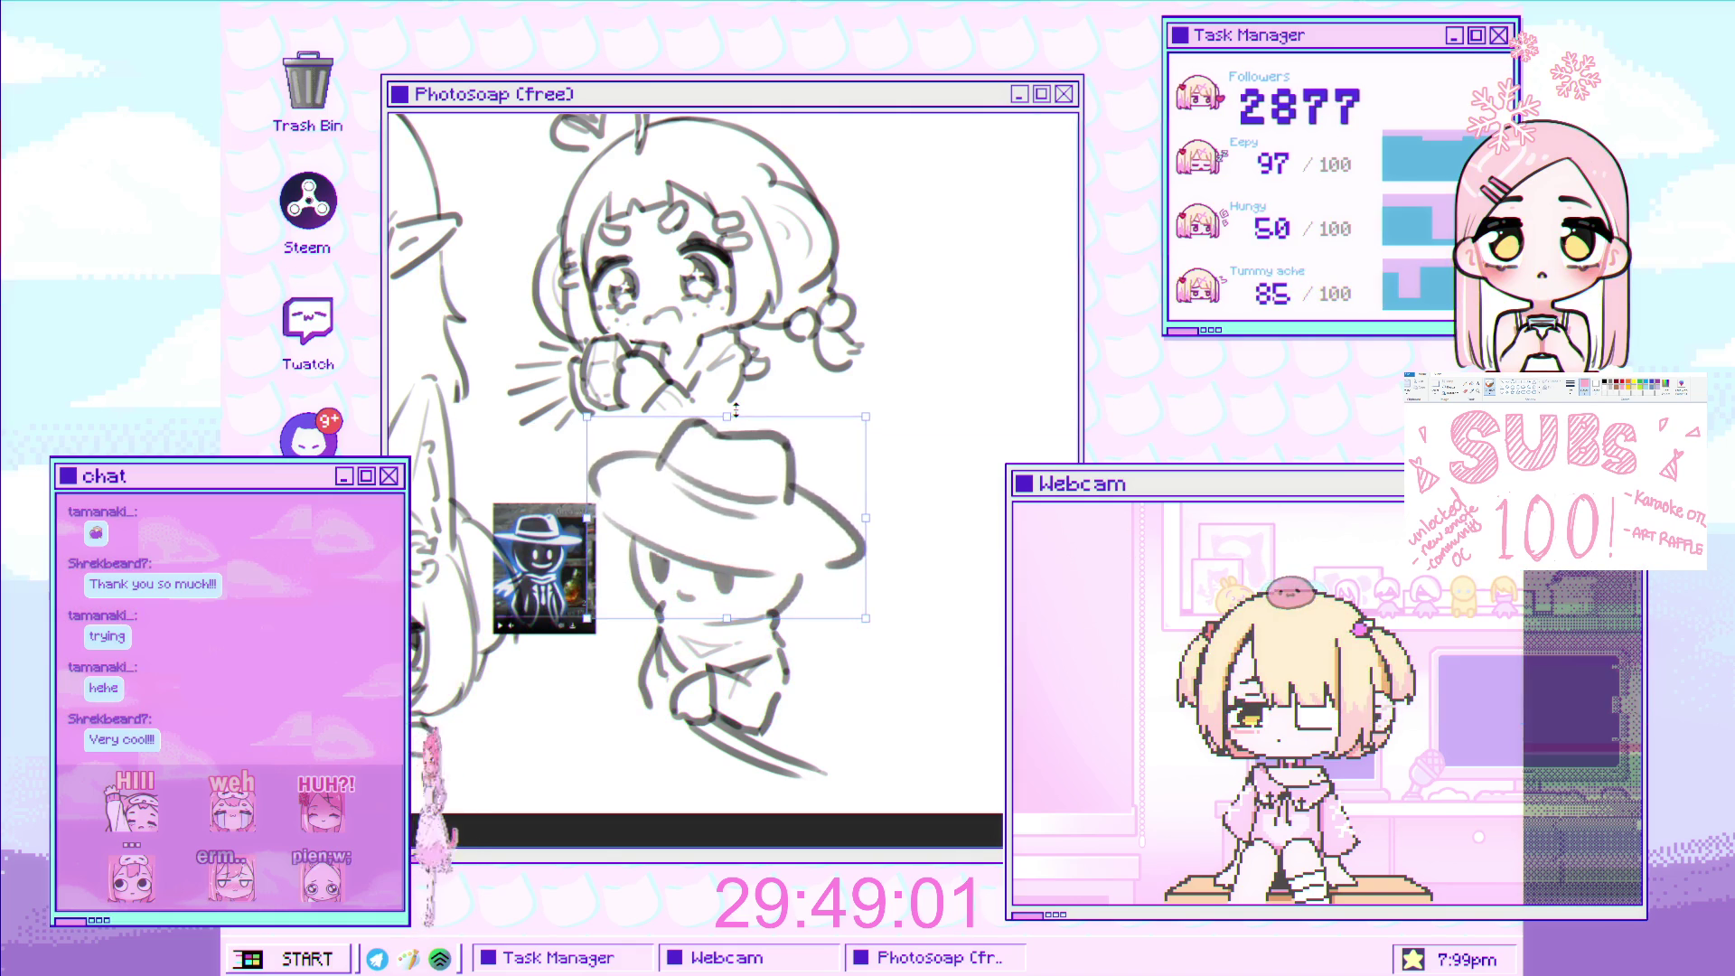
{"action": "left_click_drag", "start_coordinate": [750, 492], "coordinate": [762, 499]}
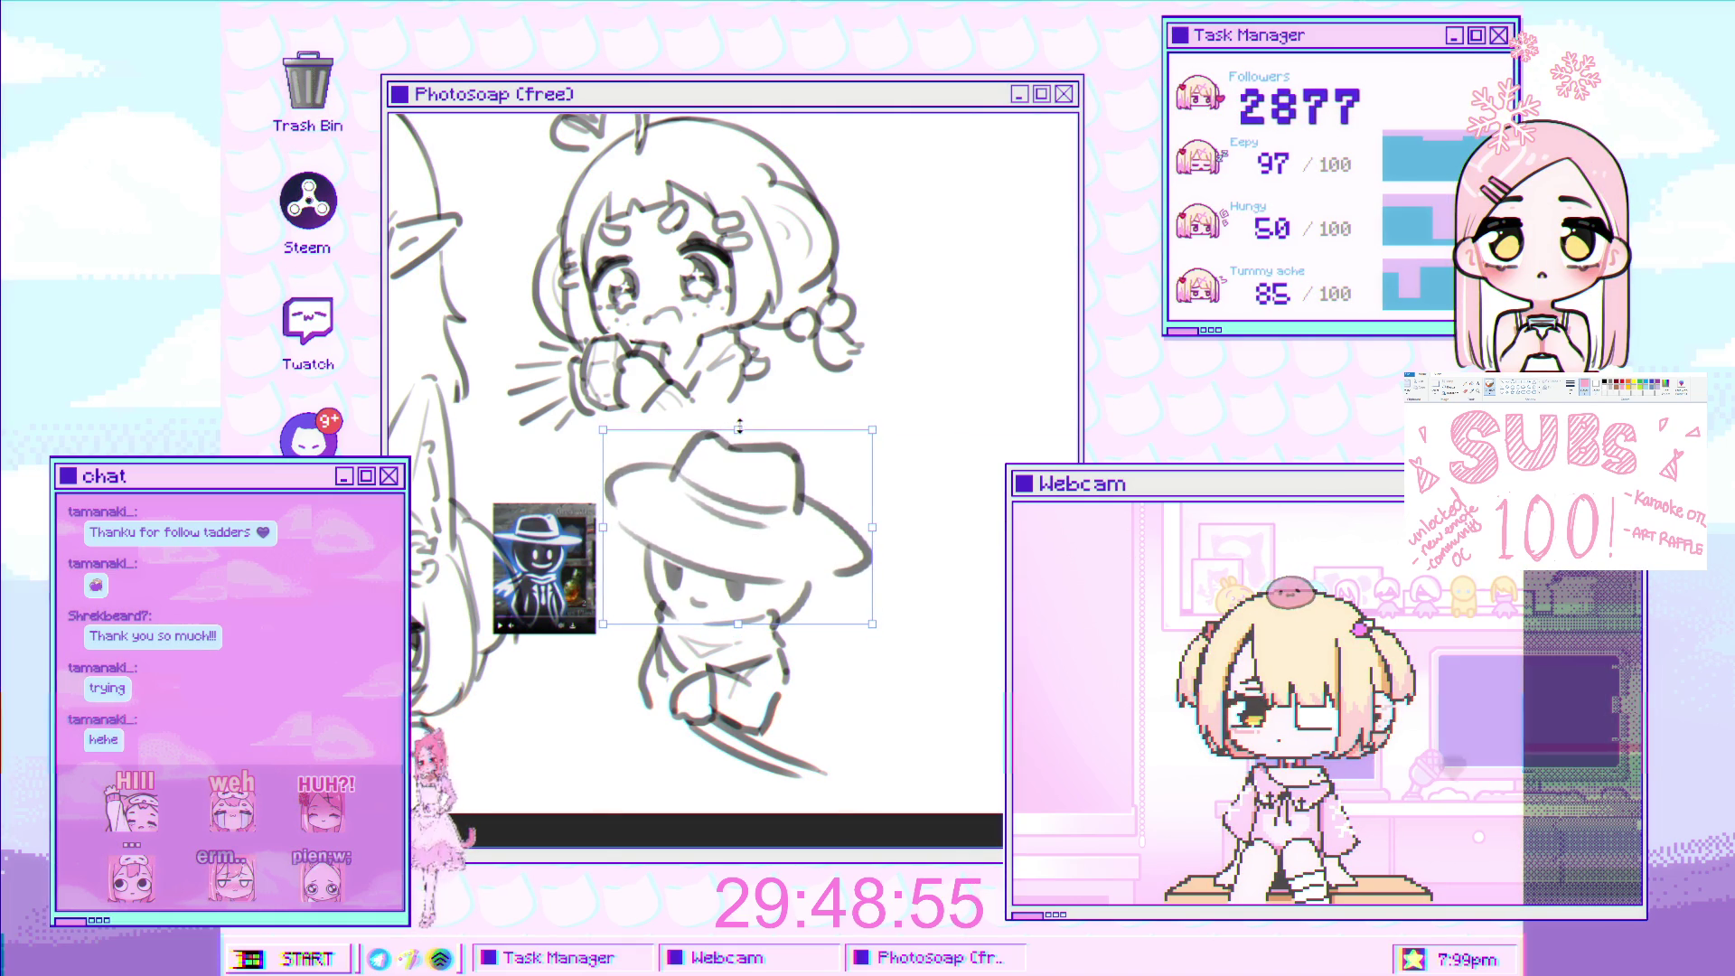
{"action": "left_click_drag", "start_coordinate": [739, 421], "coordinate": [740, 420]}
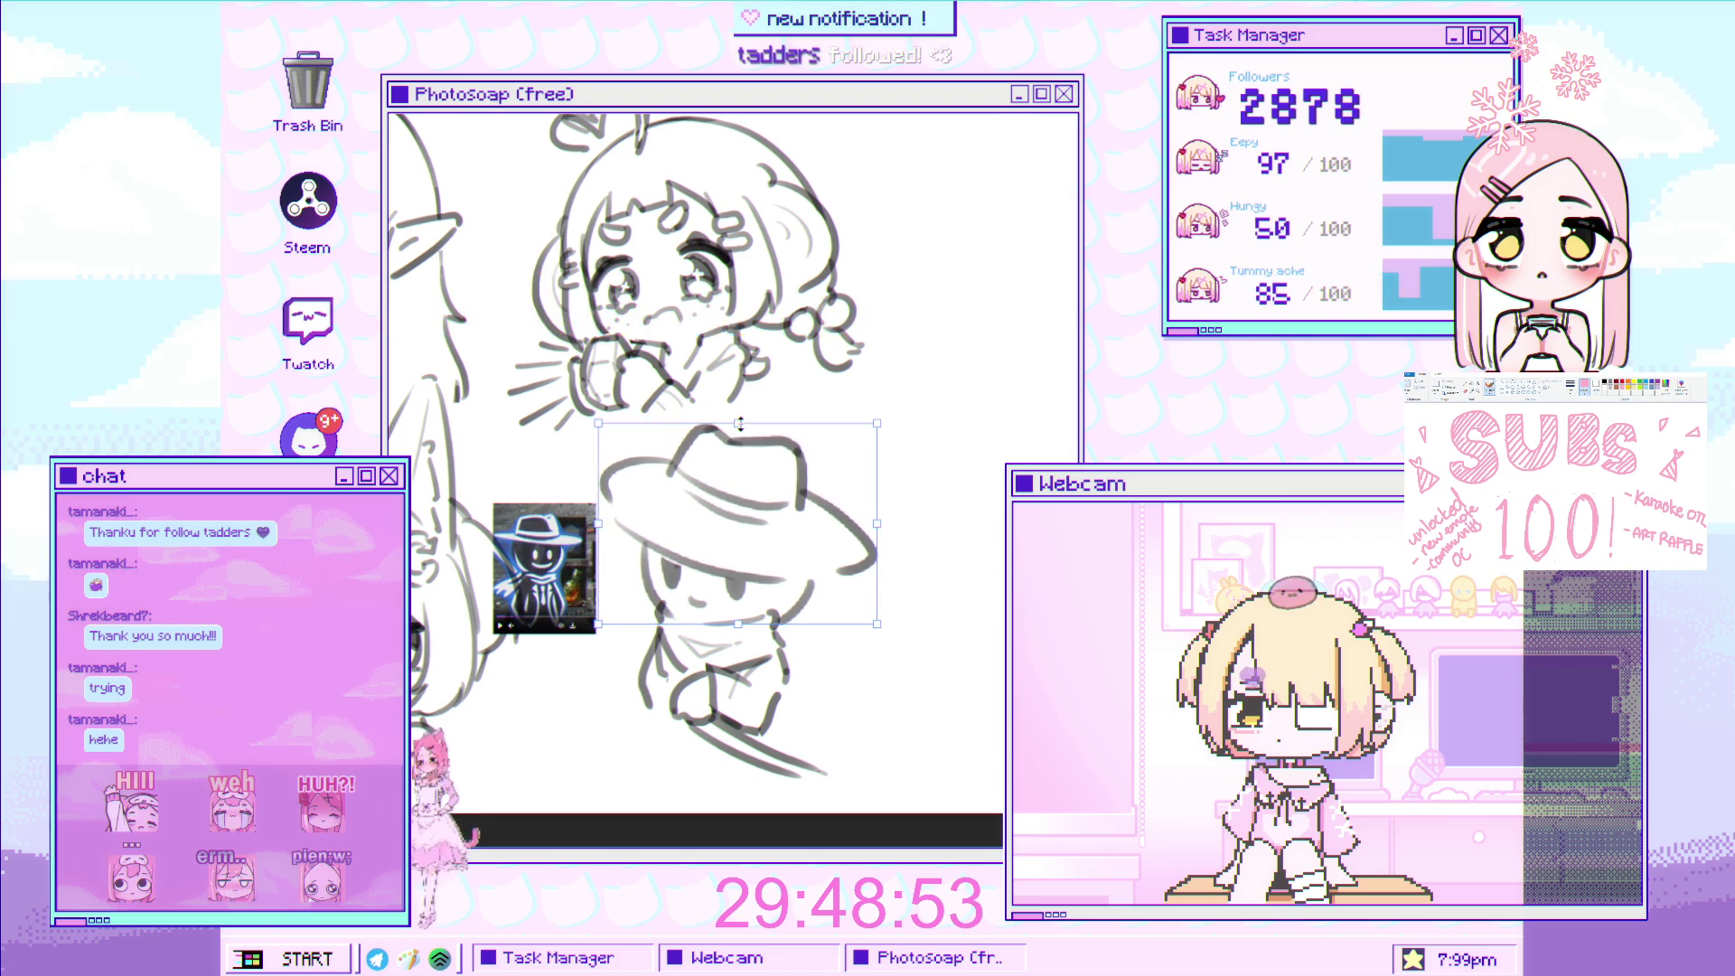
{"action": "key", "text": "Return"}
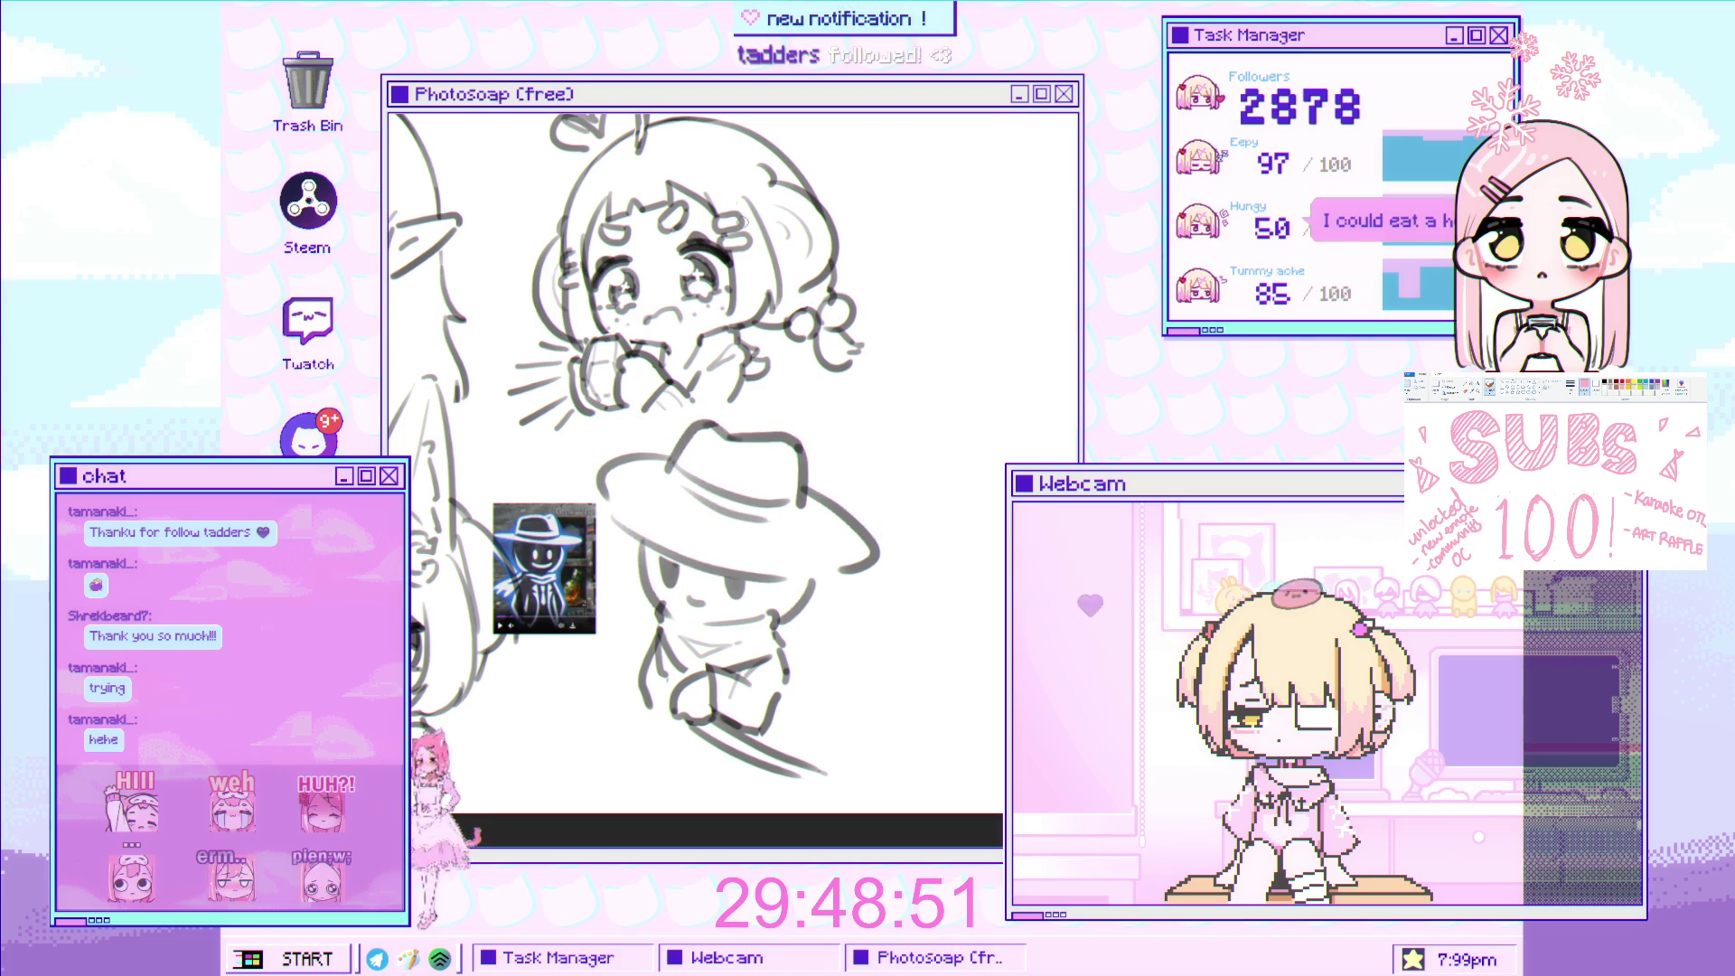
{"action": "left_click", "coordinate": [737, 567]}
{"action": "left_click", "coordinate": [737, 568]}
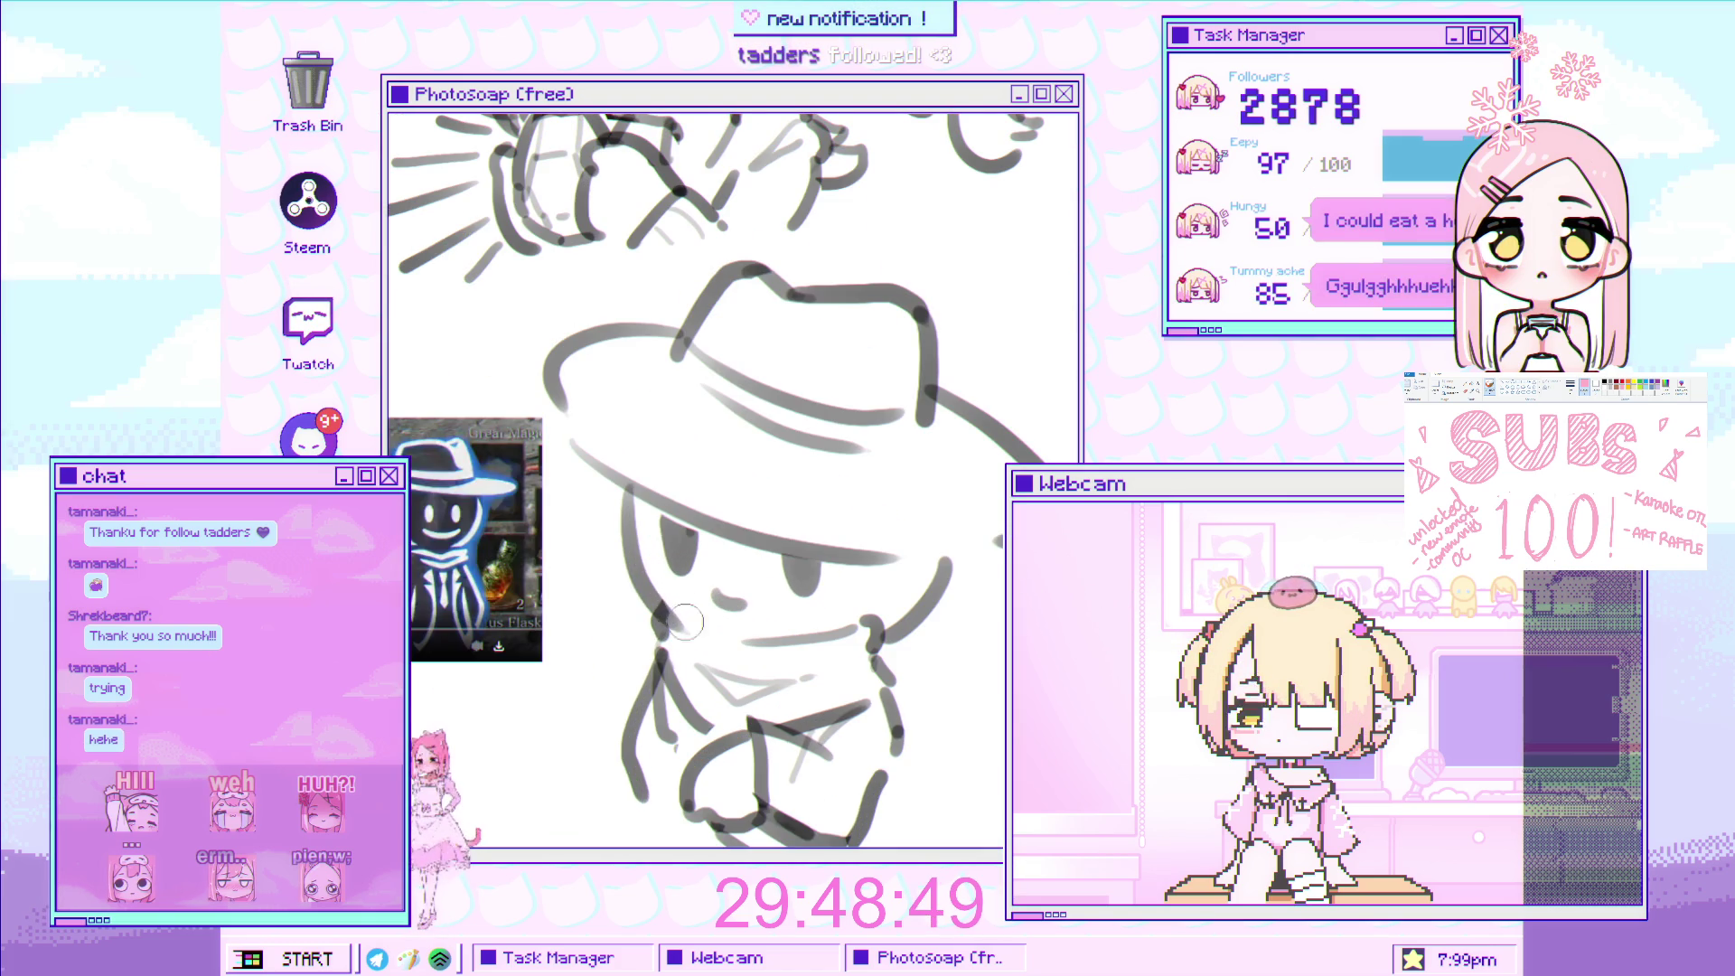
- Sketch a new horizontal line across the fedora chibi's face
{"action": "scroll", "coordinate": [701, 624], "scroll_direction": "down", "scroll_amount": 5}
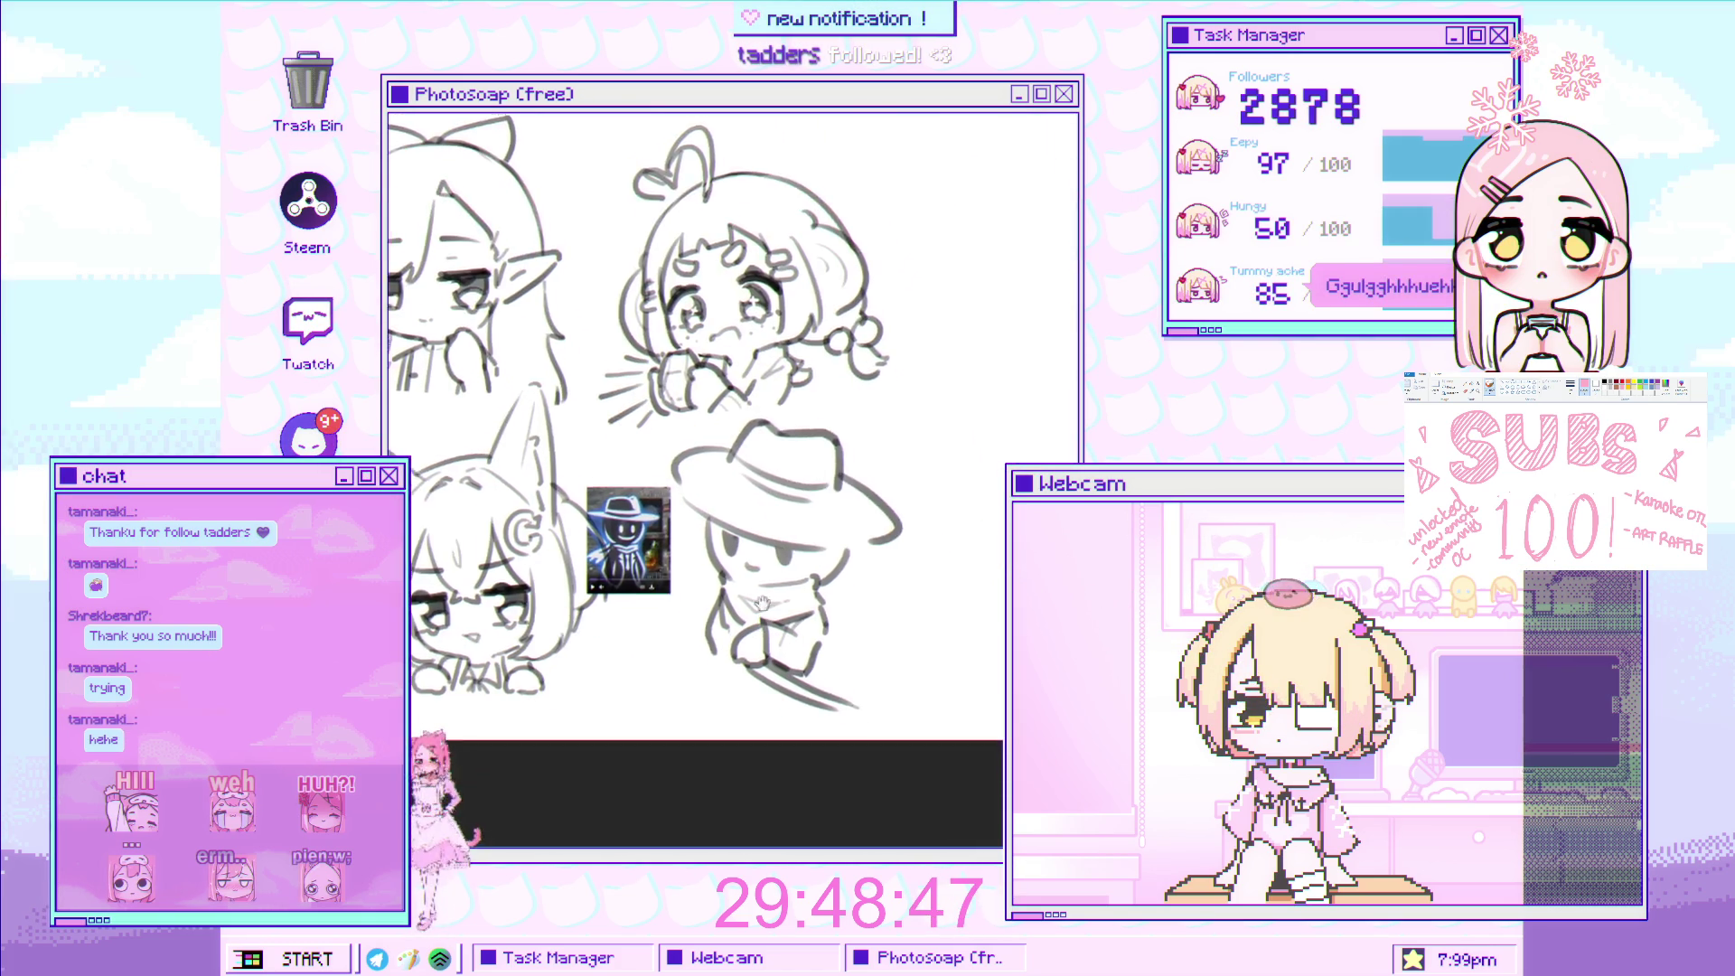
{"action": "scroll", "coordinate": [820, 553], "scroll_direction": "up", "scroll_amount": 4}
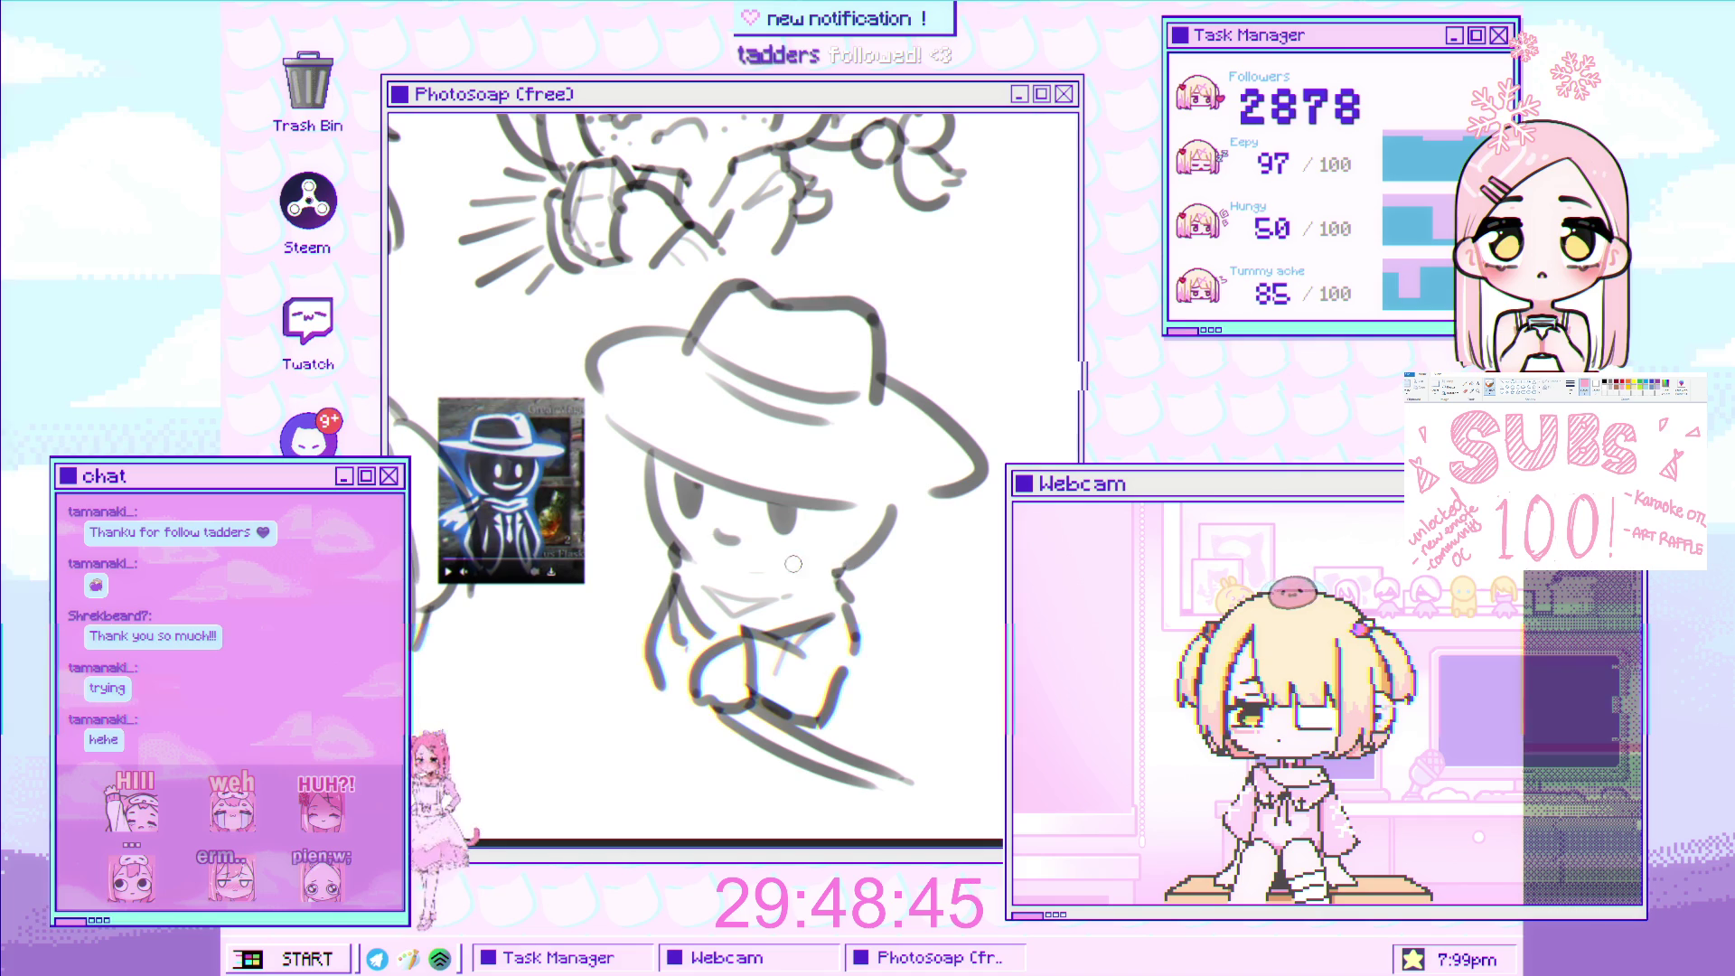
{"action": "left_click_drag", "start_coordinate": [715, 566], "coordinate": [809, 564]}
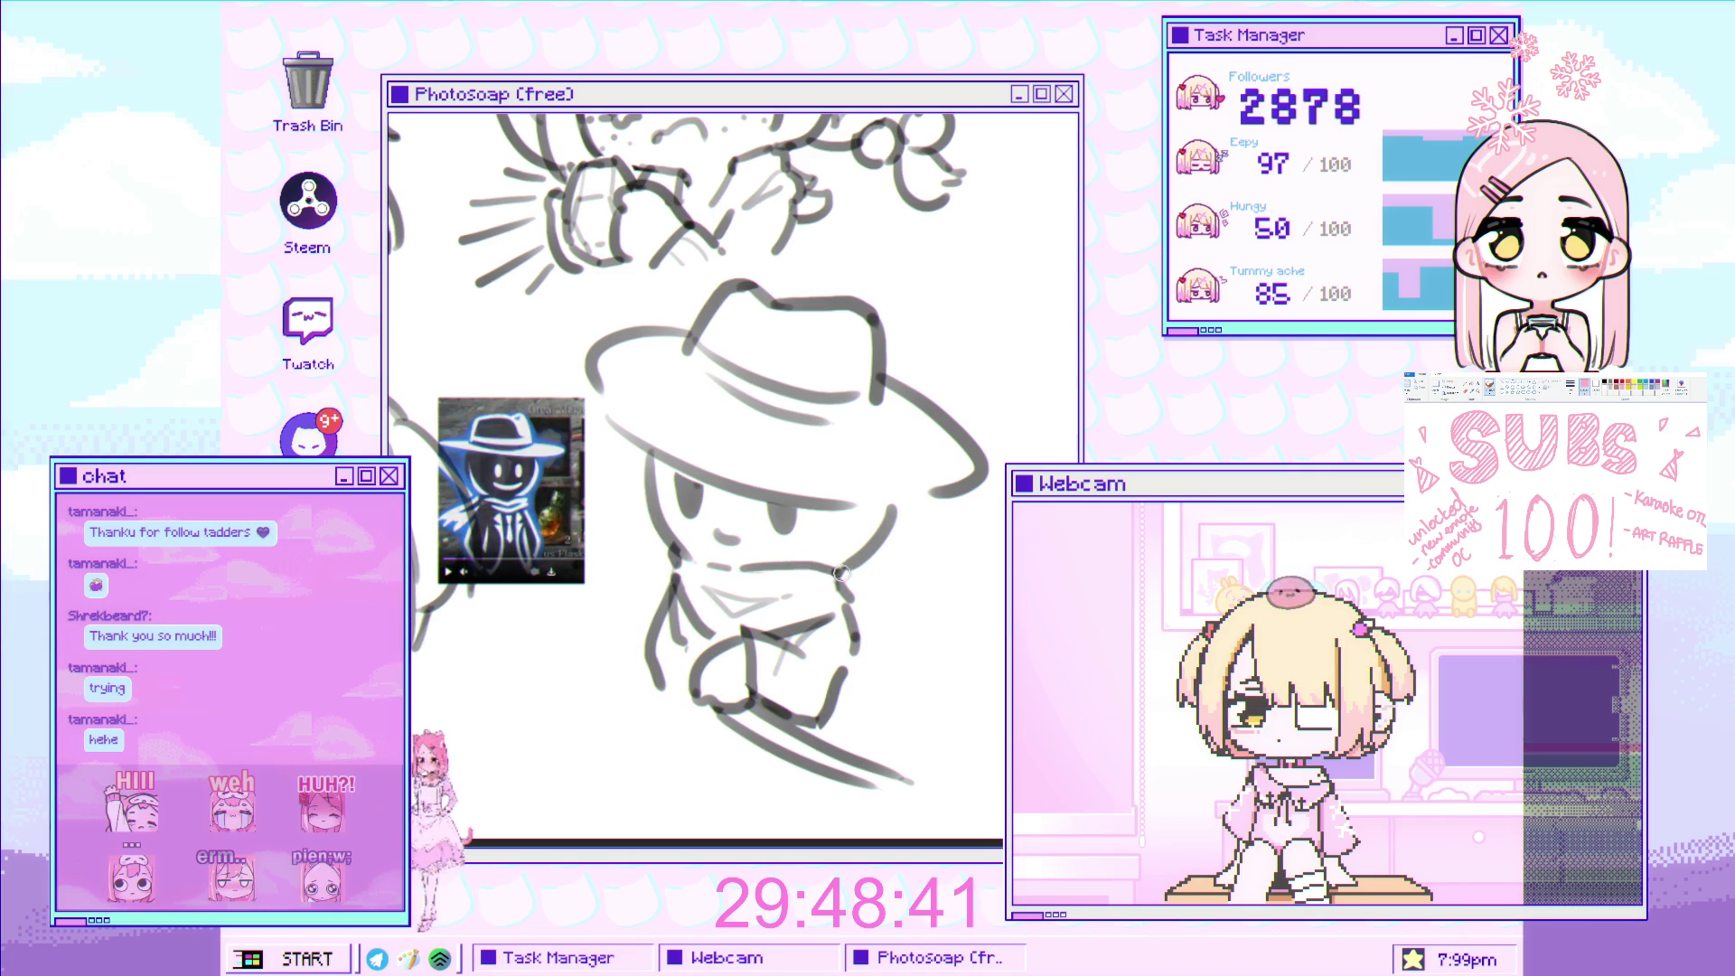
- Add a short dark pencil stroke to the fedora chibi's sleeve
{"action": "scroll", "coordinate": [837, 570], "scroll_direction": "down", "scroll_amount": 3}
{"action": "scroll", "coordinate": [762, 589], "scroll_direction": "up", "scroll_amount": 4}
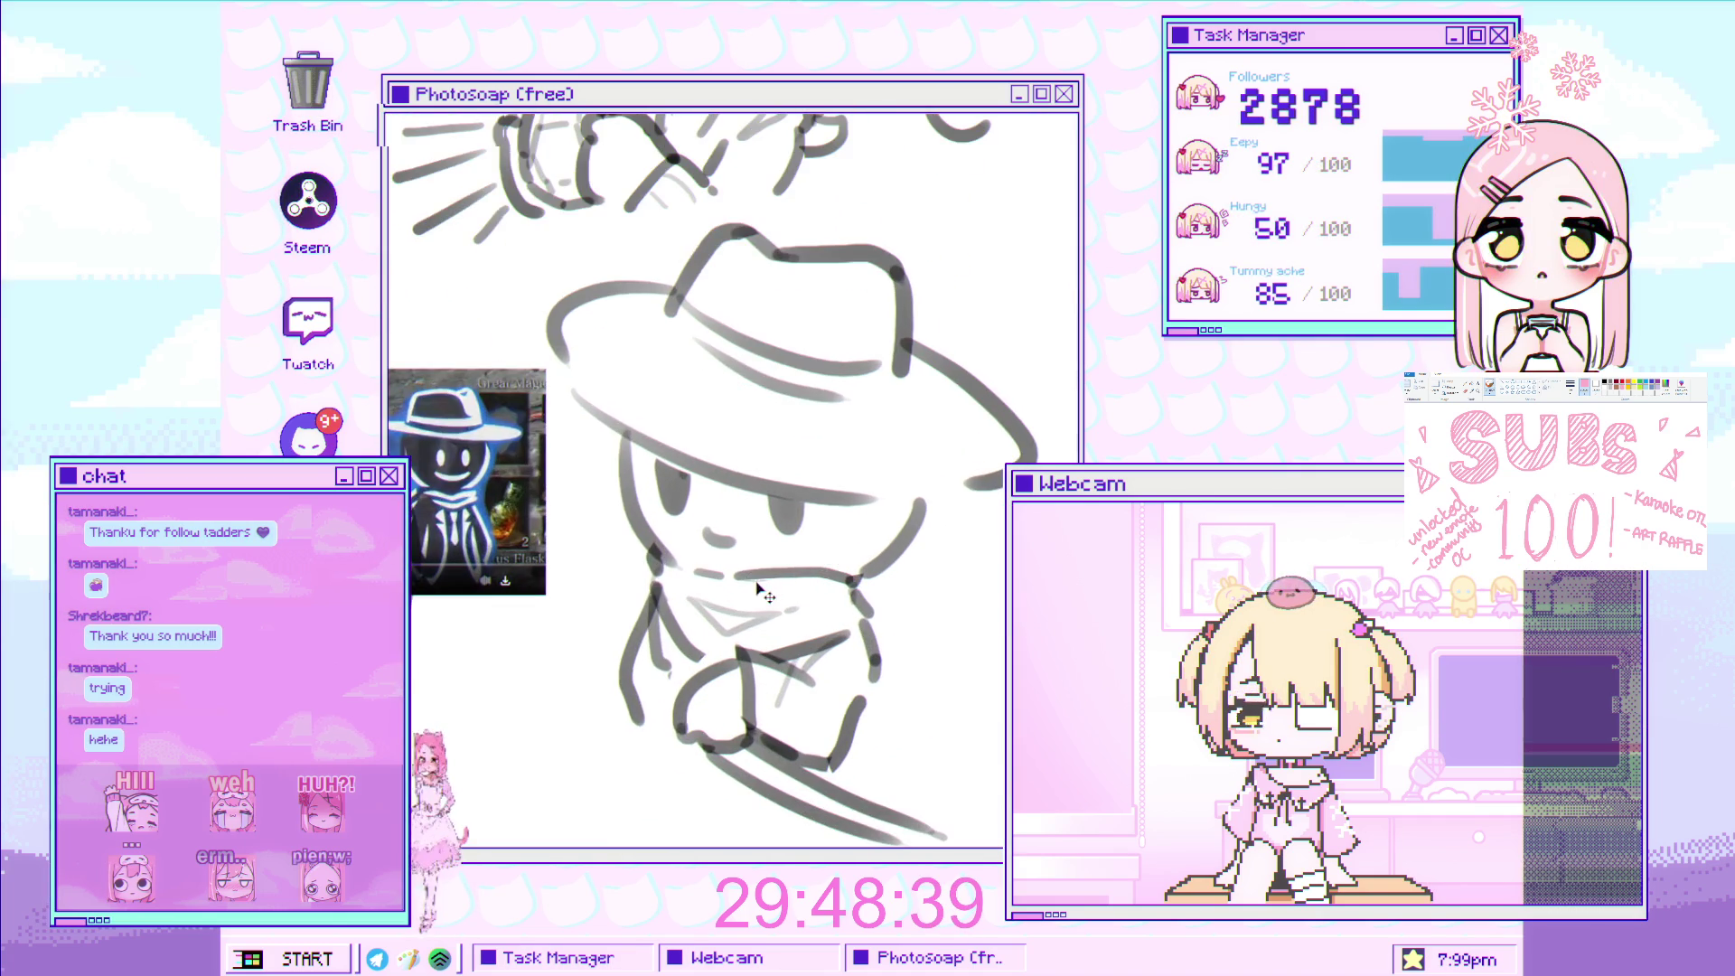
{"action": "scroll", "coordinate": [762, 589], "scroll_direction": "down", "scroll_amount": 2}
{"action": "scroll", "coordinate": [686, 629], "scroll_direction": "up", "scroll_amount": 2}
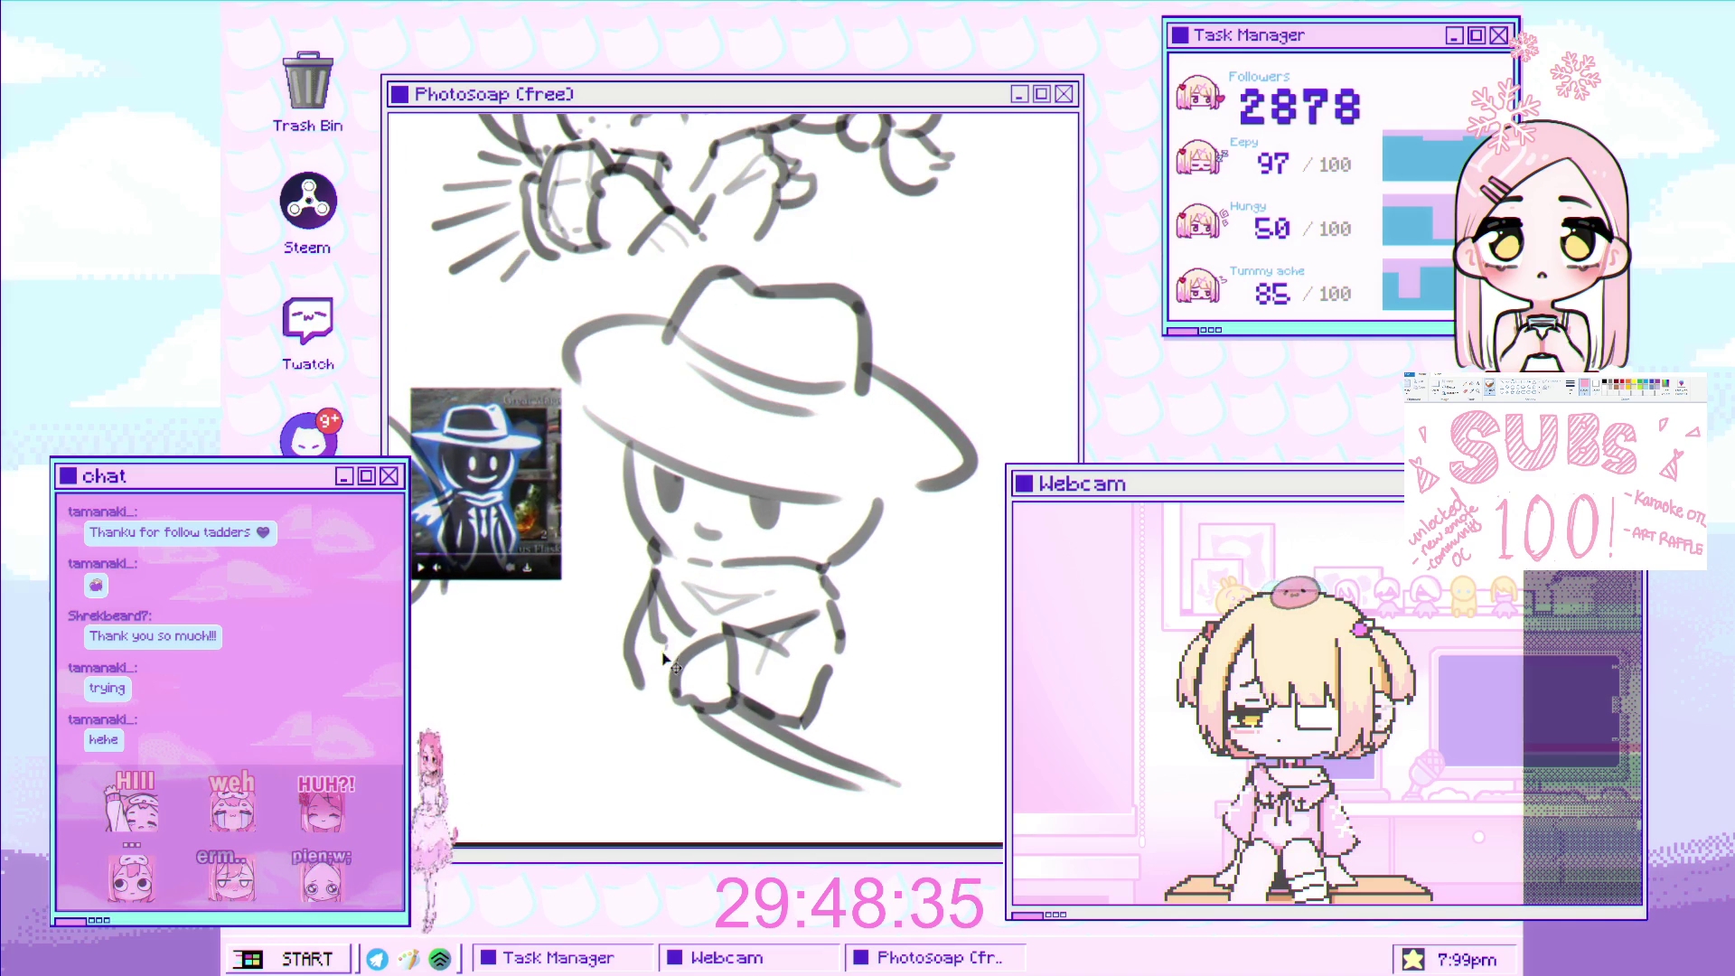
{"action": "scroll", "coordinate": [669, 652], "scroll_direction": "down", "scroll_amount": 2}
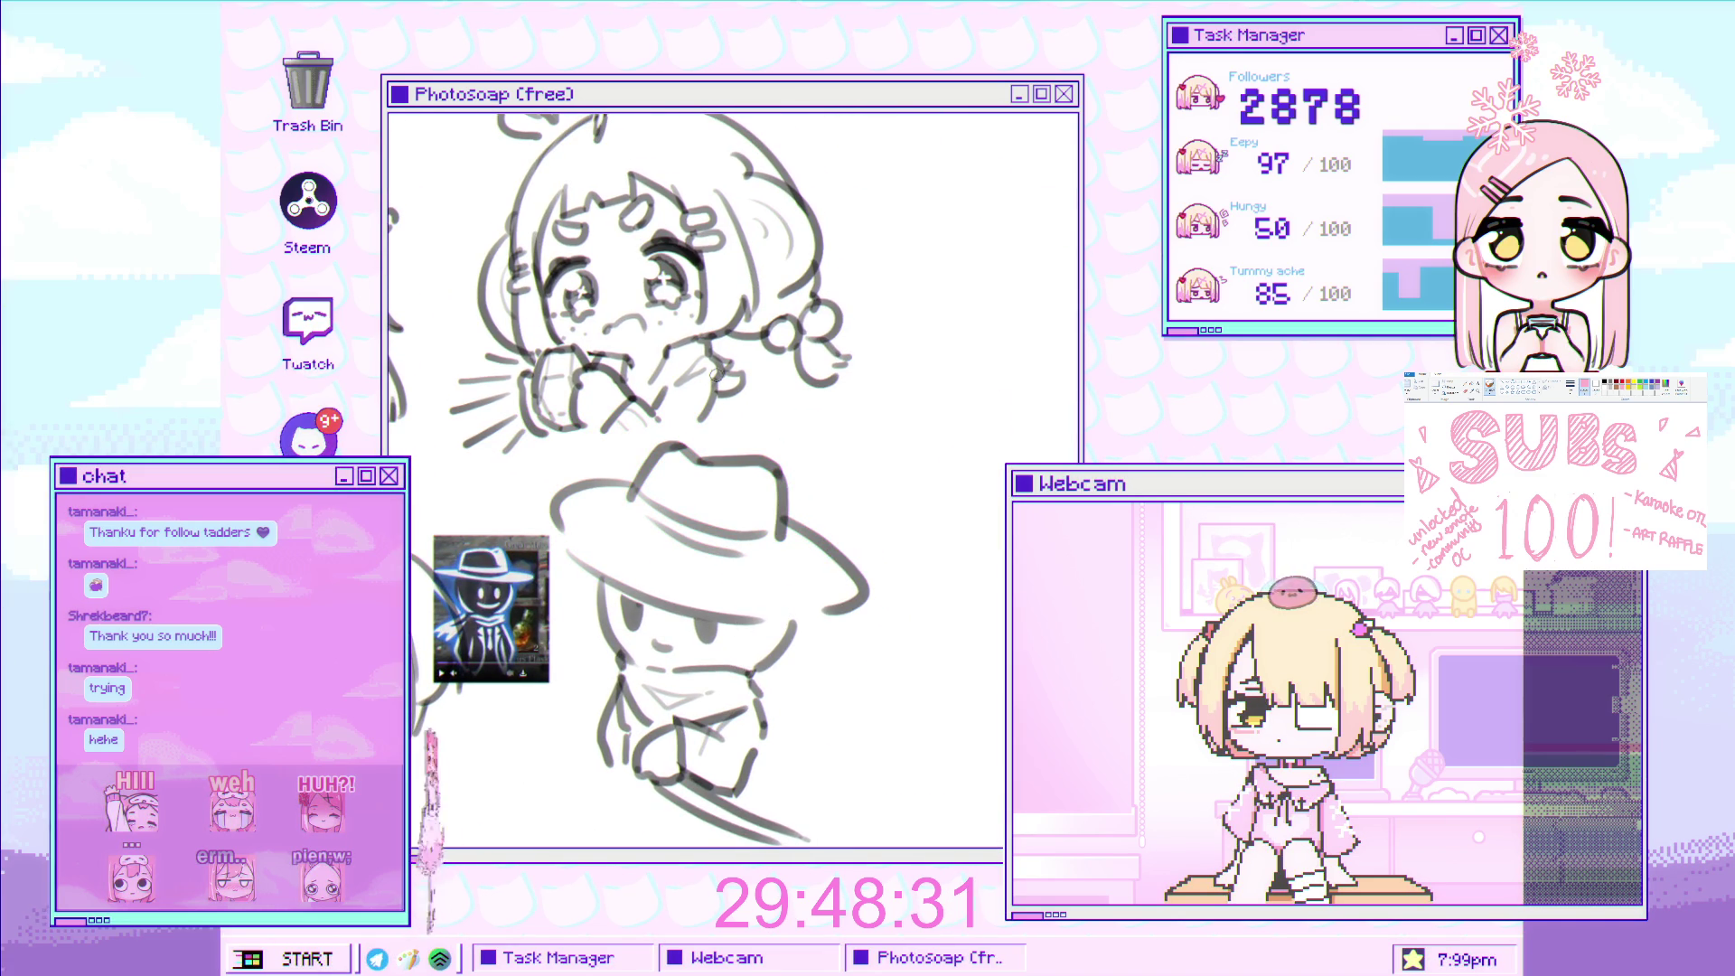
{"action": "scroll", "coordinate": [732, 542], "scroll_direction": "down", "scroll_amount": 2}
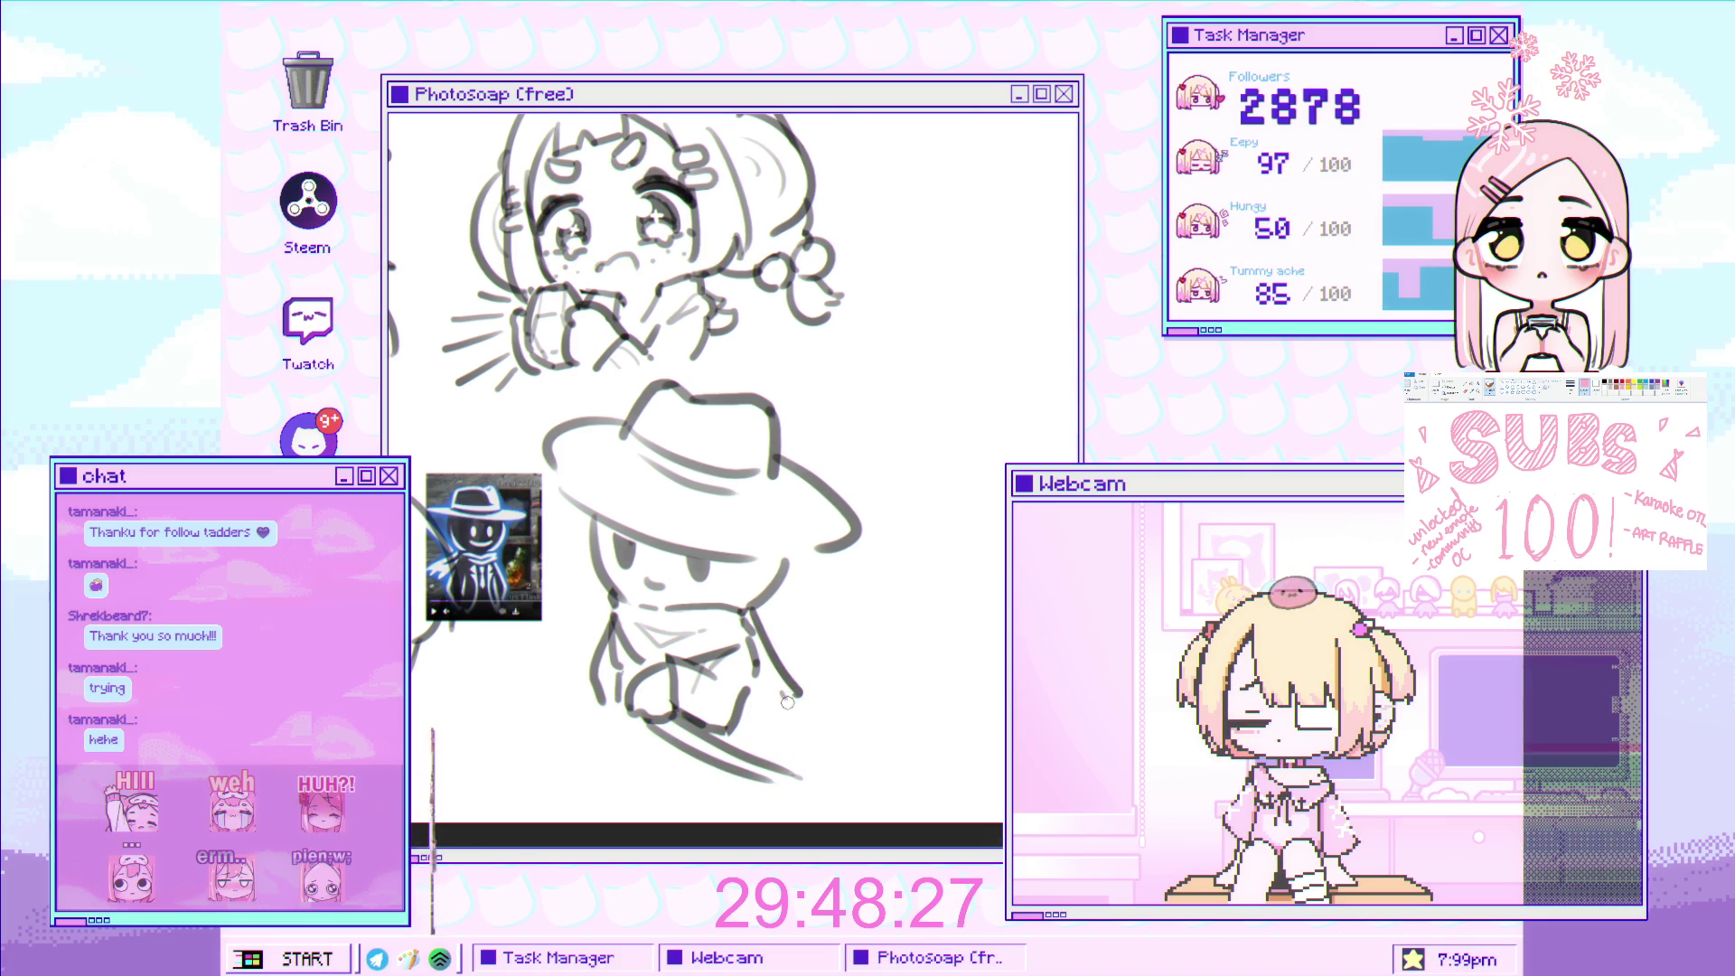
{"action": "mouse_move", "coordinate": [745, 690]}
{"action": "left_mouse_down"}
{"action": "mouse_move", "coordinate": [740, 715]}
{"action": "mouse_move", "coordinate": [810, 673]}
{"action": "mouse_move", "coordinate": [800, 708]}
{"action": "left_mouse_up"}
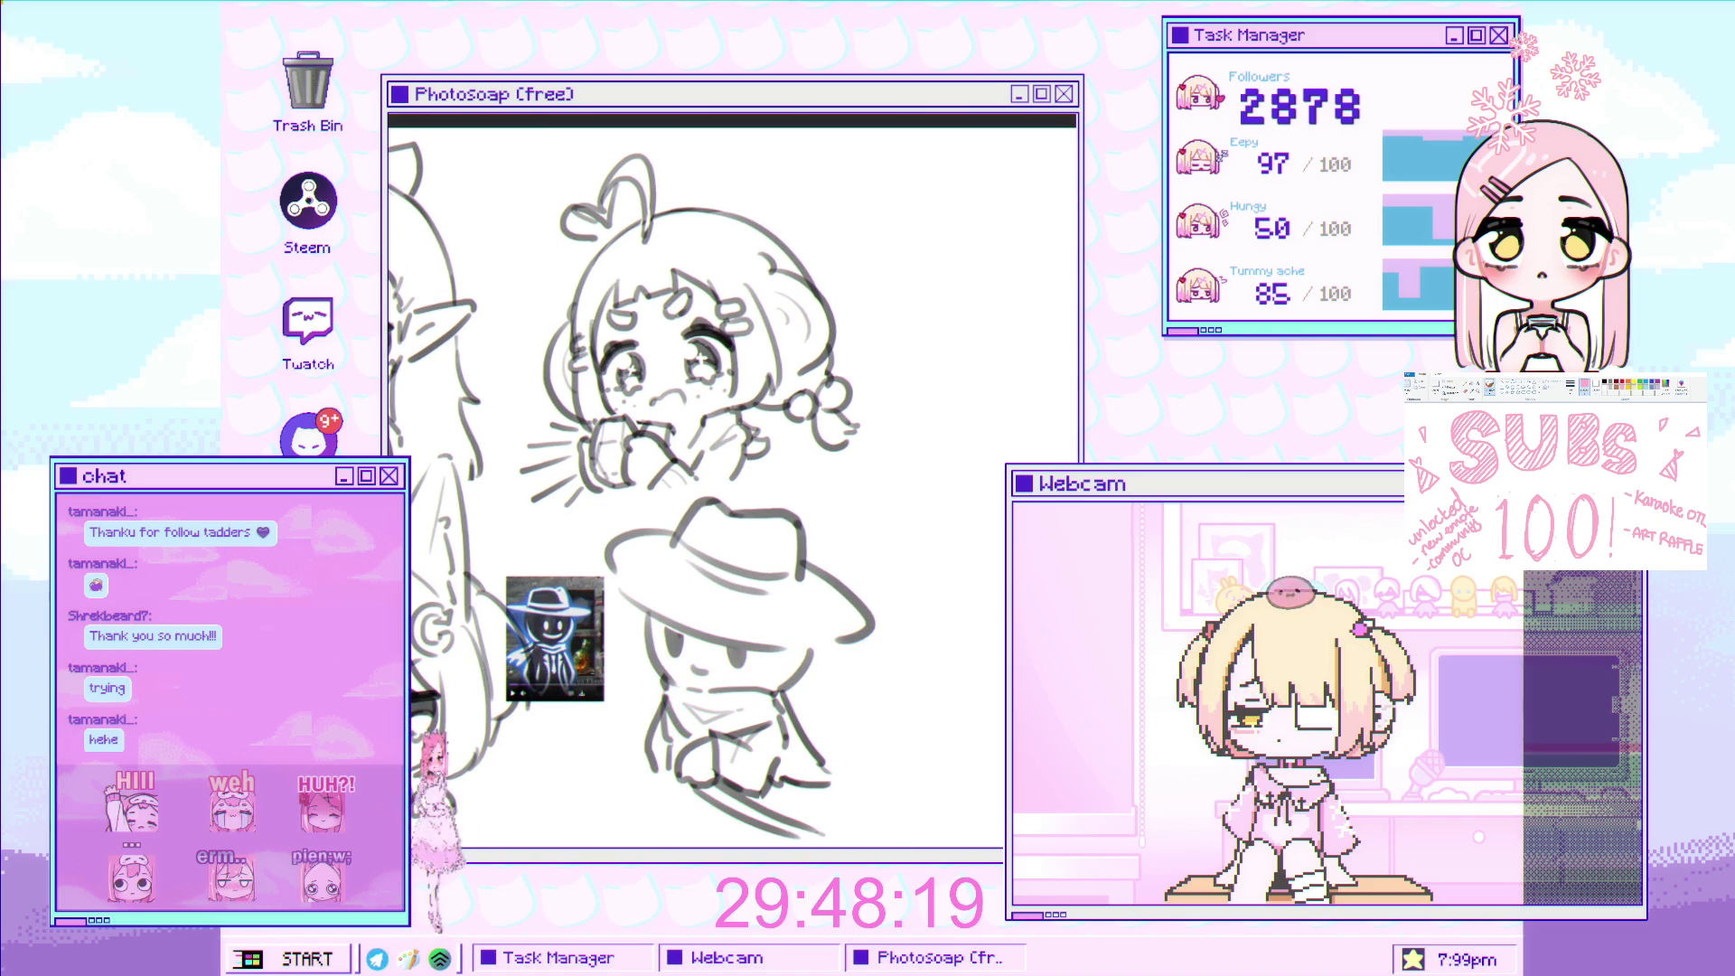
- Shift the fedora chibi slightly left and down with a transform, then view the sheet
{"action": "key", "text": "ctrl+t"}
{"action": "left_click_drag", "start_coordinate": [779, 646], "coordinate": [723, 662]}
{"action": "key", "text": "Return"}
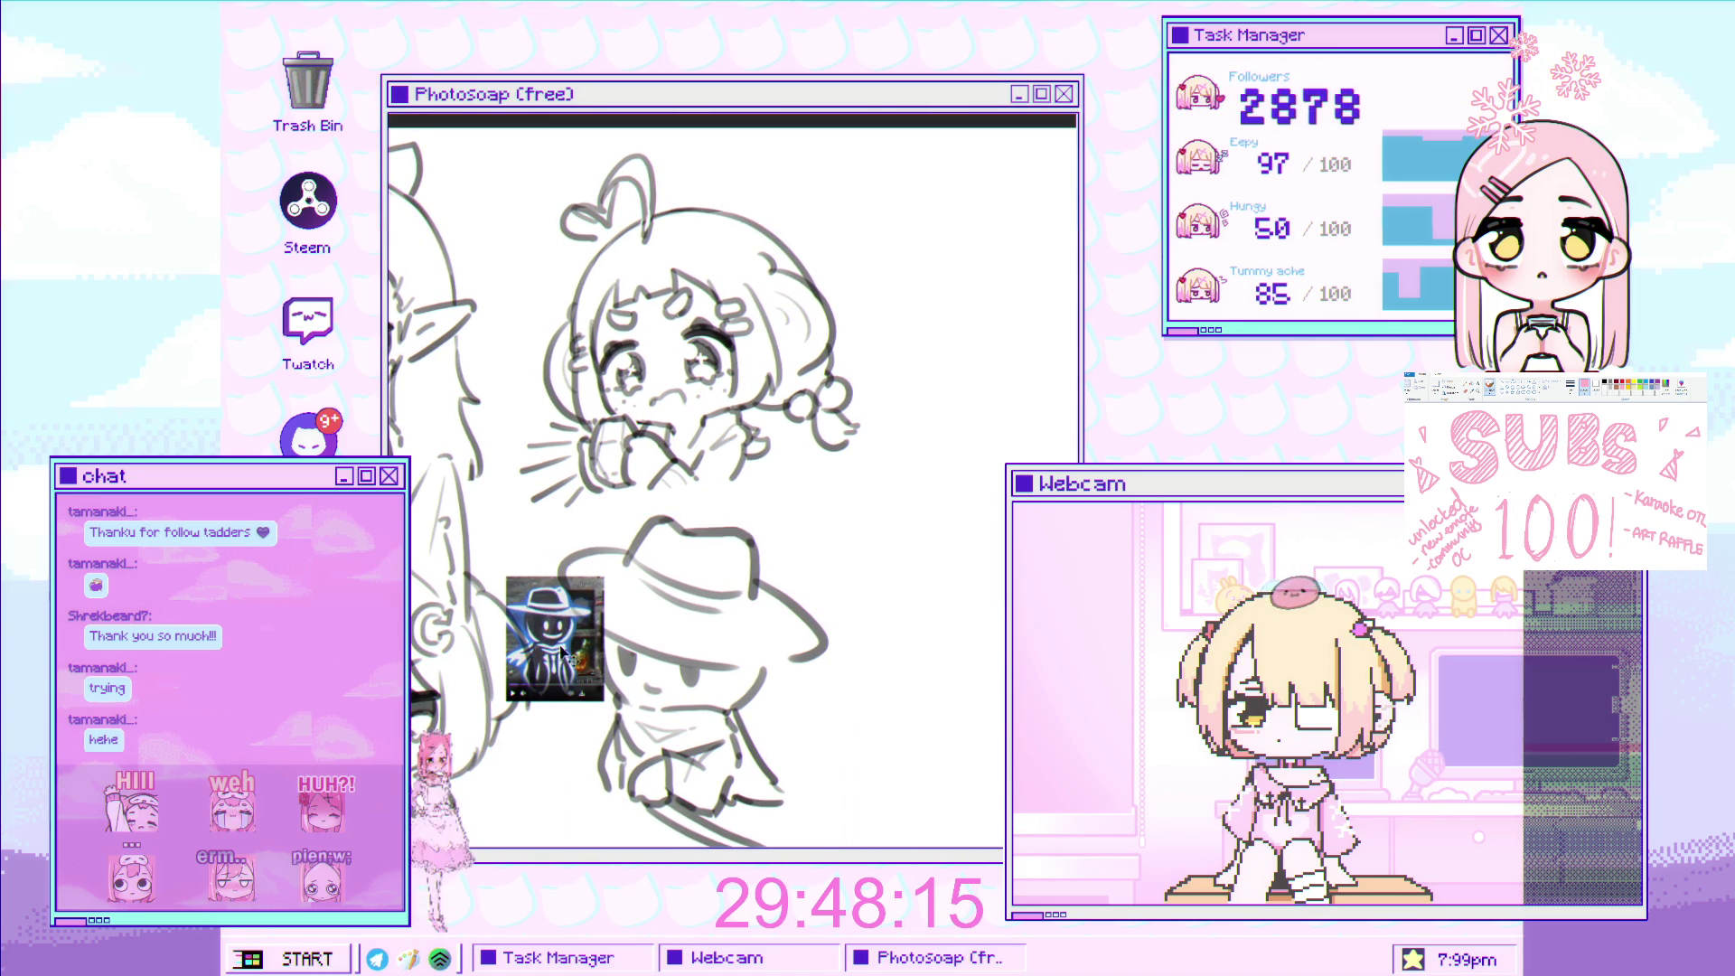
{"action": "scroll", "coordinate": [732, 497], "scroll_direction": "down", "scroll_amount": 3}
{"action": "scroll", "coordinate": [732, 497], "scroll_direction": "up", "scroll_amount": 2}
{"action": "left_click_drag", "start_coordinate": [732, 497], "coordinate": [767, 504]}
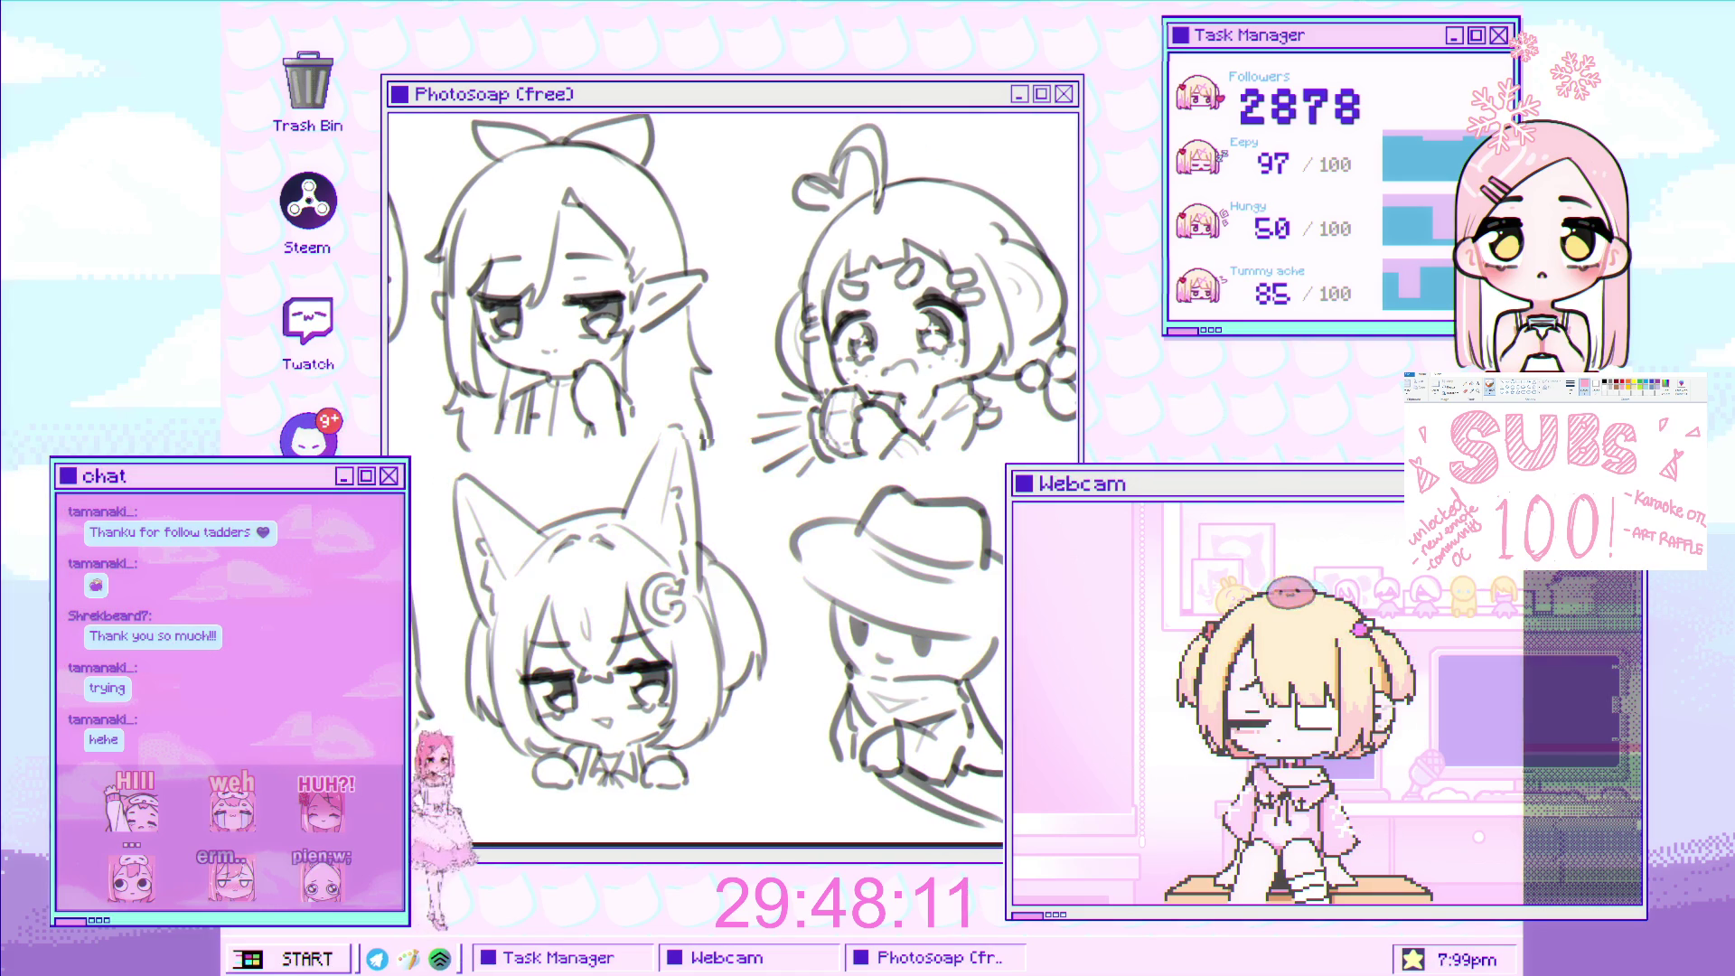
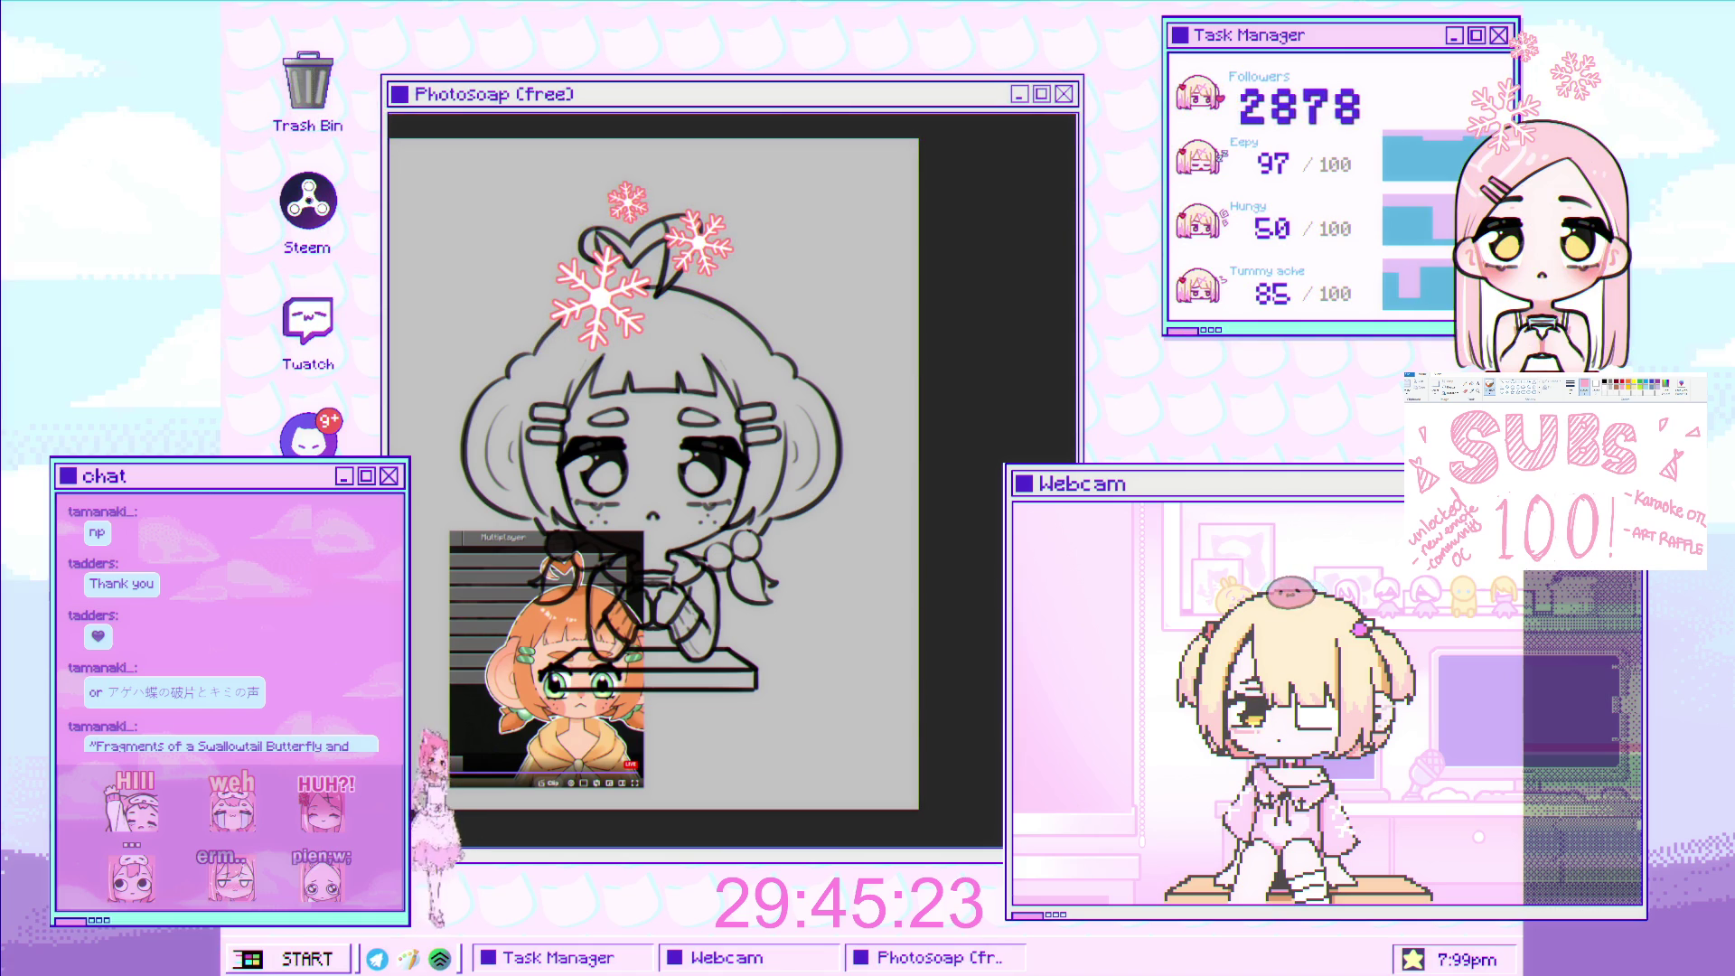
- Close the chibi sketch document with Ctrl+W
{"action": "key", "text": "ctrl+w"}
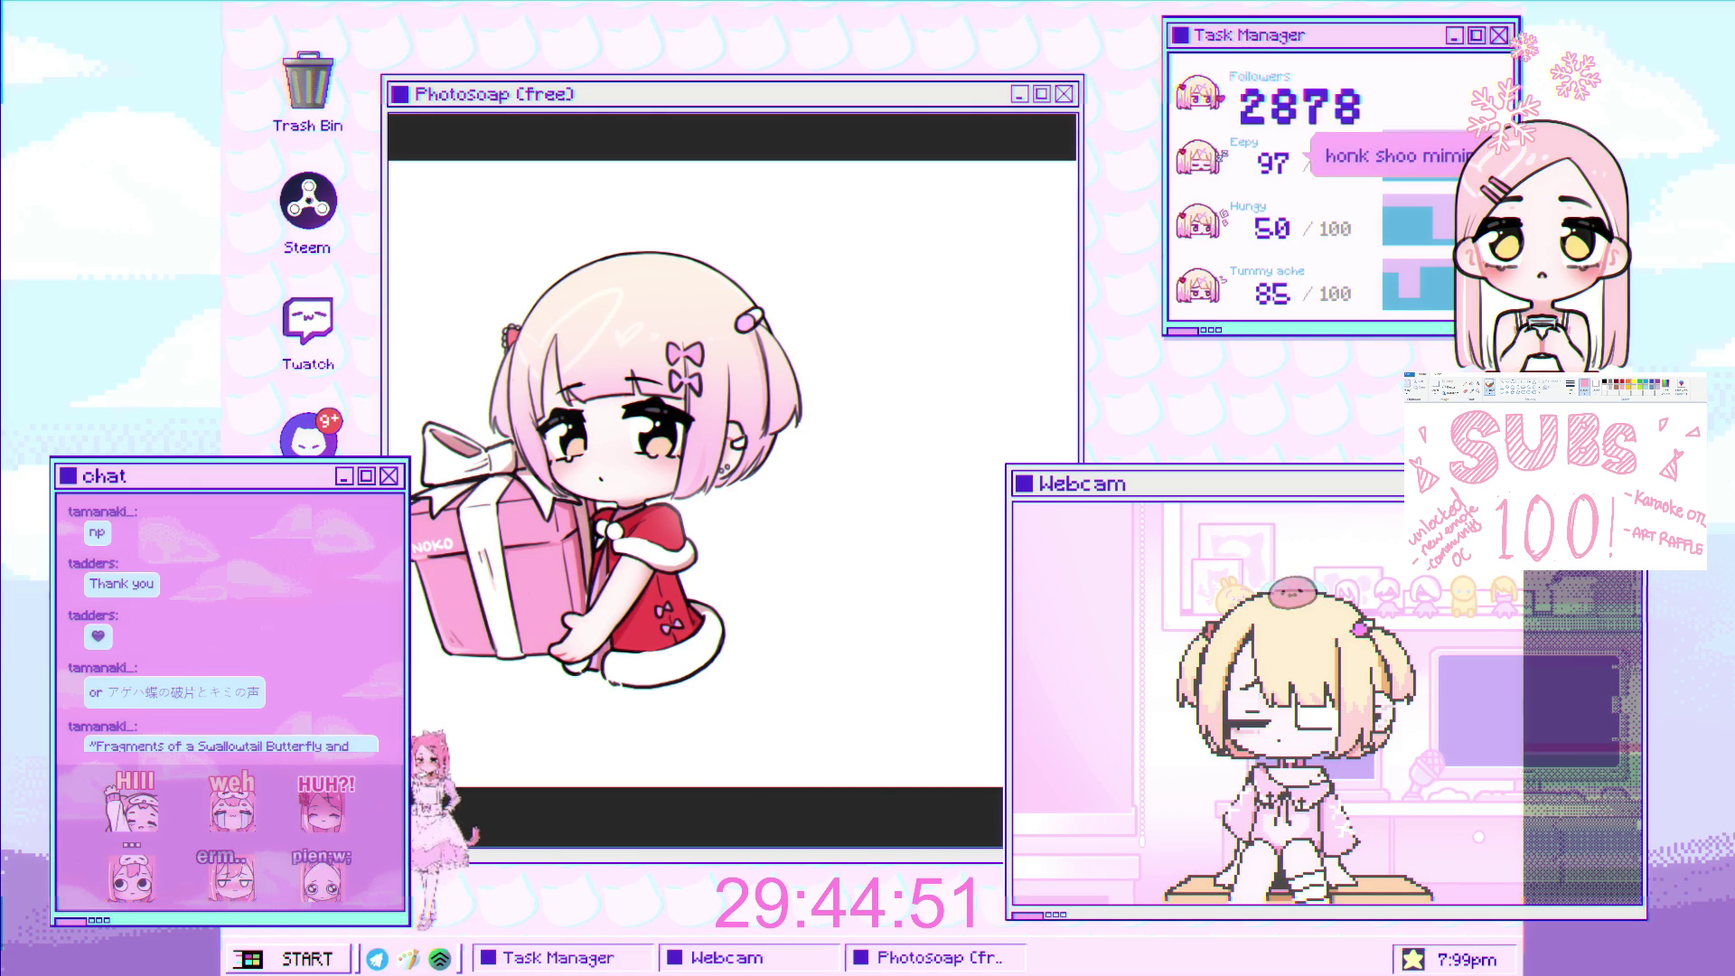
- Close the gift-box illustration and open sk_raiderschibibu.psd from the recent files
{"action": "key", "text": "ctrl+w"}
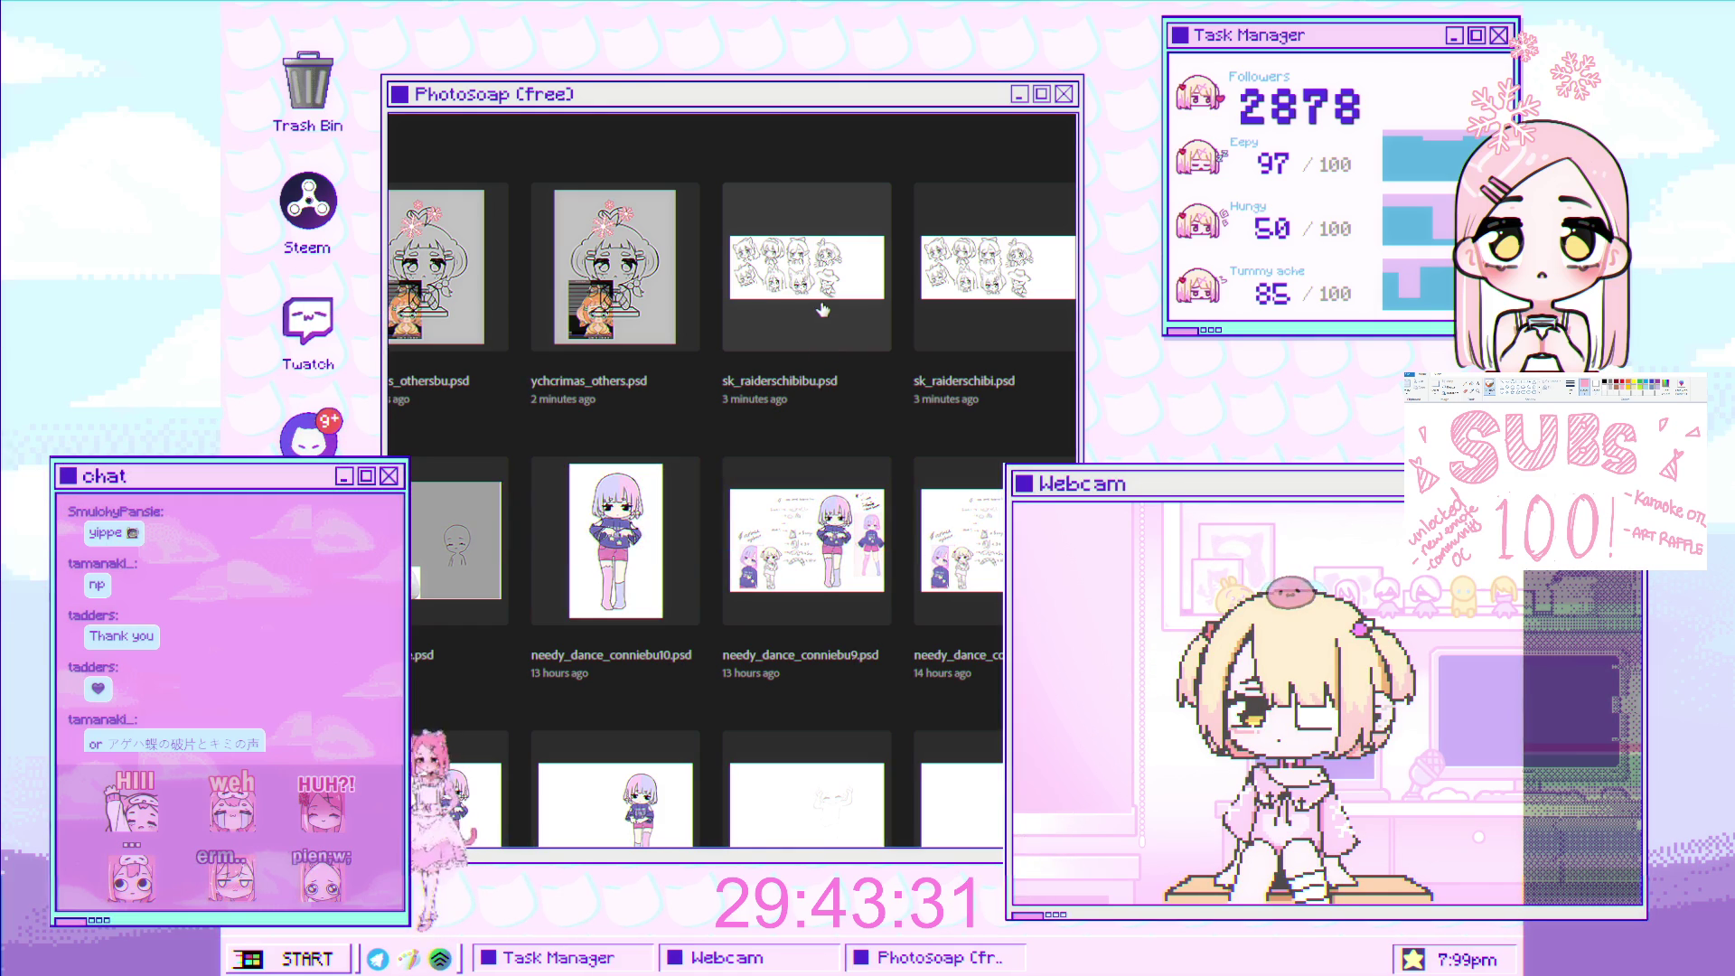
{"action": "left_click", "coordinate": [823, 321]}
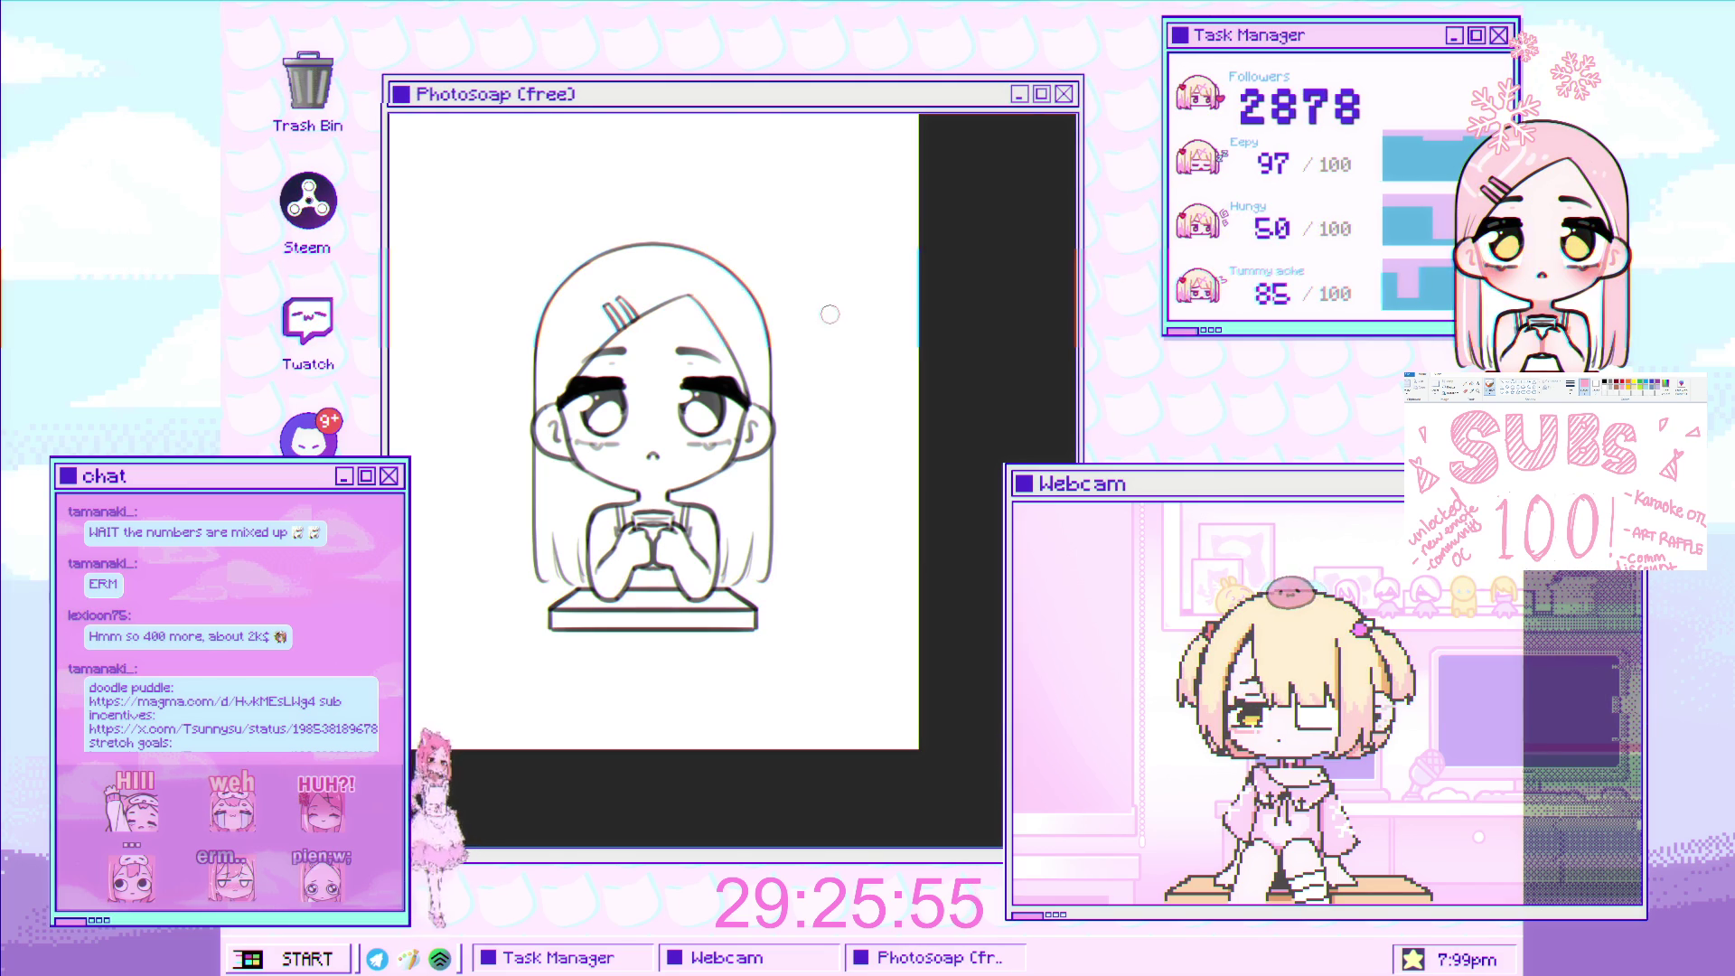
- Zoom into the pasted sub-goal list and try shifting the 125 number left
{"action": "left_click", "coordinate": [709, 306]}
{"action": "key", "text": "space"}
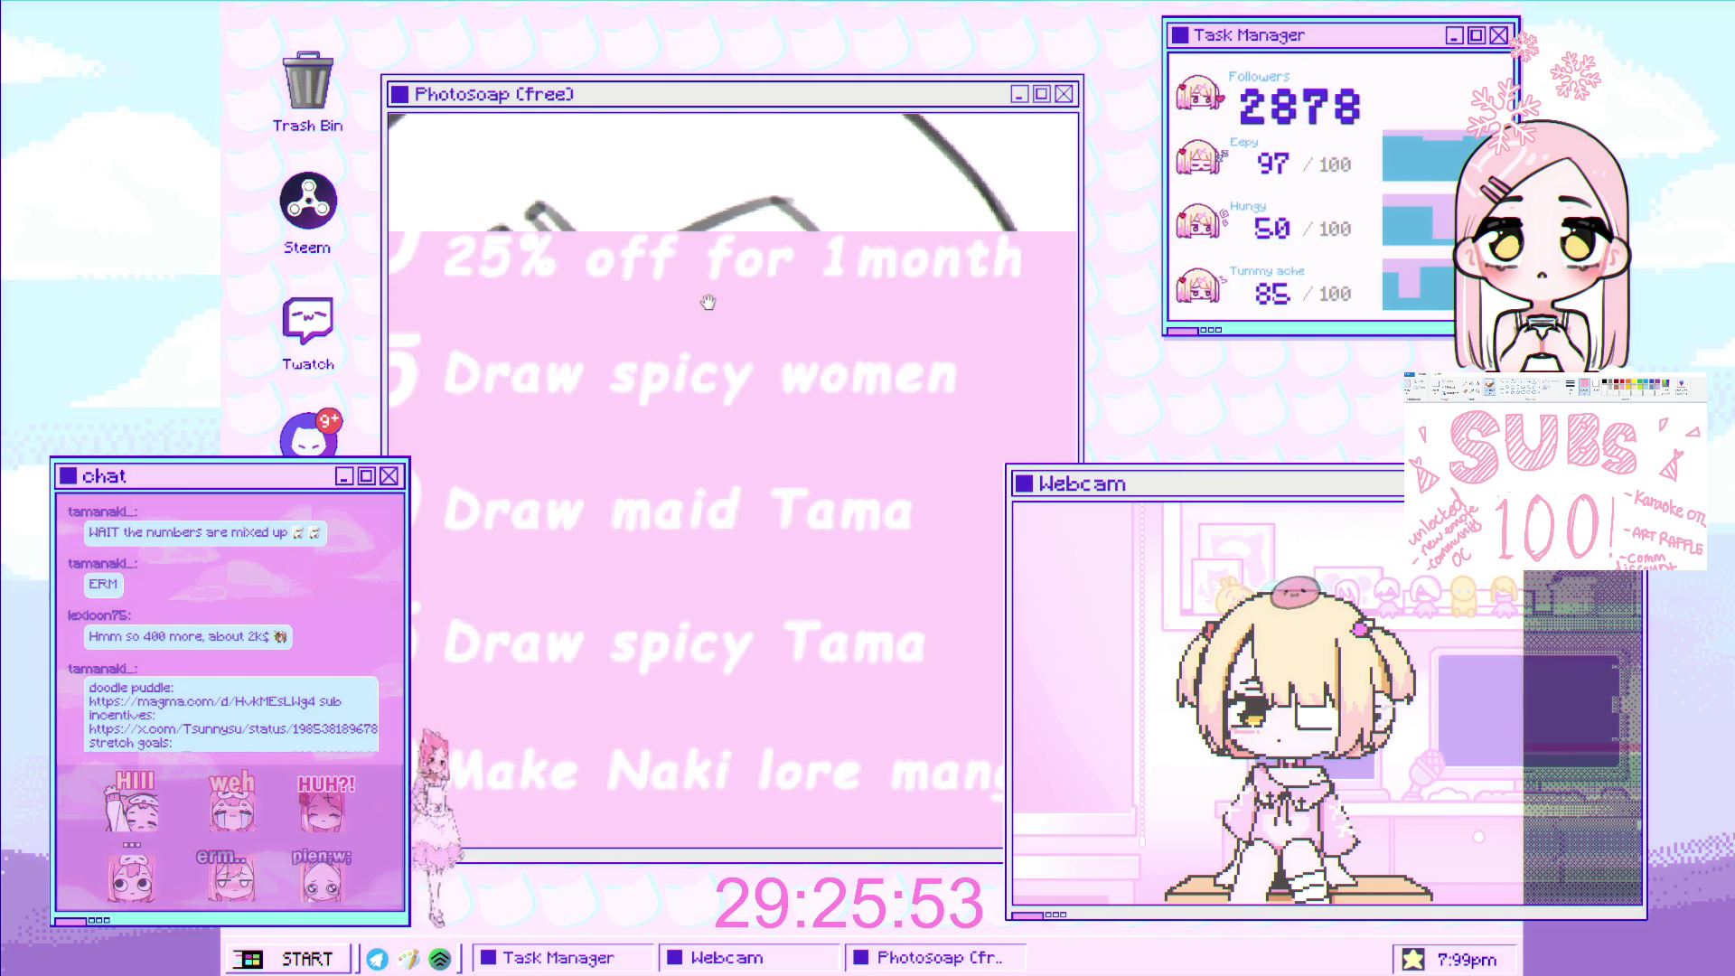
{"action": "scroll", "coordinate": [943, 340], "scroll_direction": "down", "scroll_amount": 3}
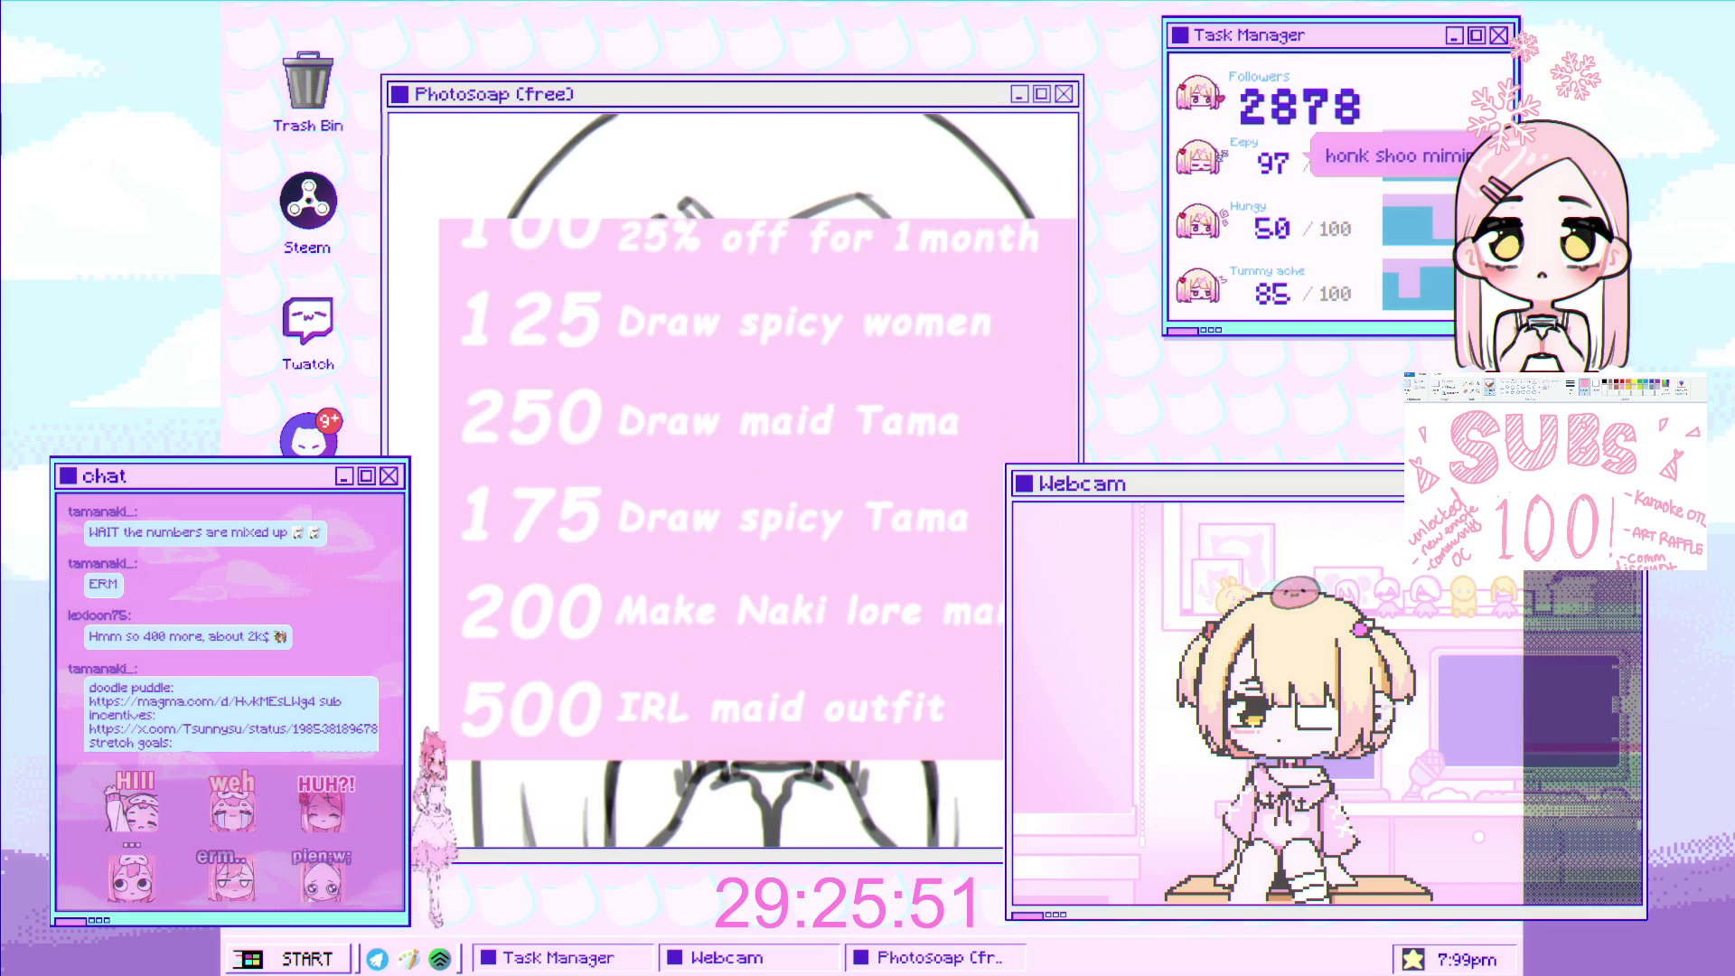
{"action": "scroll", "coordinate": [588, 406], "scroll_direction": "up", "scroll_amount": 2}
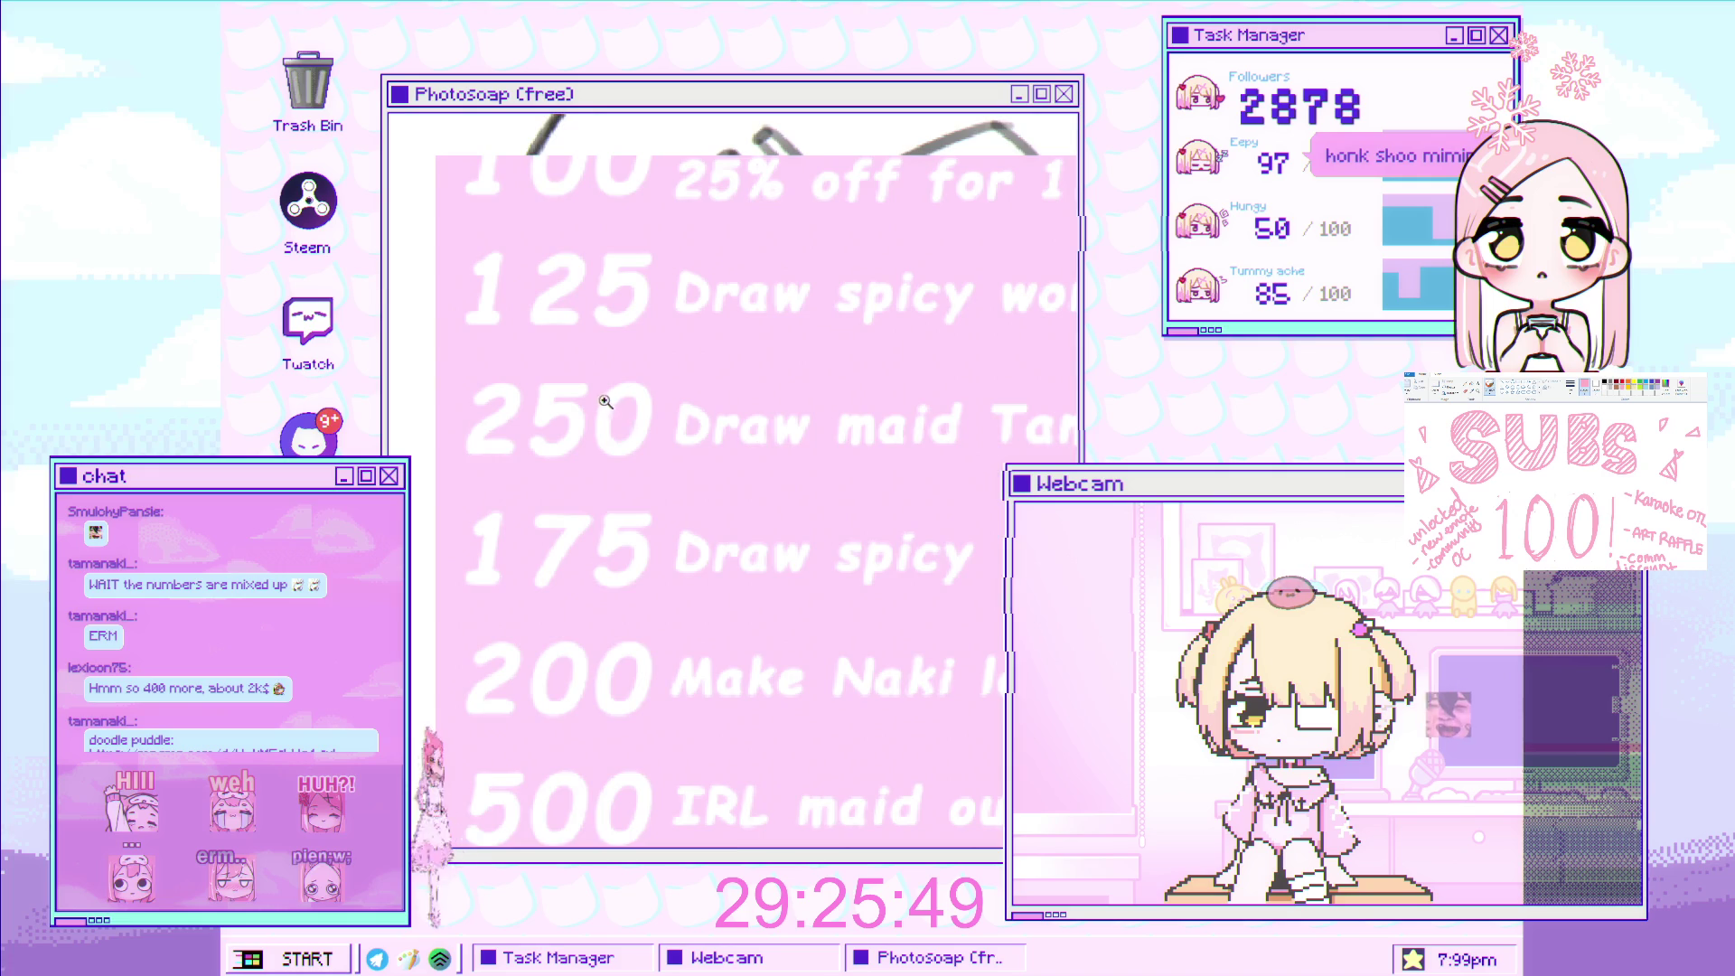
{"action": "scroll", "coordinate": [588, 406], "scroll_direction": "down", "scroll_amount": 1}
{"action": "scroll", "coordinate": [547, 361], "scroll_direction": "up", "scroll_amount": 1}
{"action": "left_click_drag", "start_coordinate": [468, 286], "coordinate": [641, 392]}
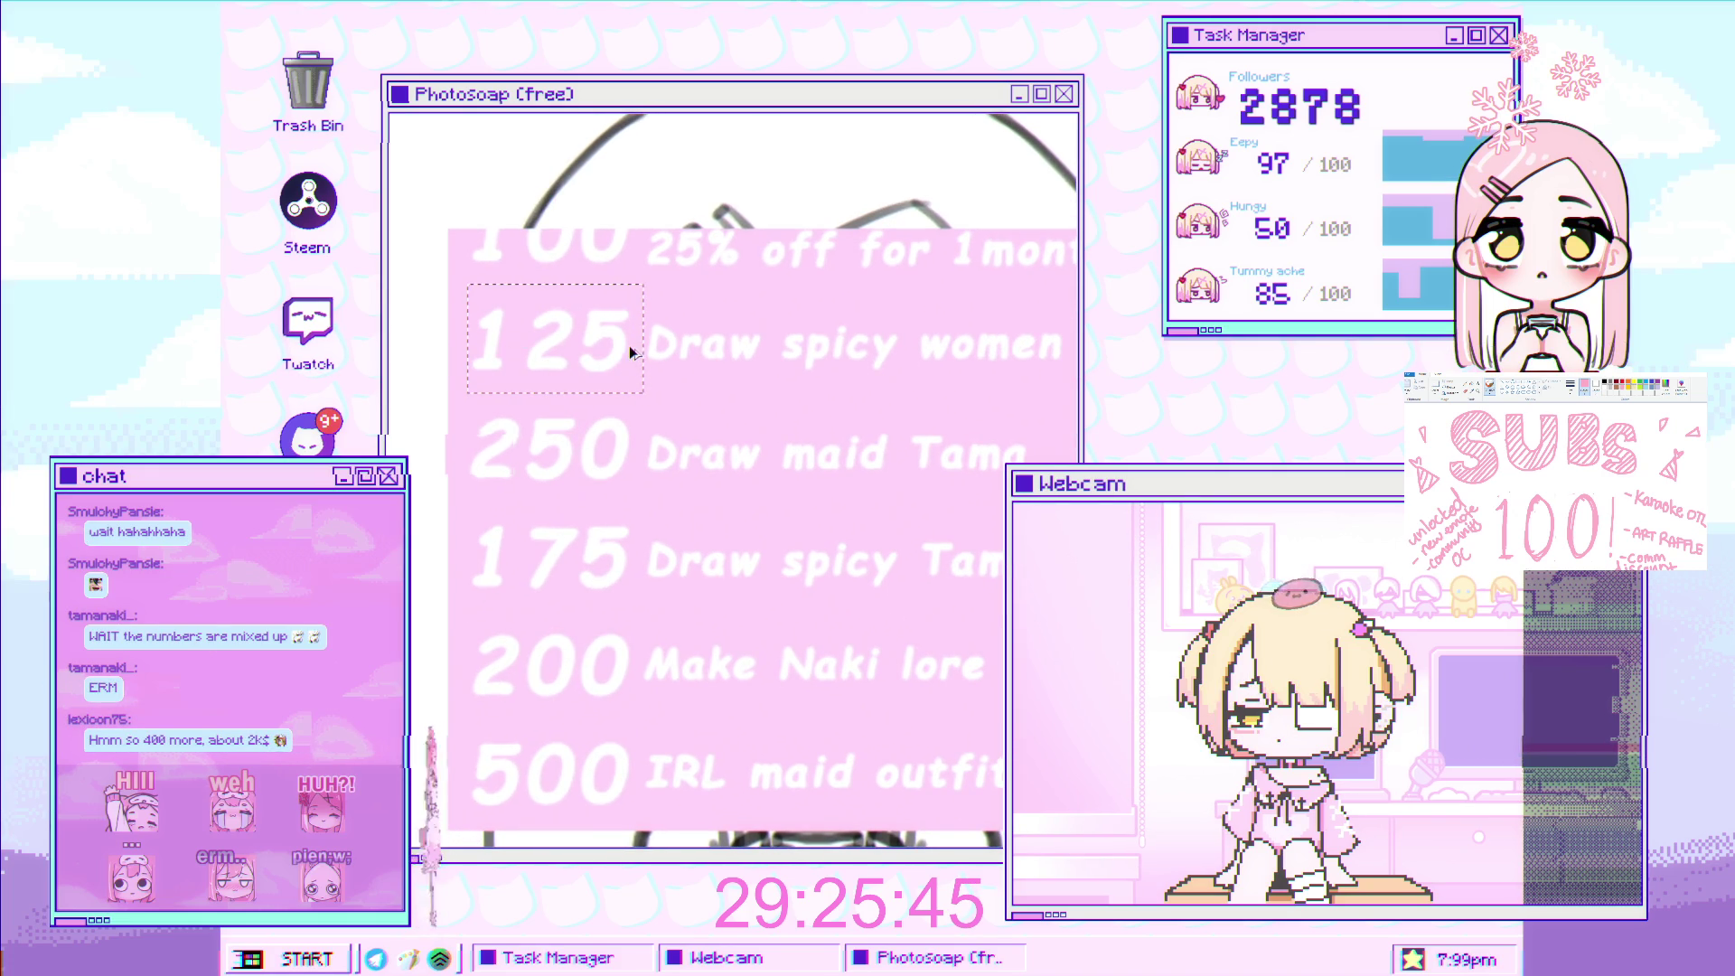
{"action": "left_click_drag", "start_coordinate": [637, 392], "coordinate": [421, 399]}
{"action": "key", "text": "Delete"}
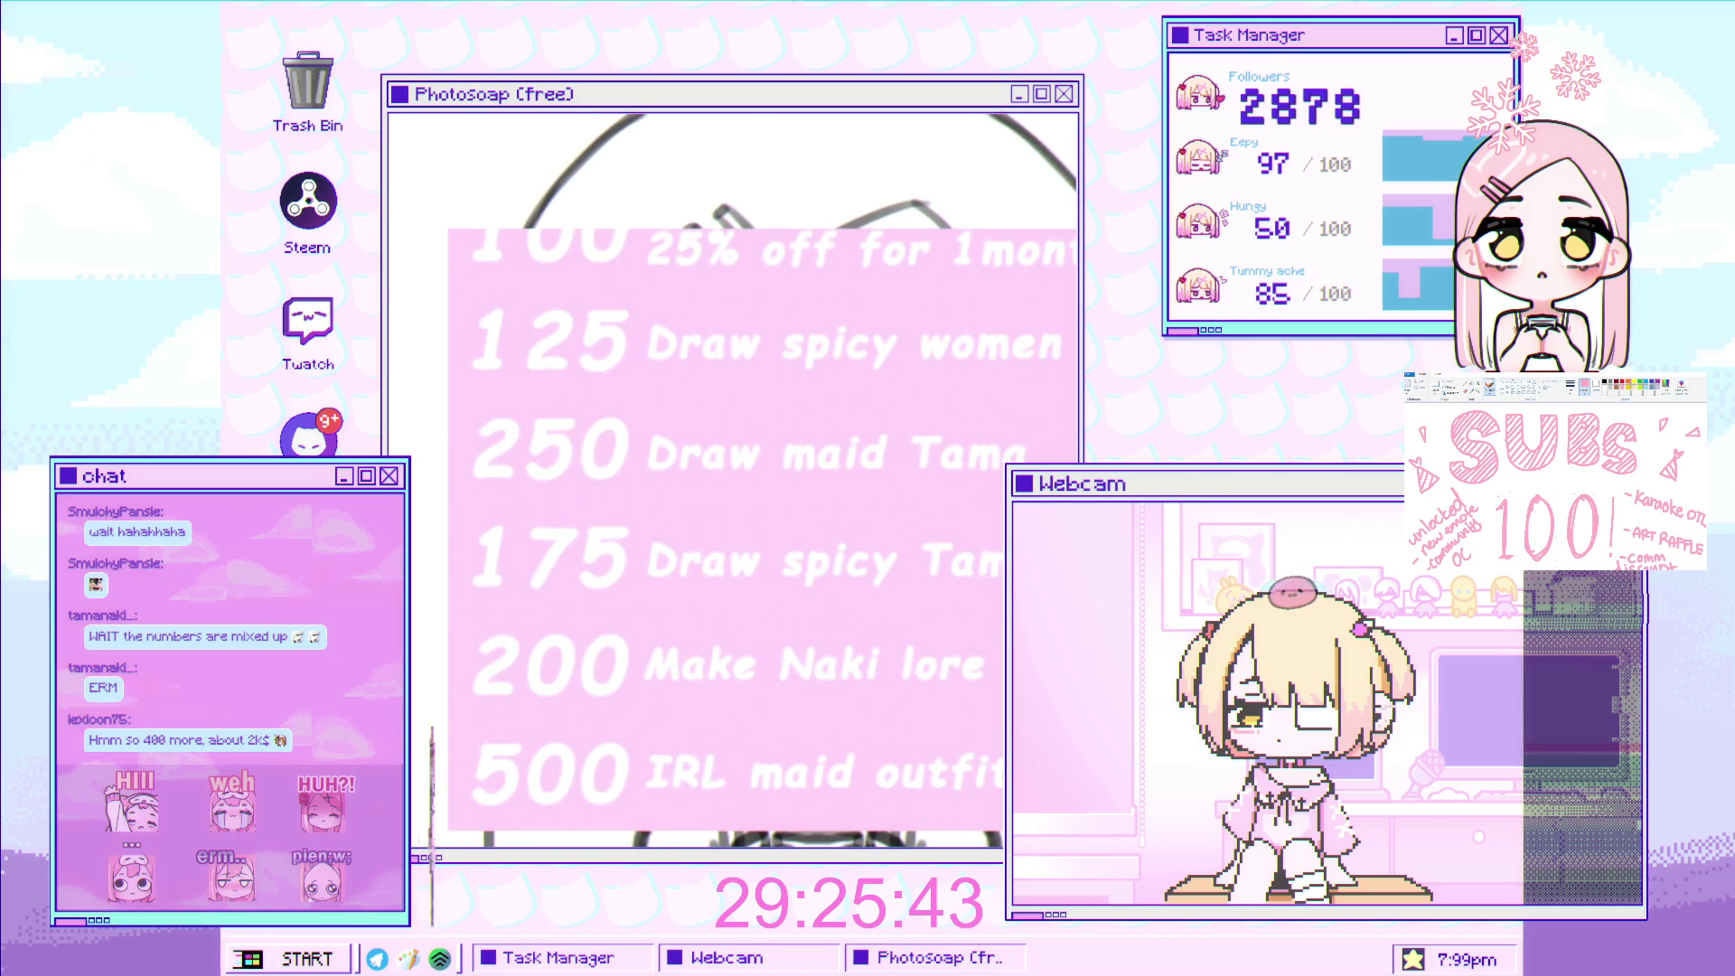
- Select the 250 number and try moving it left, undoing both attempts
{"action": "left_click_drag", "start_coordinate": [467, 394], "coordinate": [635, 500]}
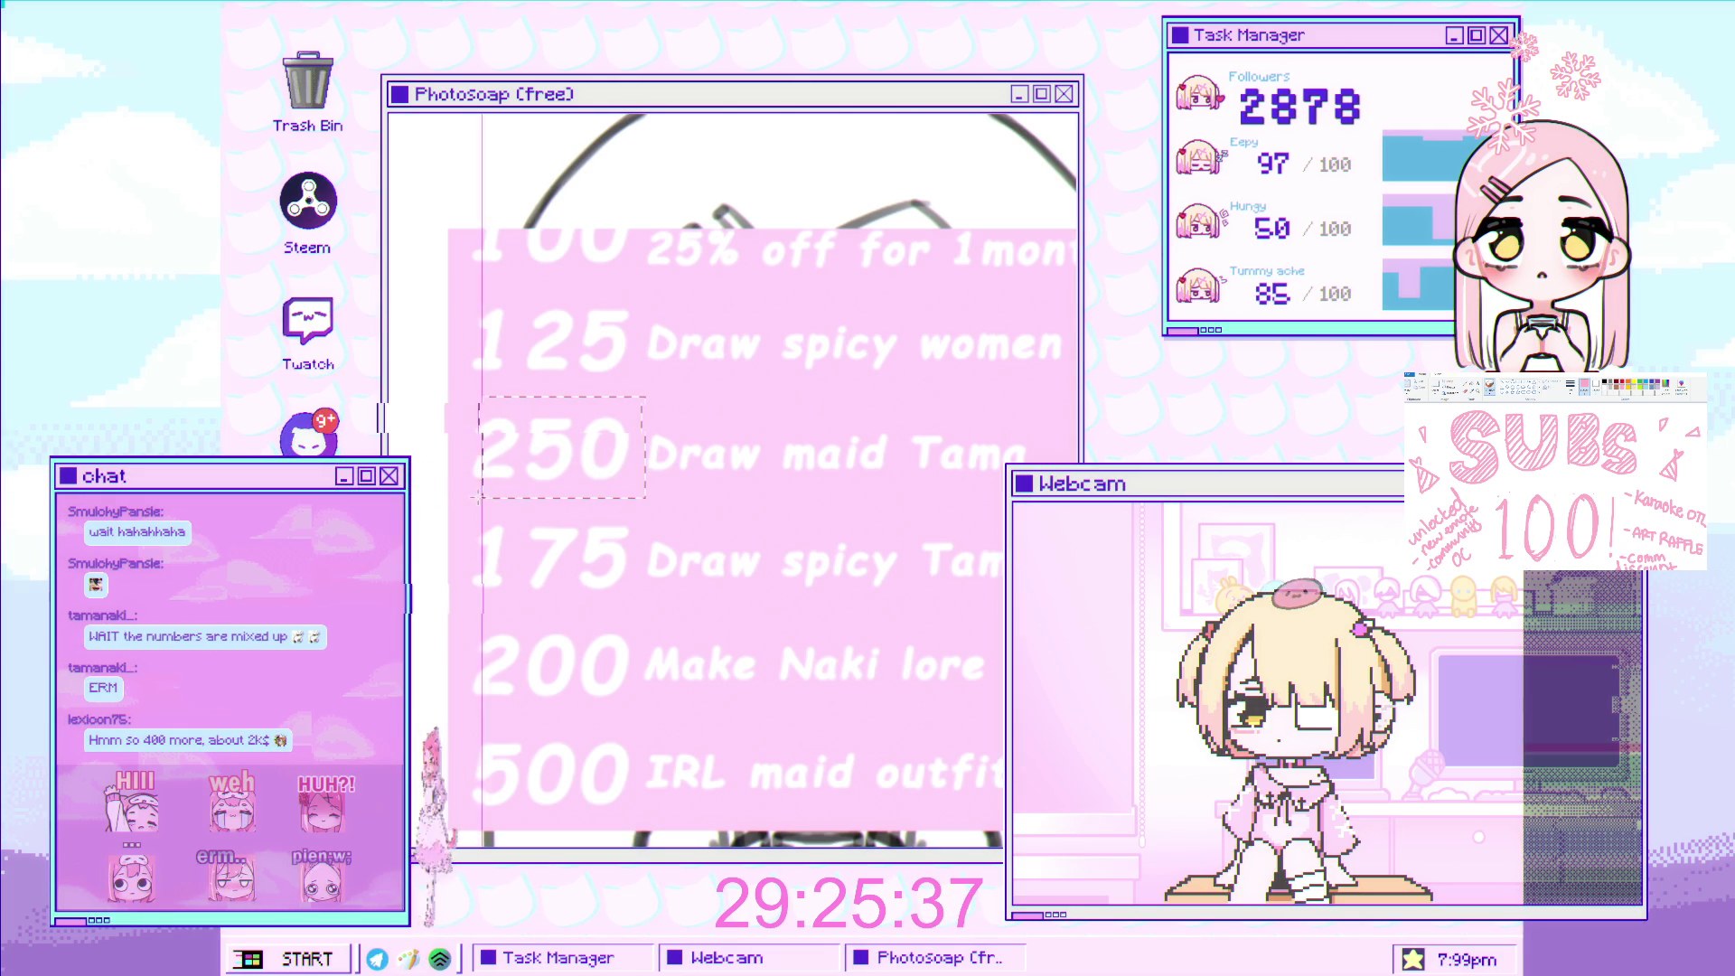
{"action": "left_click_drag", "start_coordinate": [632, 407], "coordinate": [436, 409]}
{"action": "key", "text": "ctrl+z"}
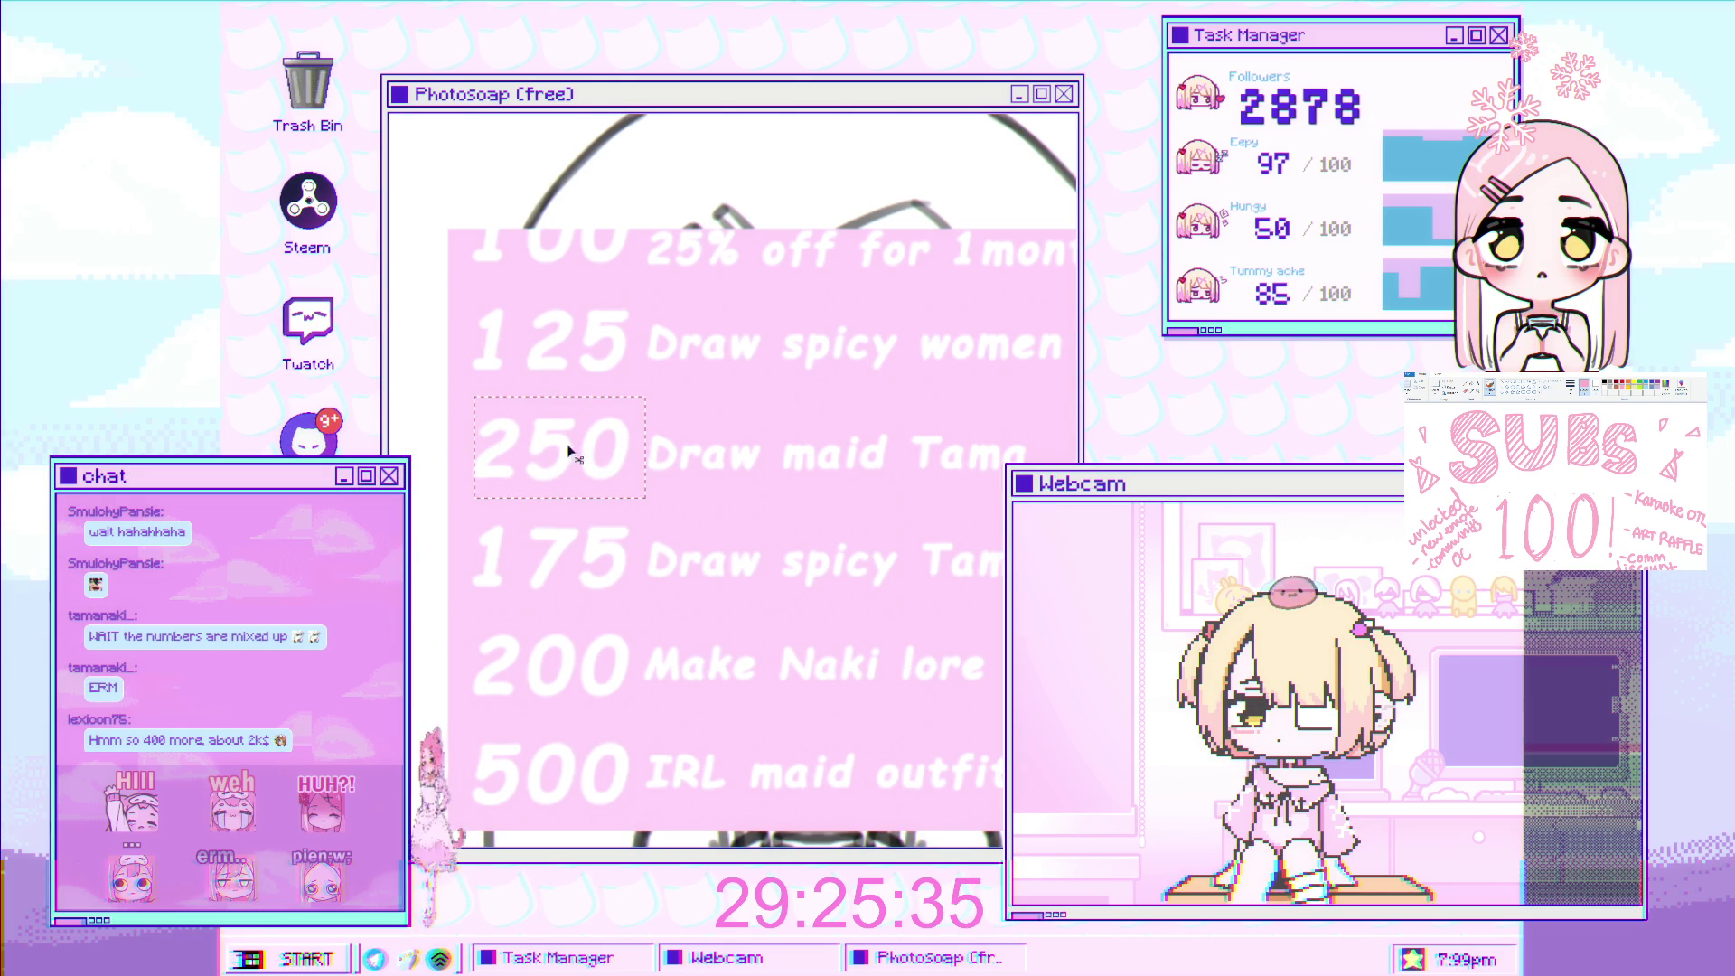
{"action": "left_click_drag", "start_coordinate": [556, 477], "coordinate": [474, 477]}
{"action": "key", "text": "ctrl+z"}
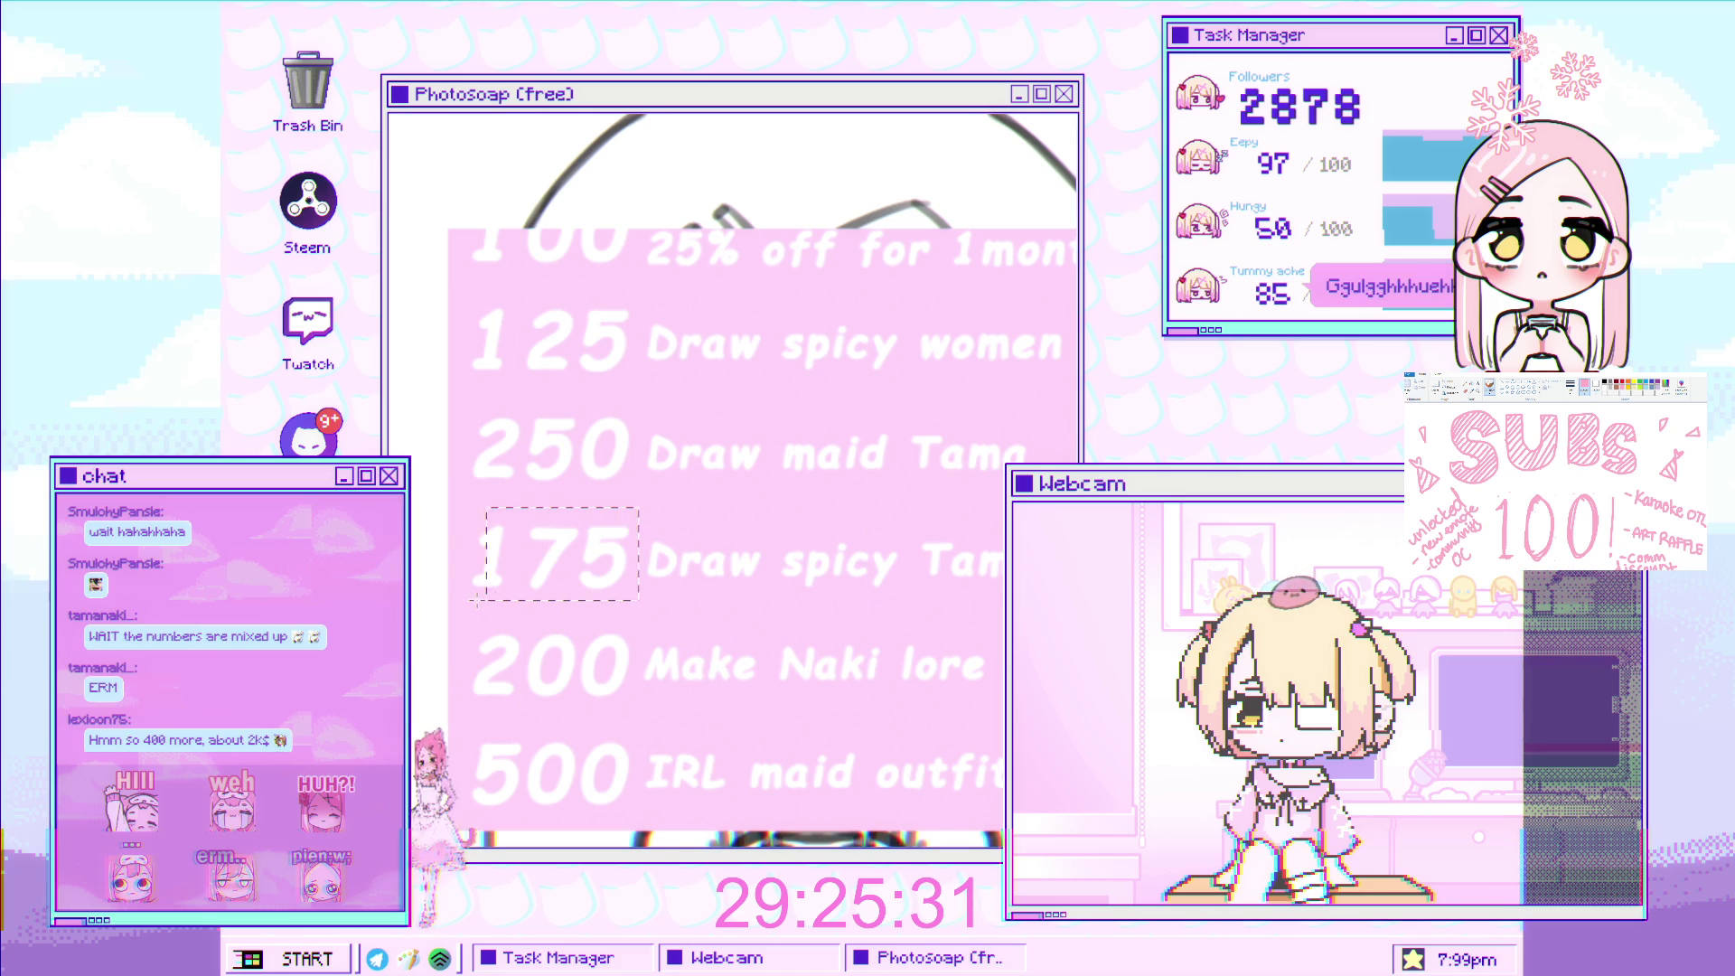
- Move the 200 number up onto the Draw spicy row and deselect
{"action": "left_click_drag", "start_coordinate": [527, 573], "coordinate": [420, 553]}
{"action": "left_click_drag", "start_coordinate": [640, 617], "coordinate": [524, 686]}
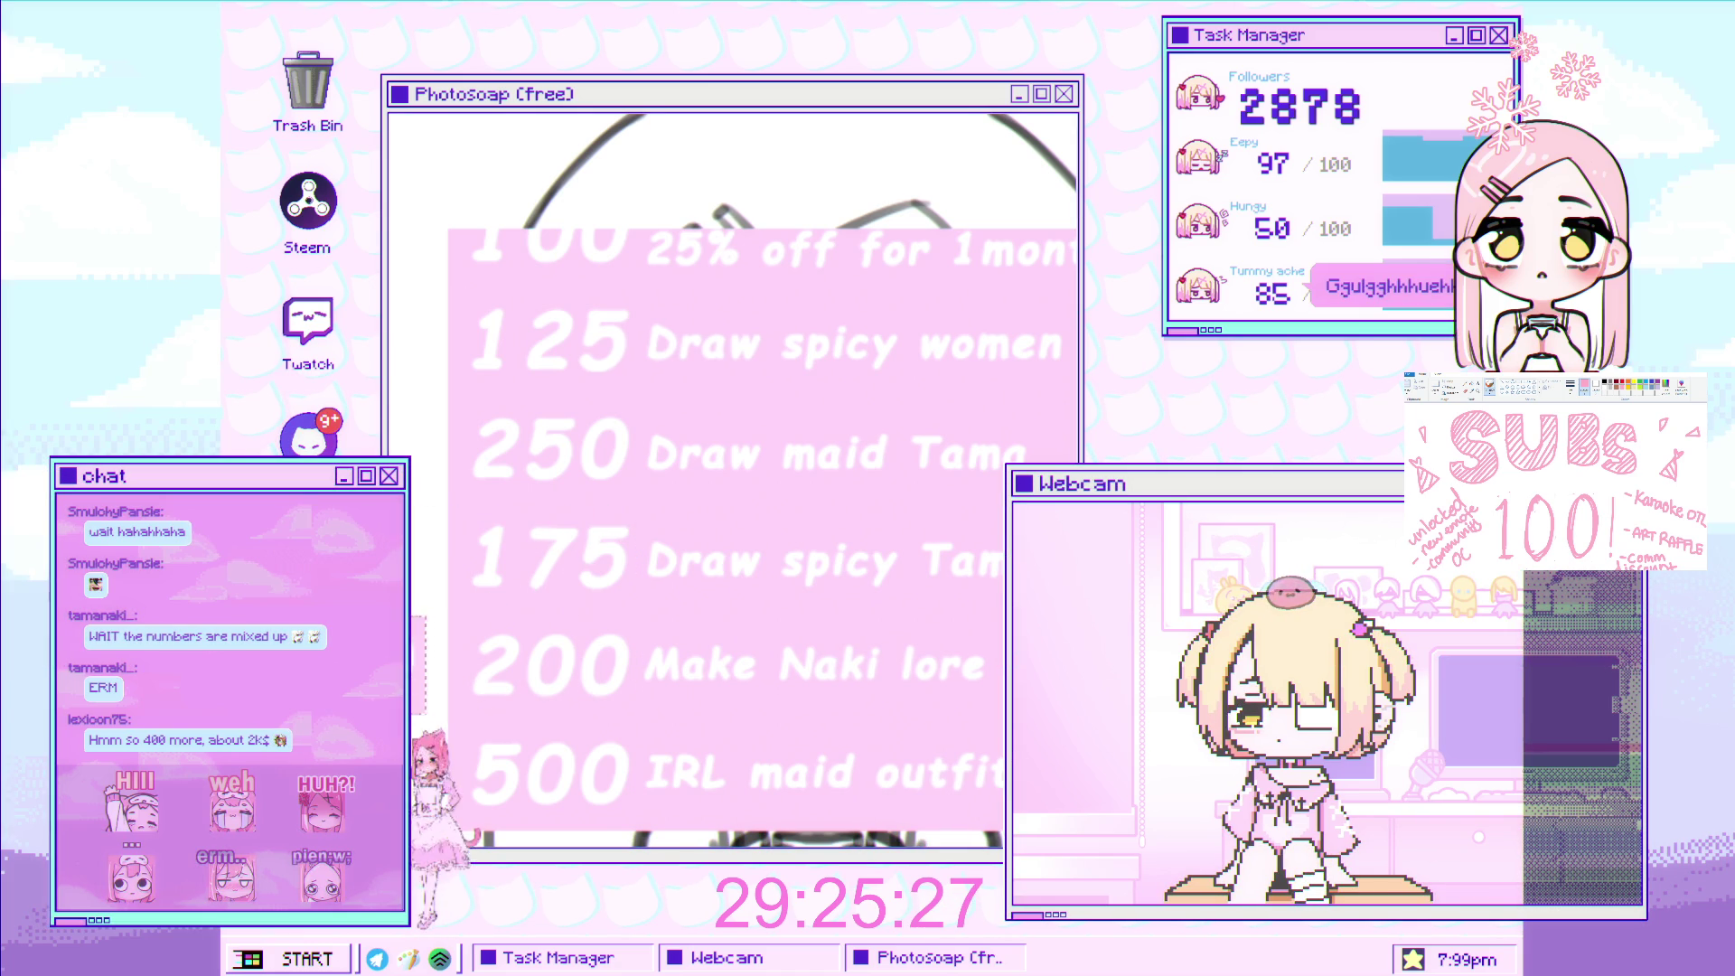
{"action": "mouse_move", "coordinate": [567, 687]}
{"action": "left_mouse_down"}
{"action": "mouse_move", "coordinate": [546, 527]}
{"action": "mouse_move", "coordinate": [603, 557]}
{"action": "left_mouse_up"}
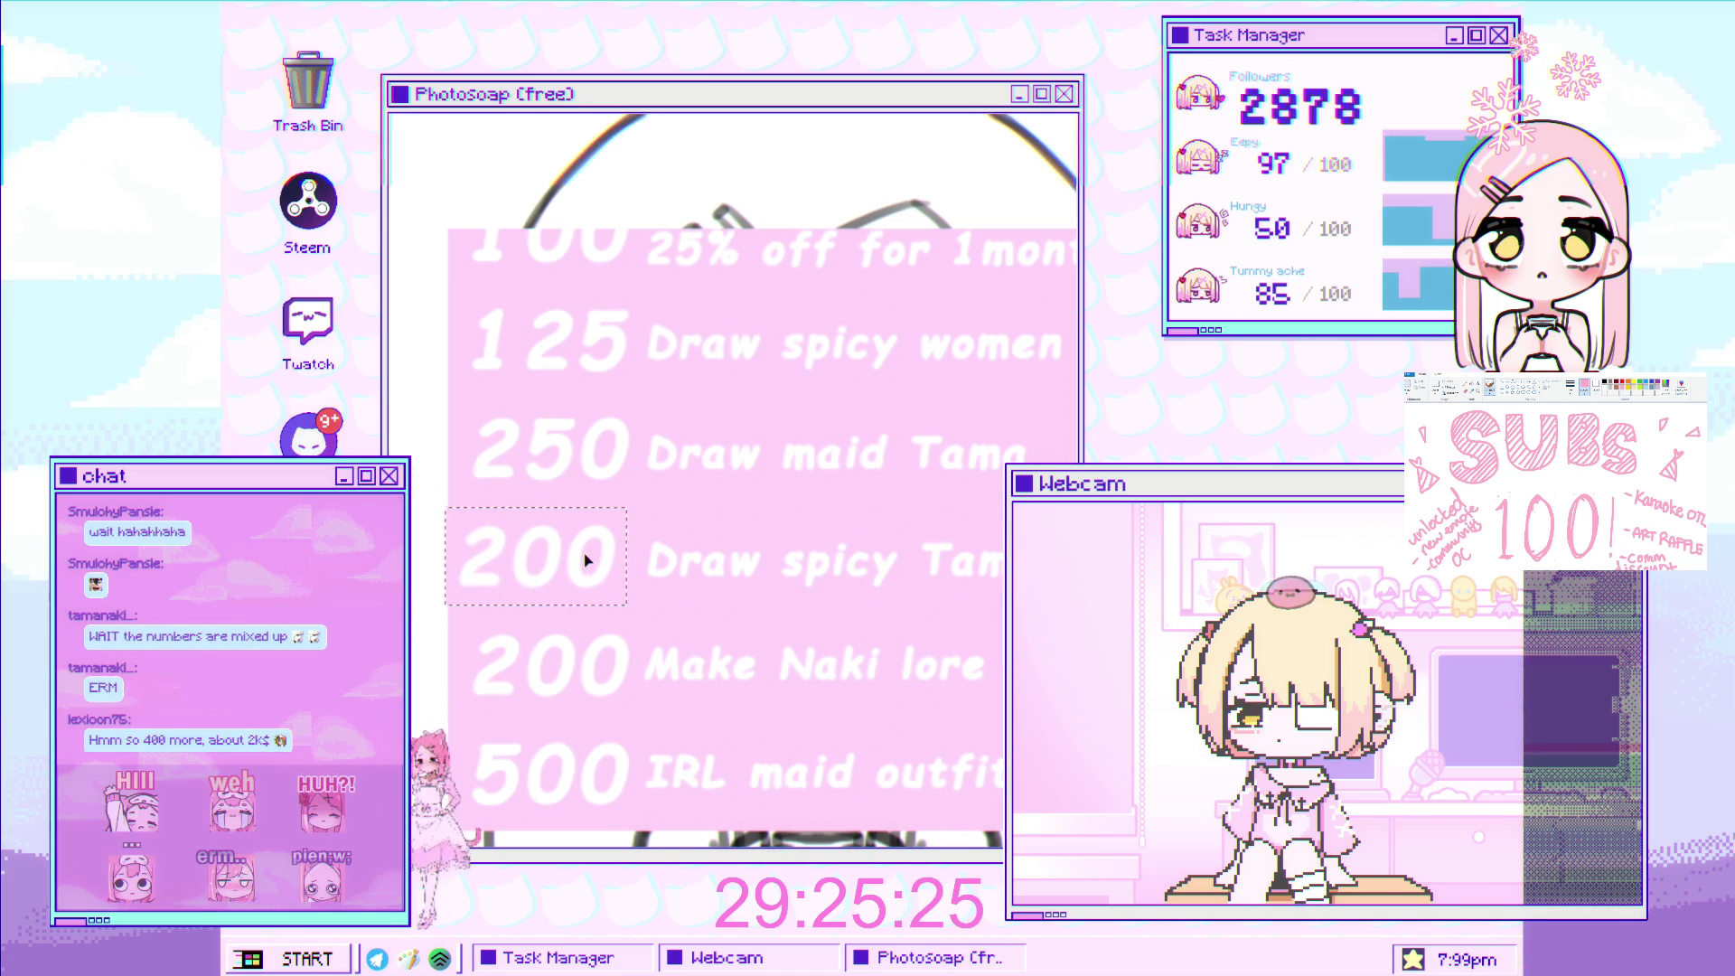
{"action": "key", "text": "ctrl+d"}
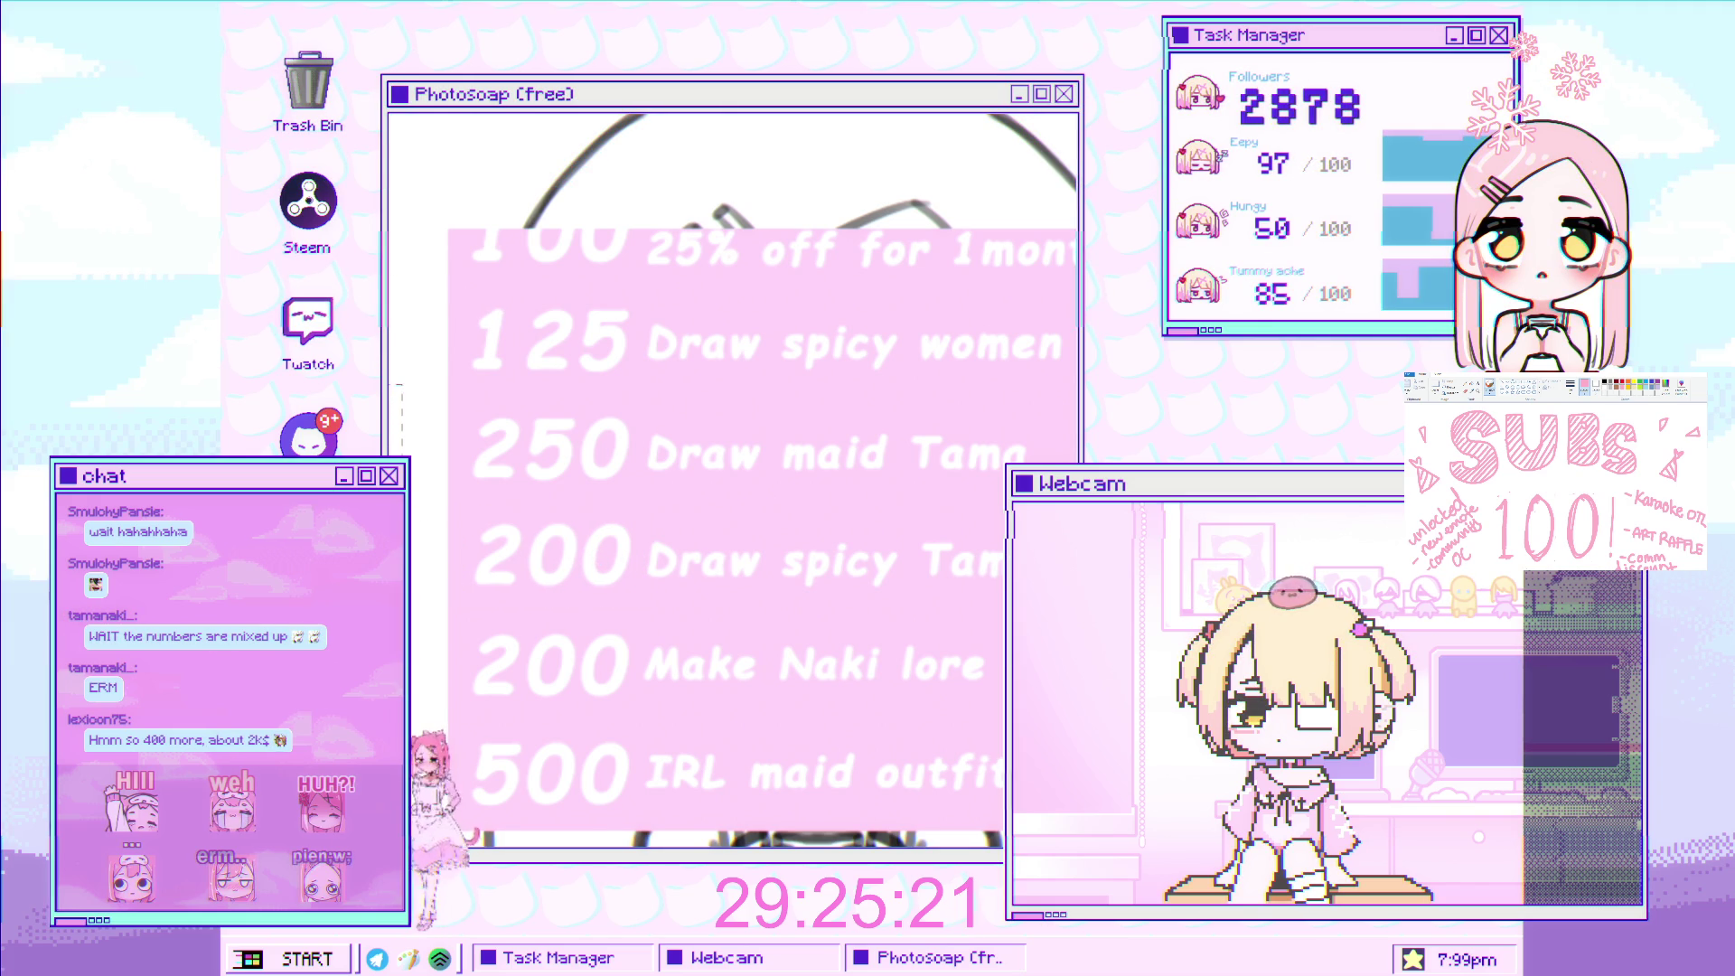
- Paste 250 onto the Make Naki lore row and 175 onto the Draw maid row
{"action": "key", "text": "ctrl+v"}
{"action": "left_click_drag", "start_coordinate": [525, 619], "coordinate": [575, 675]}
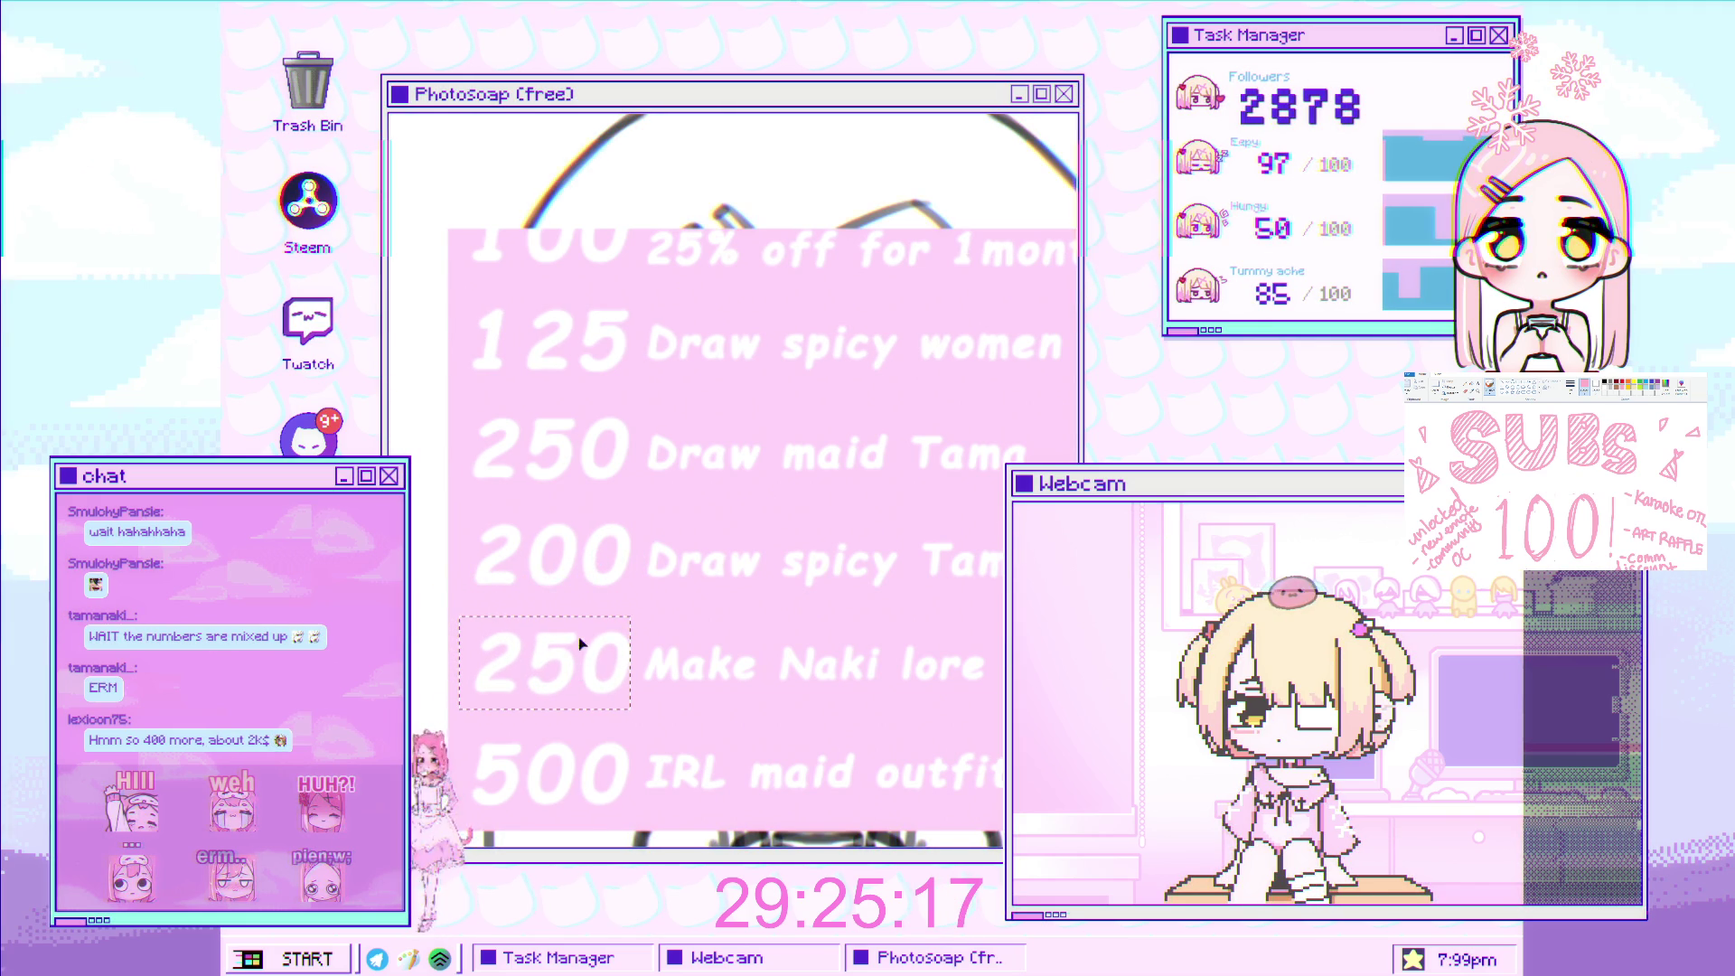
{"action": "key", "text": "ctrl+v"}
{"action": "left_click_drag", "start_coordinate": [512, 472], "coordinate": [597, 457]}
{"action": "scroll", "coordinate": [612, 489], "scroll_direction": "down", "scroll_amount": 2}
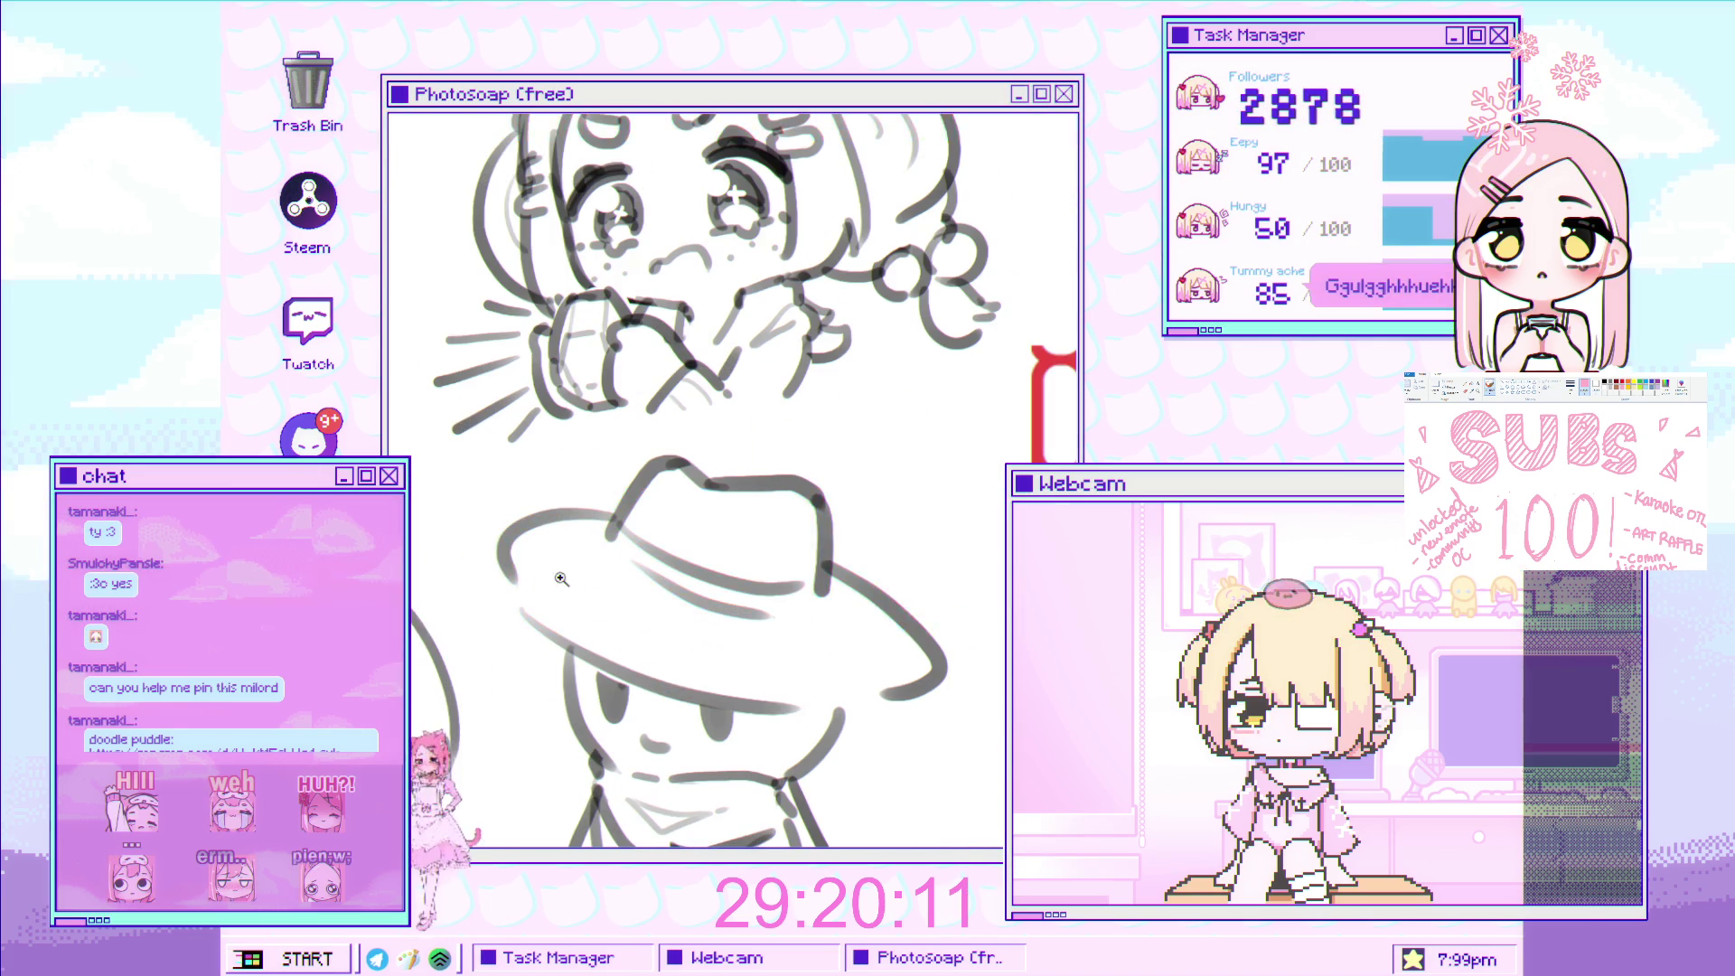
- Ink a dark stroke along the left edge of the cowboy hat's brim
{"action": "left_click_drag", "start_coordinate": [503, 543], "coordinate": [543, 644]}
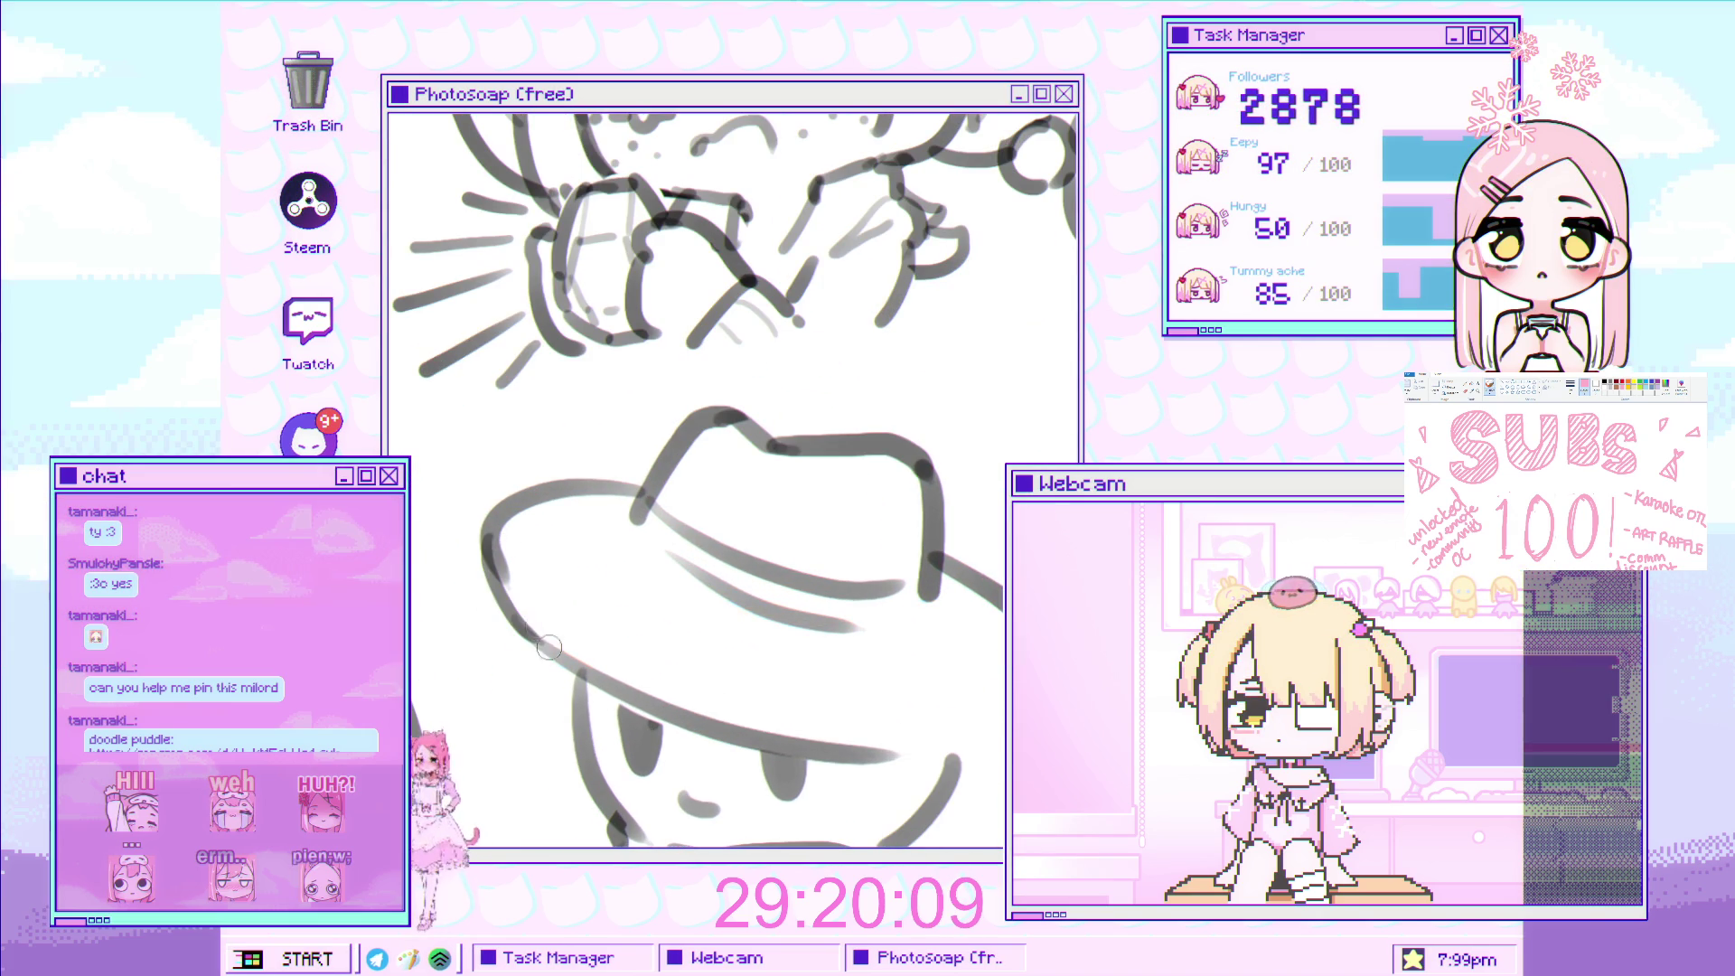
- Draw a clean line along the hat brim's right end, retrying until it looks right
{"action": "left_click_drag", "start_coordinate": [949, 747], "coordinate": [777, 602]}
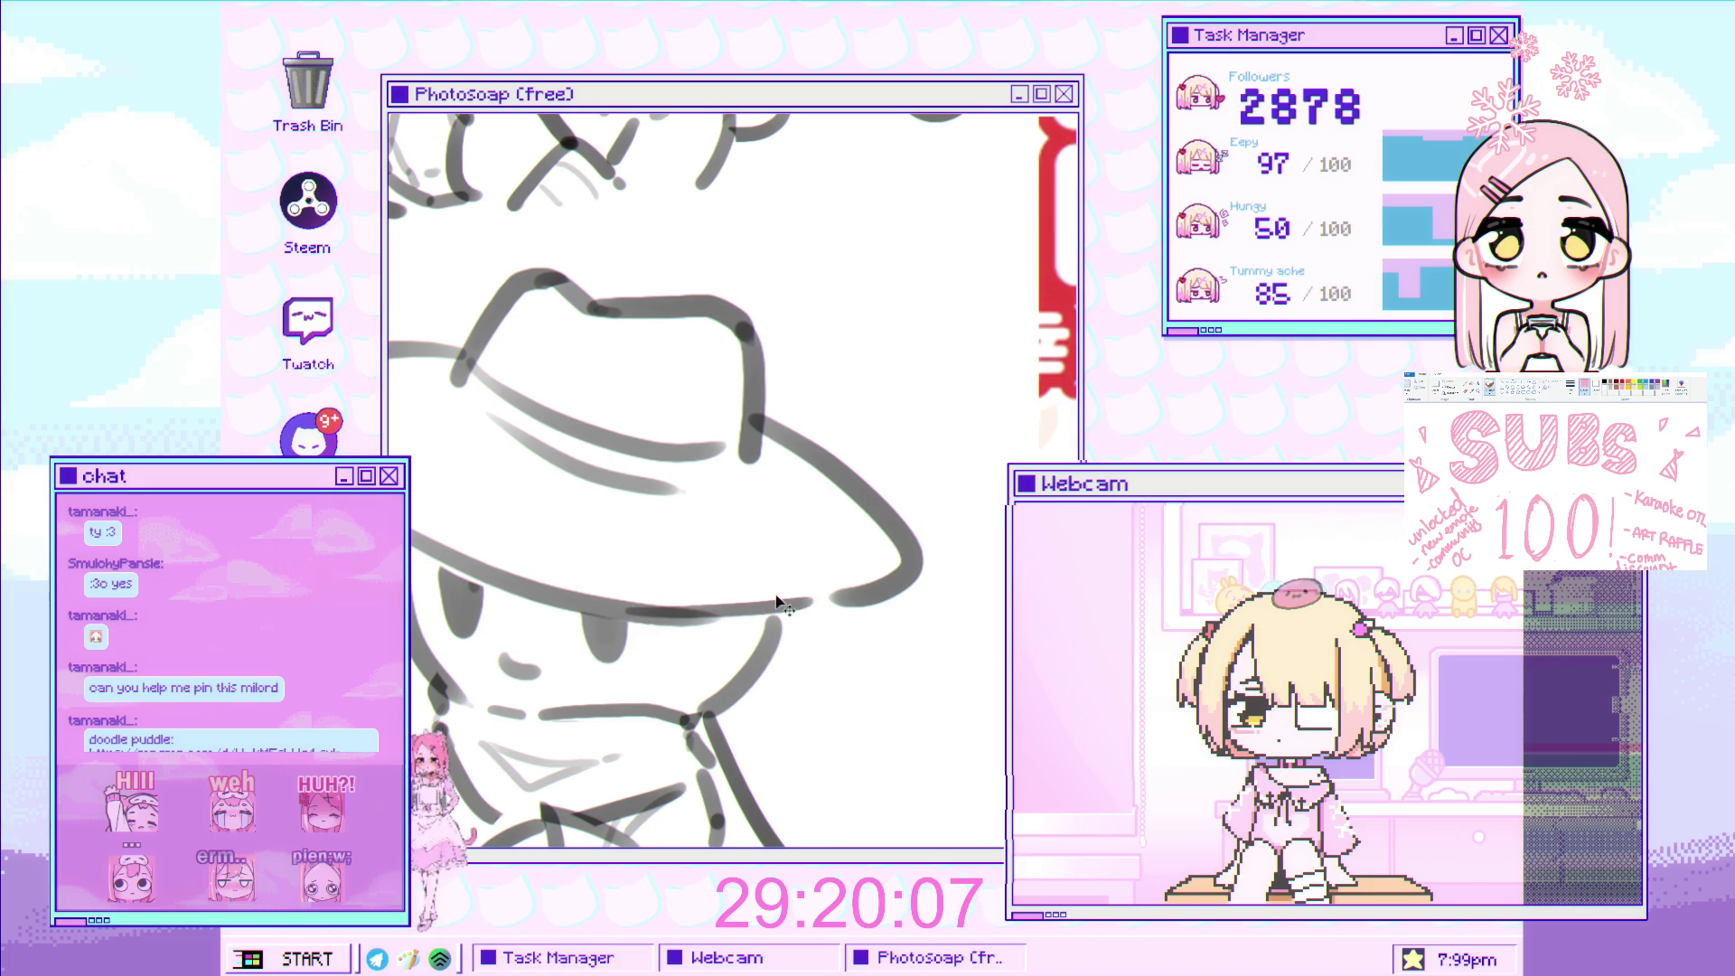
{"action": "left_click_drag", "start_coordinate": [668, 619], "coordinate": [859, 592]}
{"action": "key", "text": "ctrl+z"}
{"action": "left_click_drag", "start_coordinate": [666, 615], "coordinate": [868, 601]}
{"action": "key", "text": "ctrl+z"}
{"action": "left_click_drag", "start_coordinate": [668, 613], "coordinate": [858, 592]}
- Zoom and pan the view to show the coloured character reference image large
{"action": "scroll", "coordinate": [673, 619], "scroll_direction": "down", "scroll_amount": 1}
{"action": "scroll", "coordinate": [679, 625], "scroll_direction": "down", "scroll_amount": 2}
{"action": "scroll", "coordinate": [688, 634], "scroll_direction": "down", "scroll_amount": 2}
{"action": "scroll", "coordinate": [682, 625], "scroll_direction": "up", "scroll_amount": 2}
{"action": "scroll", "coordinate": [668, 612], "scroll_direction": "down", "scroll_amount": 1}
{"action": "scroll", "coordinate": [660, 601], "scroll_direction": "up", "scroll_amount": 2}
{"action": "scroll", "coordinate": [660, 600], "scroll_direction": "up", "scroll_amount": 3}
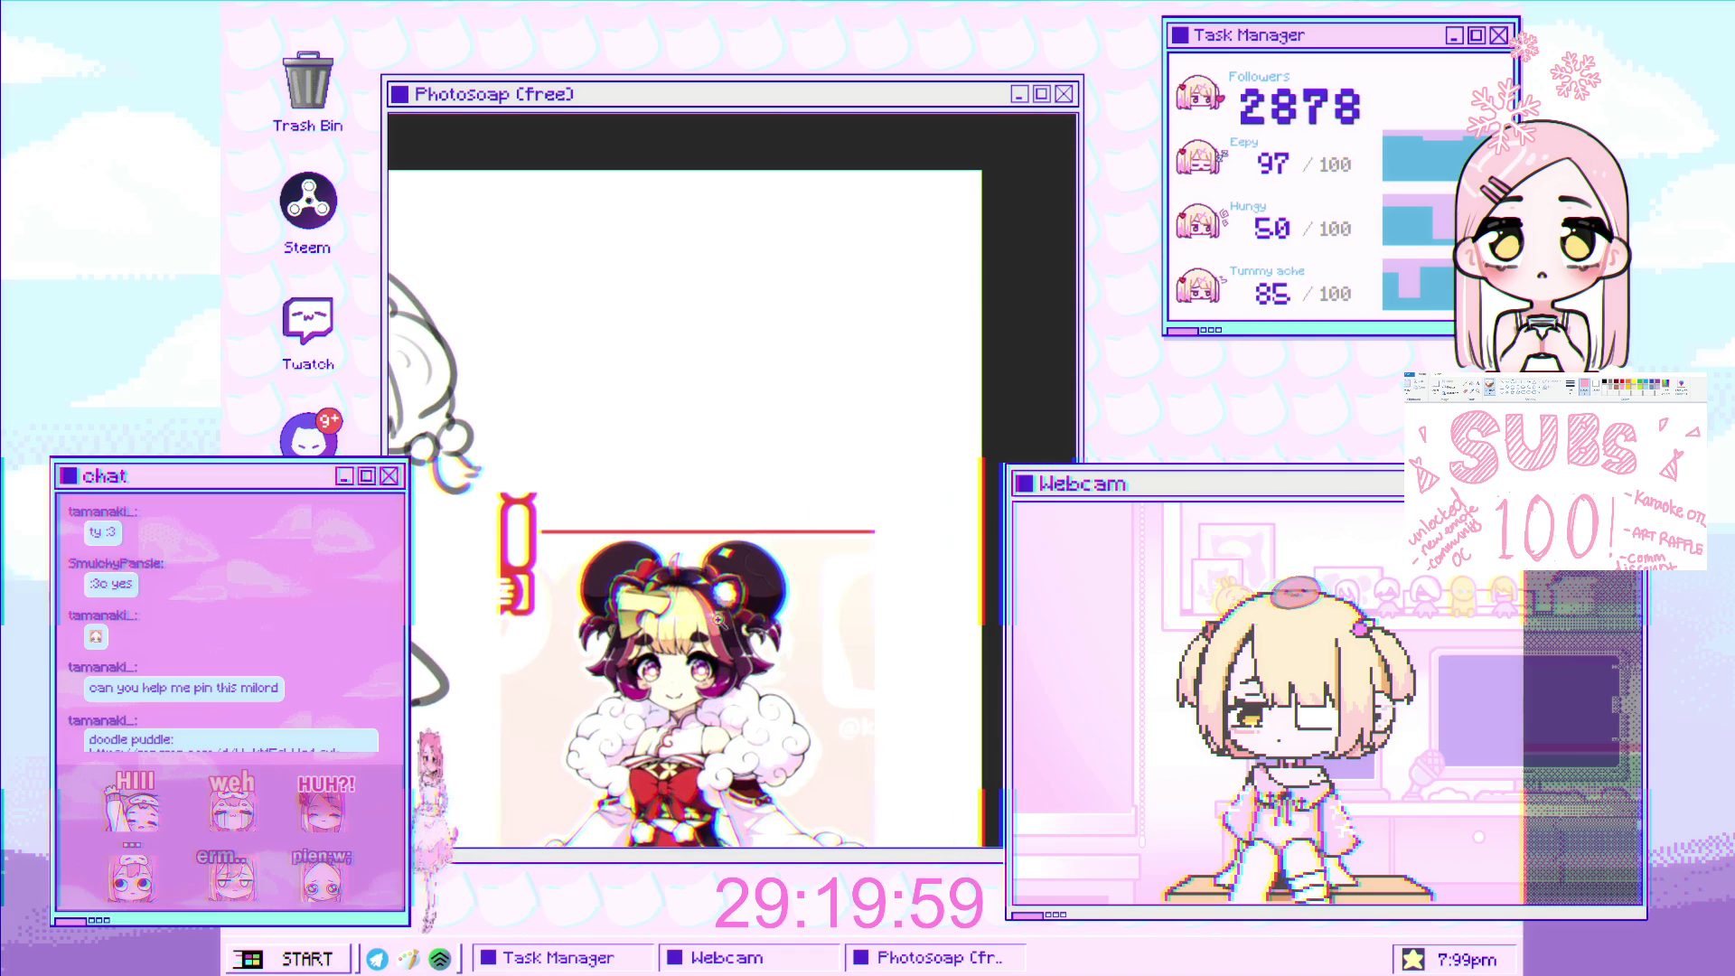
{"action": "scroll", "coordinate": [906, 458], "scroll_direction": "up", "scroll_amount": 1}
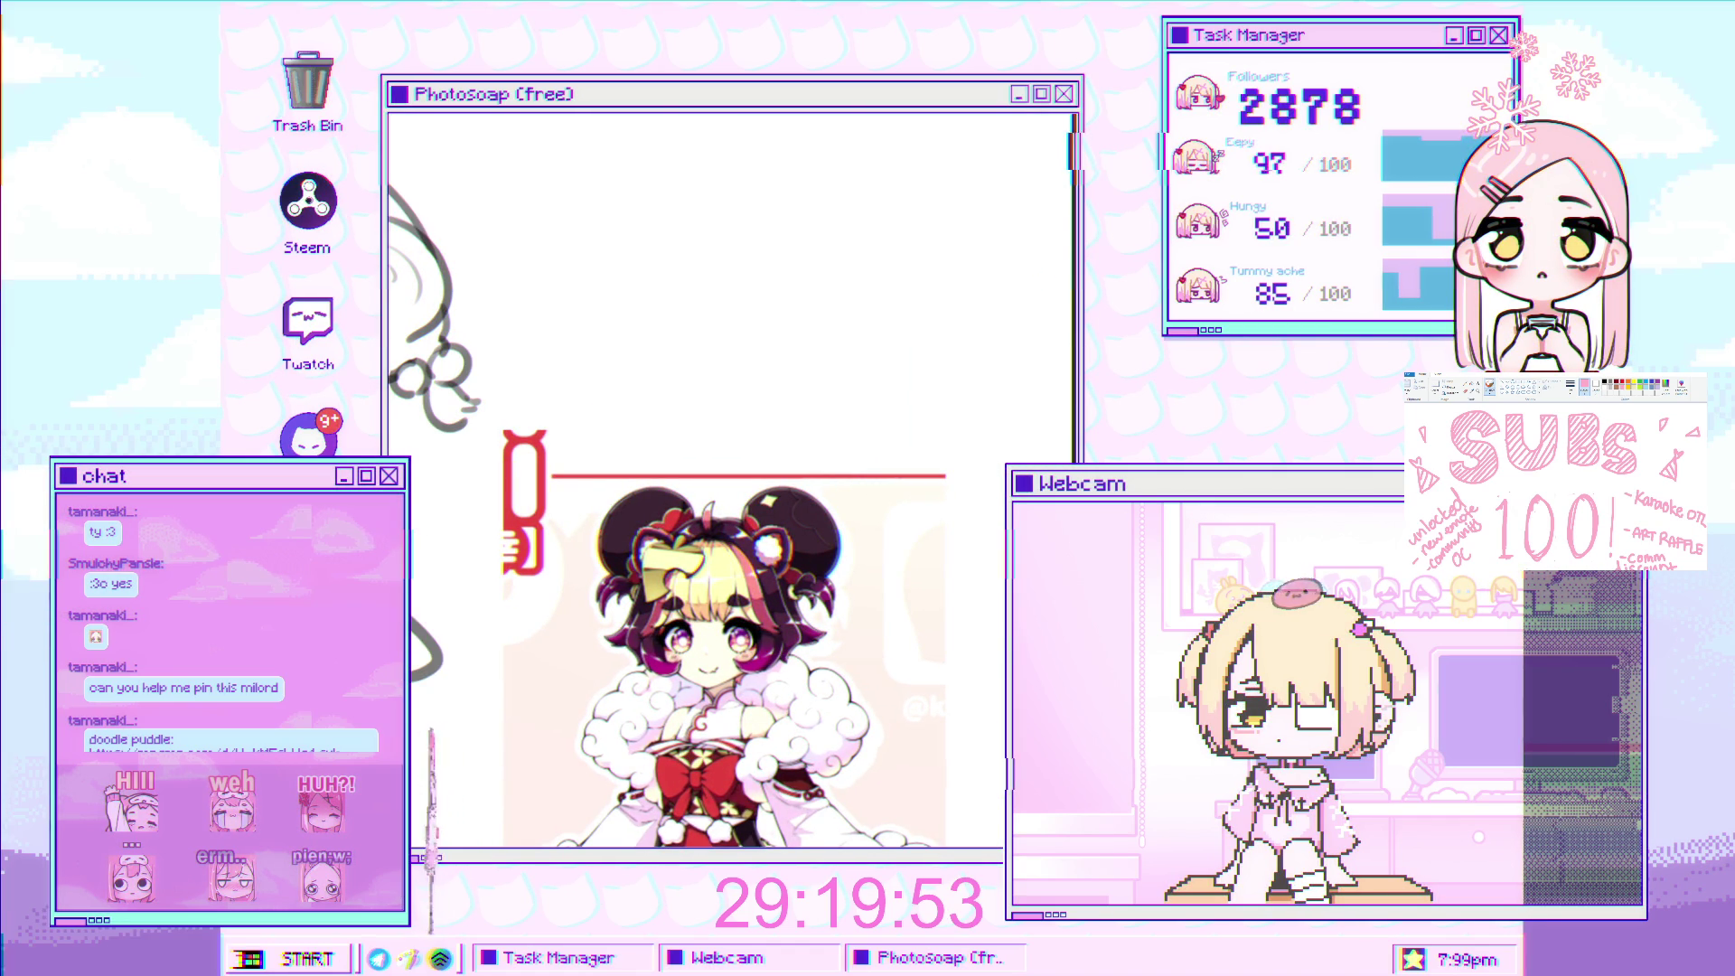
{"action": "mouse_move", "coordinate": [690, 341]}
{"action": "left_mouse_down"}
{"action": "mouse_move", "coordinate": [635, 411]}
{"action": "mouse_move", "coordinate": [709, 371]}
{"action": "left_mouse_up"}
{"action": "mouse_move", "coordinate": [744, 458]}
{"action": "left_mouse_down"}
{"action": "mouse_move", "coordinate": [640, 421]}
{"action": "mouse_move", "coordinate": [705, 453]}
{"action": "left_mouse_up"}
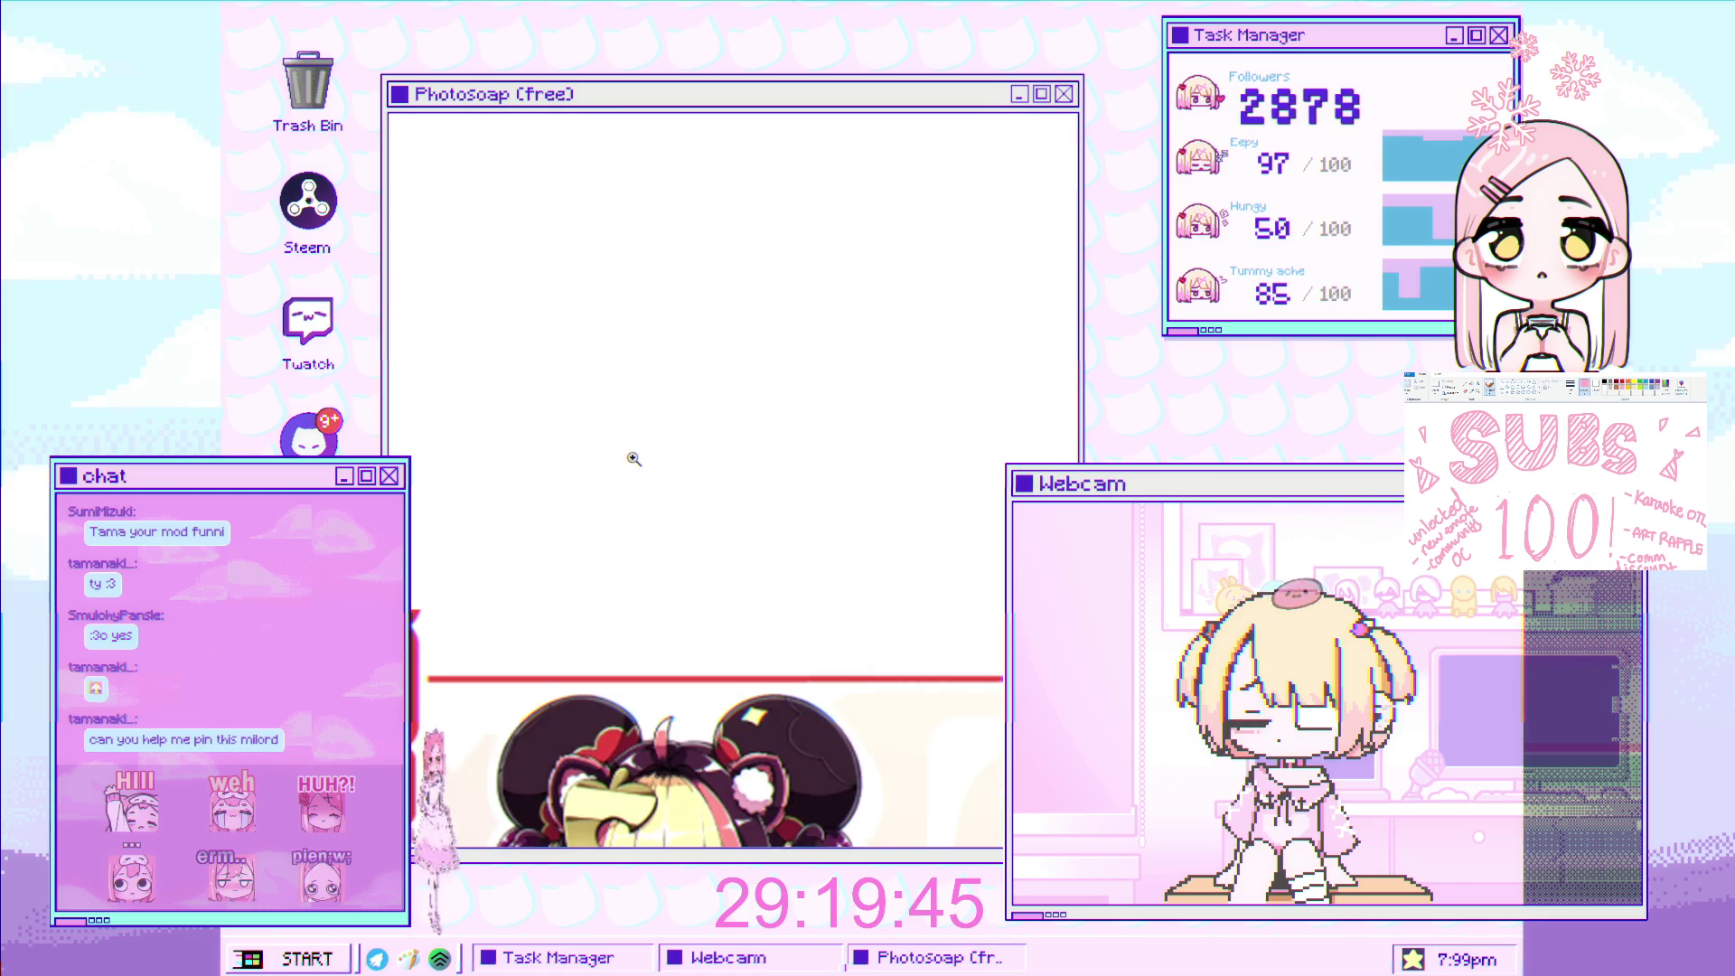
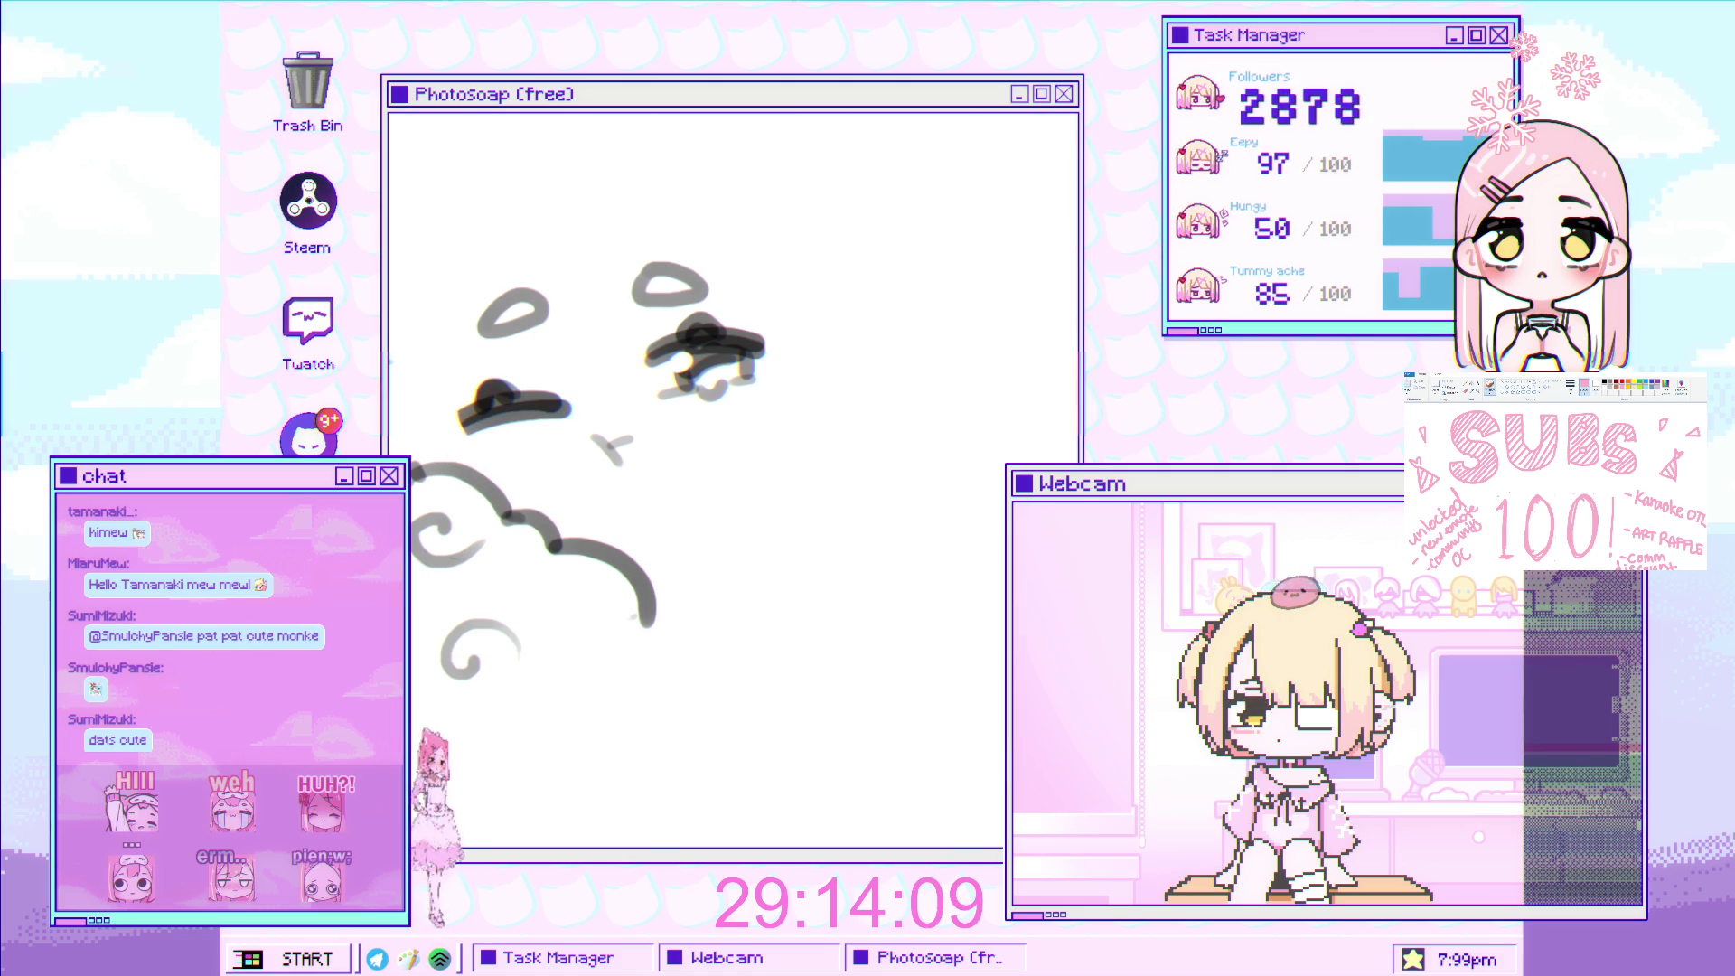
- Shift the lasso-selected eye and brow marks down and to the left
{"action": "left_click_drag", "start_coordinate": [723, 325], "coordinate": [690, 358]}
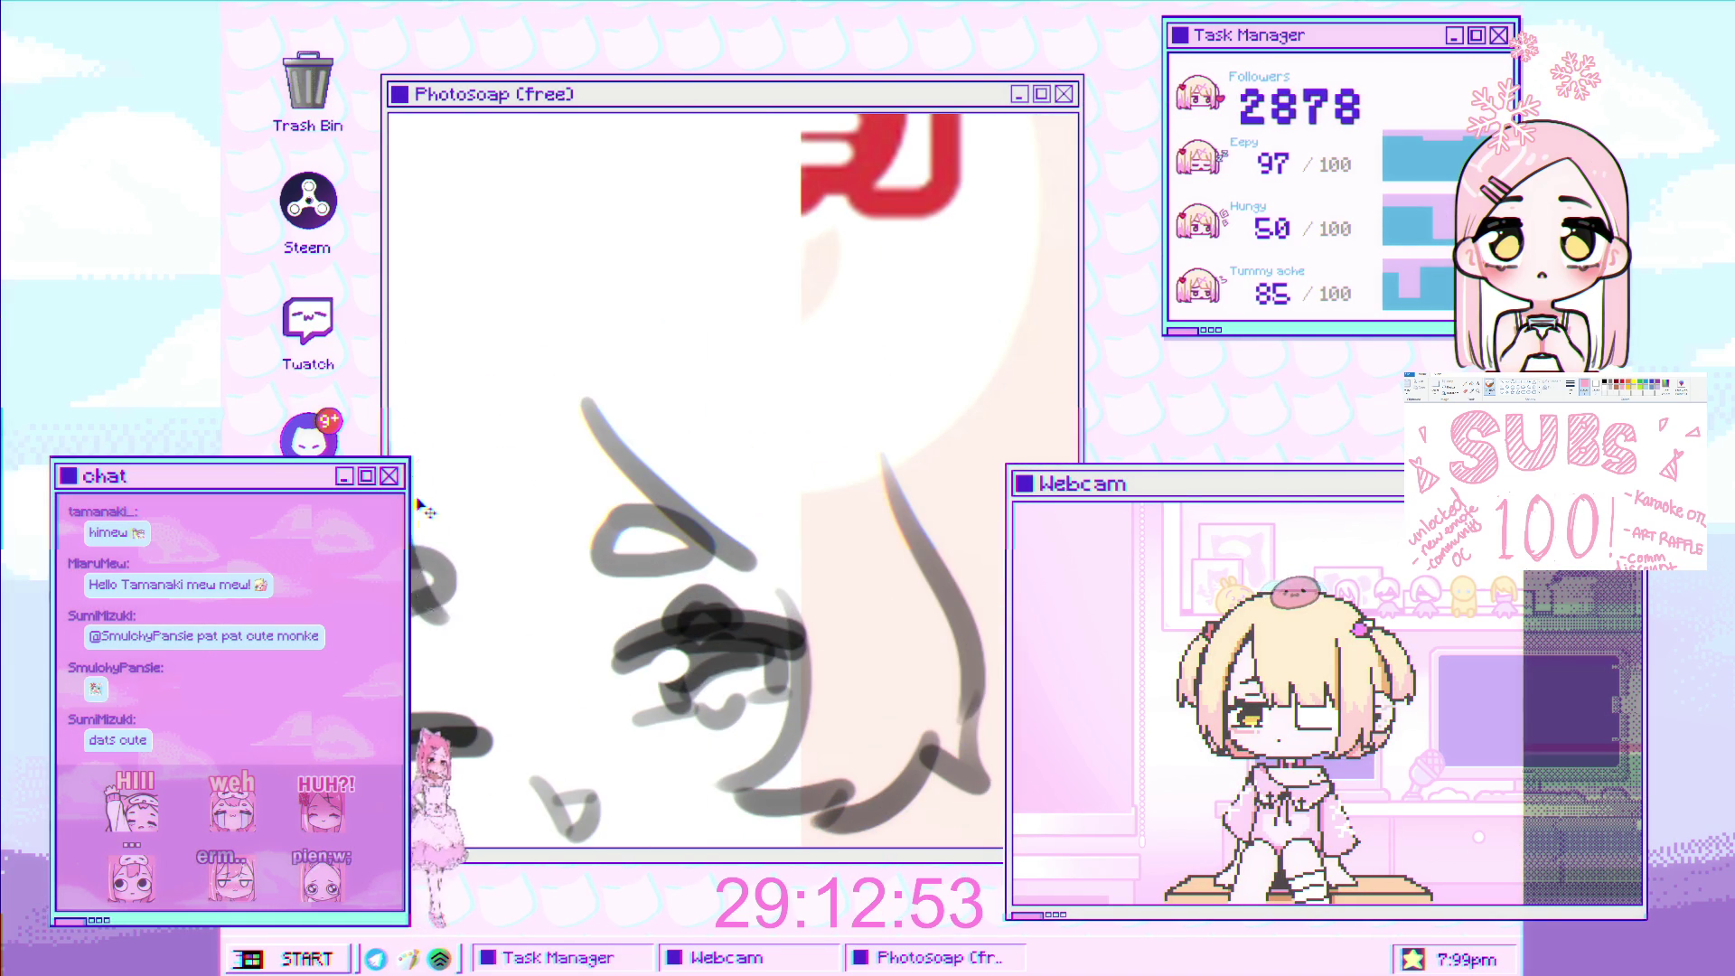
- Redo the cat ear's long left stroke, undoing the earlier ear line
{"action": "mouse_move", "coordinate": [458, 587]}
{"action": "left_mouse_down"}
{"action": "mouse_move", "coordinate": [506, 592]}
{"action": "mouse_move", "coordinate": [596, 548]}
{"action": "left_mouse_up"}
{"action": "scroll", "coordinate": [542, 271], "scroll_direction": "down", "scroll_amount": 3}
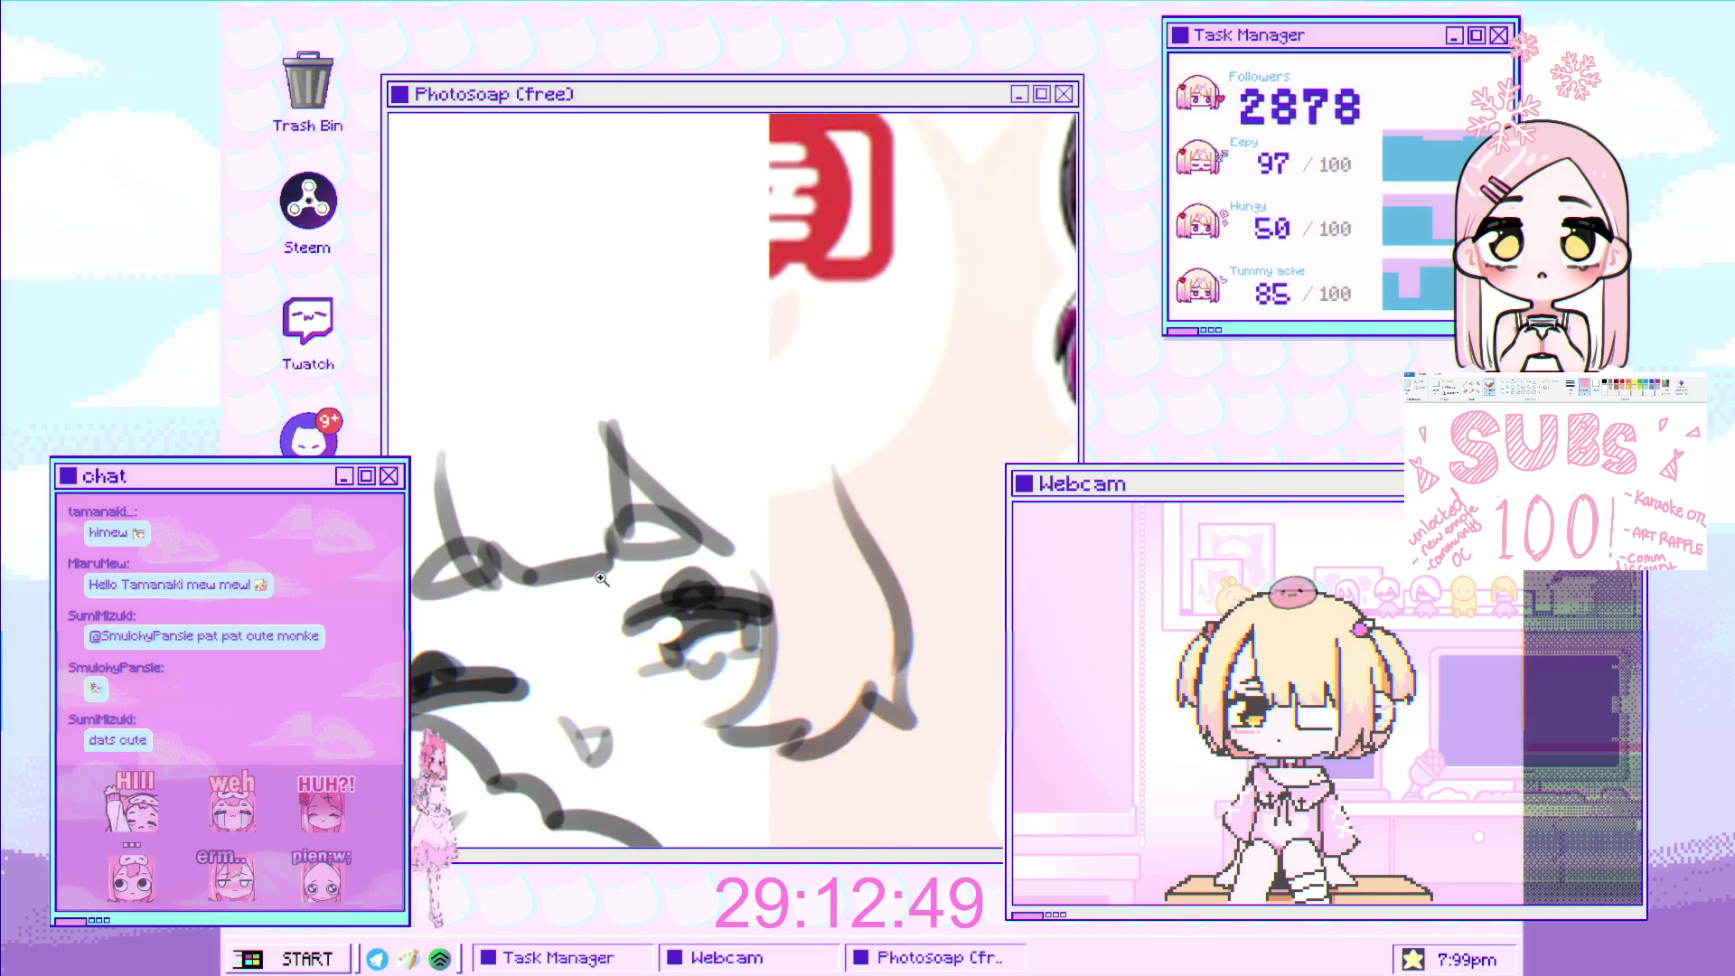
{"action": "scroll", "coordinate": [512, 119], "scroll_direction": "up", "scroll_amount": 3}
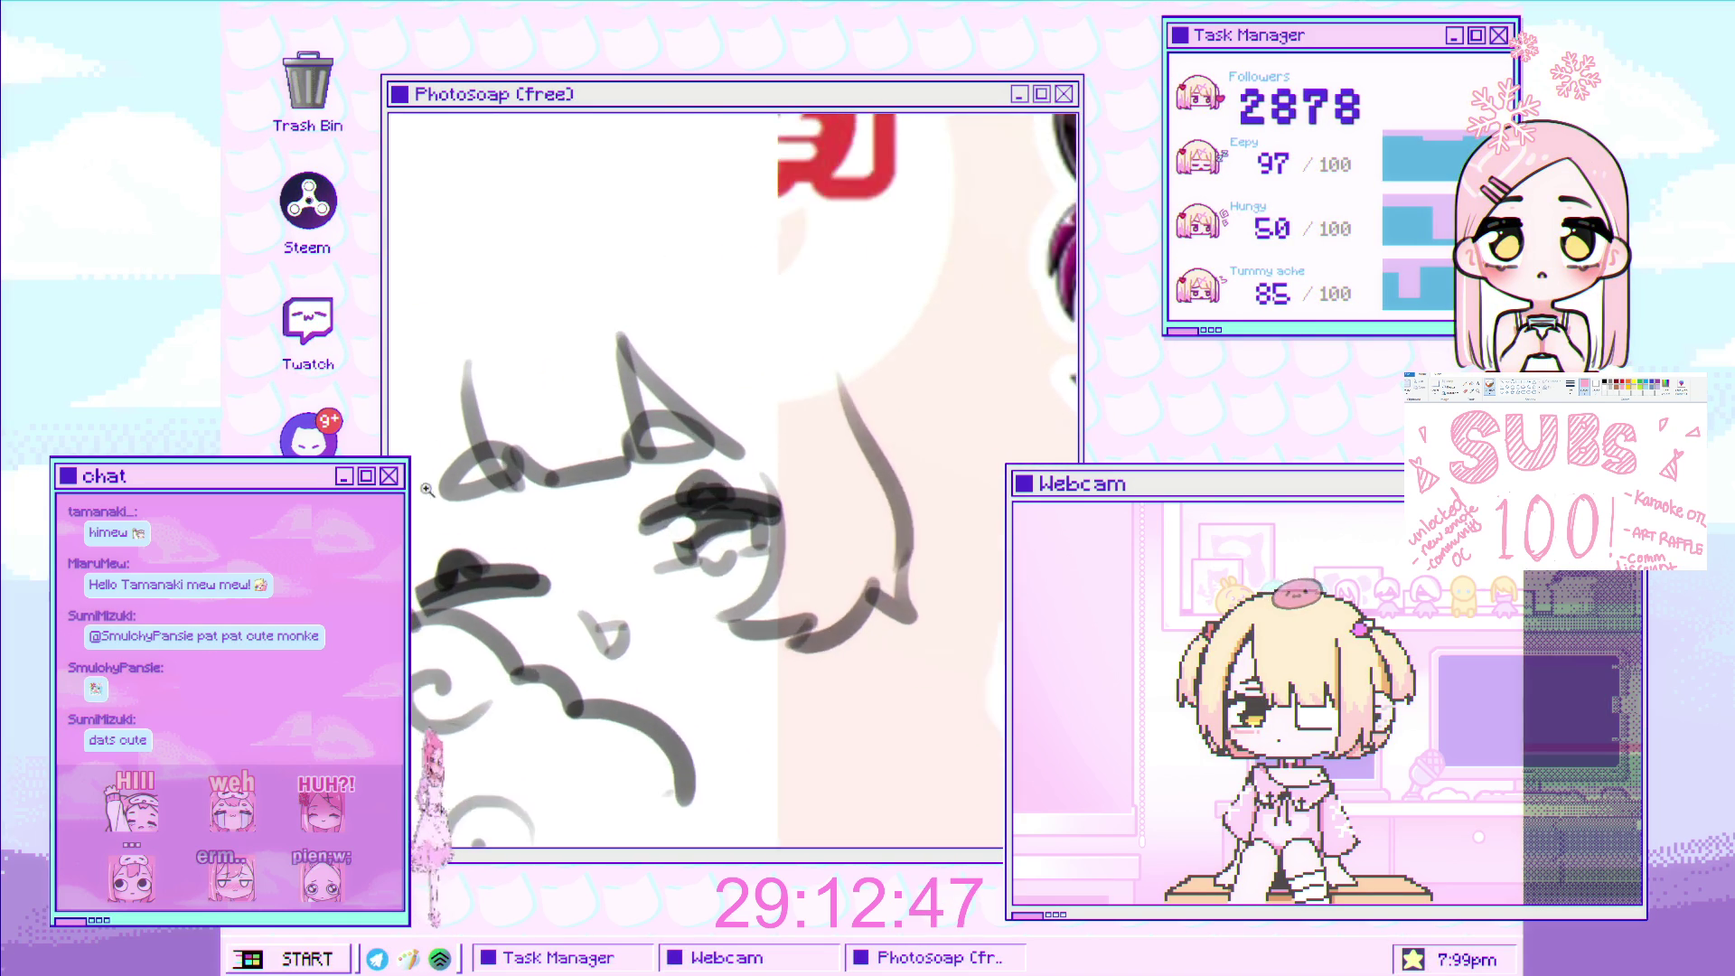
{"action": "key", "text": "ctrl+z"}
{"action": "left_click_drag", "start_coordinate": [488, 311], "coordinate": [434, 552]}
{"action": "scroll", "coordinate": [497, 452], "scroll_direction": "down", "scroll_amount": 2}
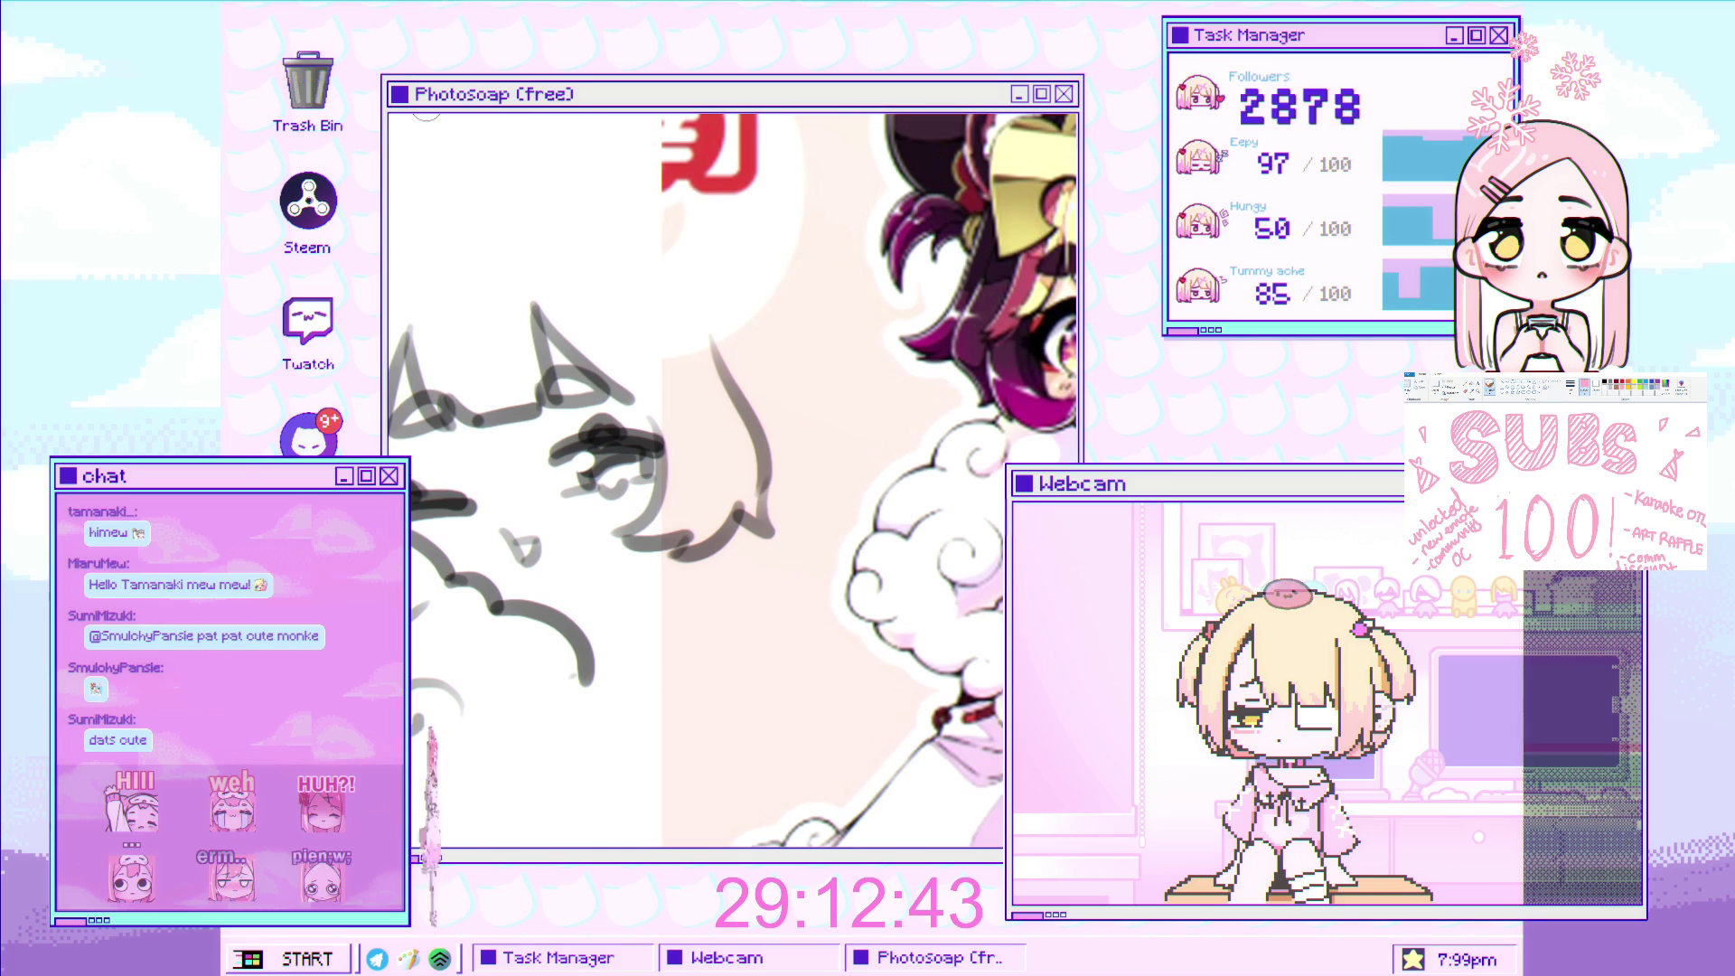
{"action": "scroll", "coordinate": [542, 452], "scroll_direction": "up", "scroll_amount": 1}
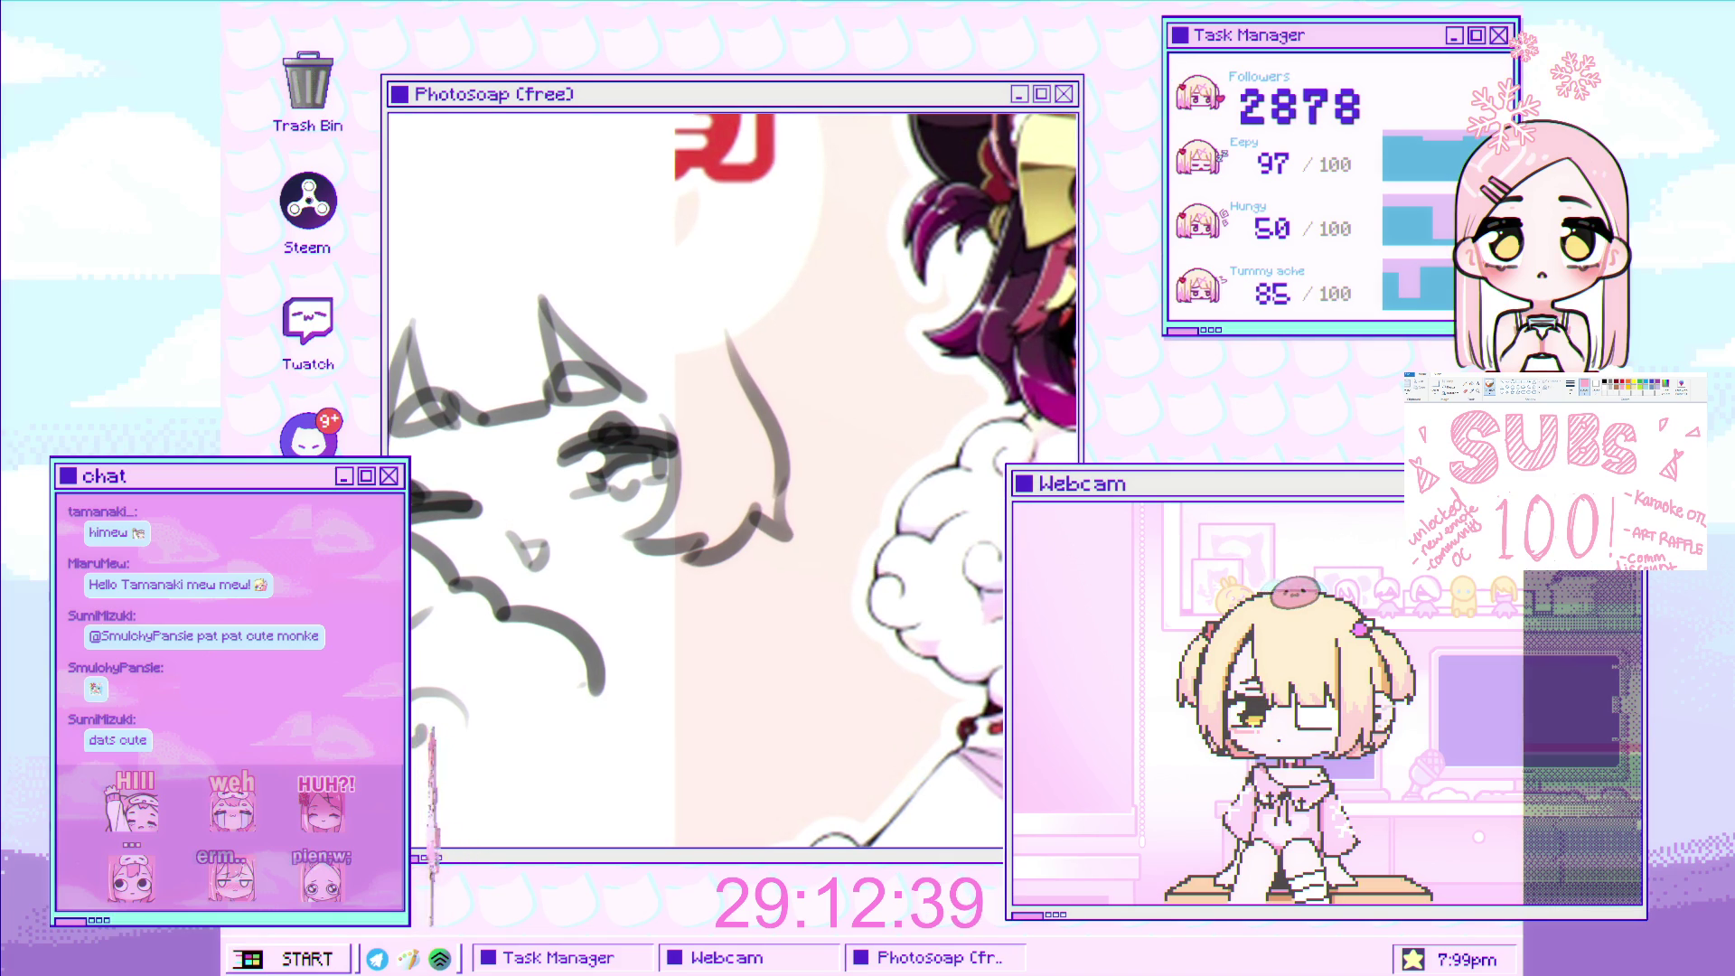
{"action": "scroll", "coordinate": [732, 469], "scroll_direction": "up", "scroll_amount": 1}
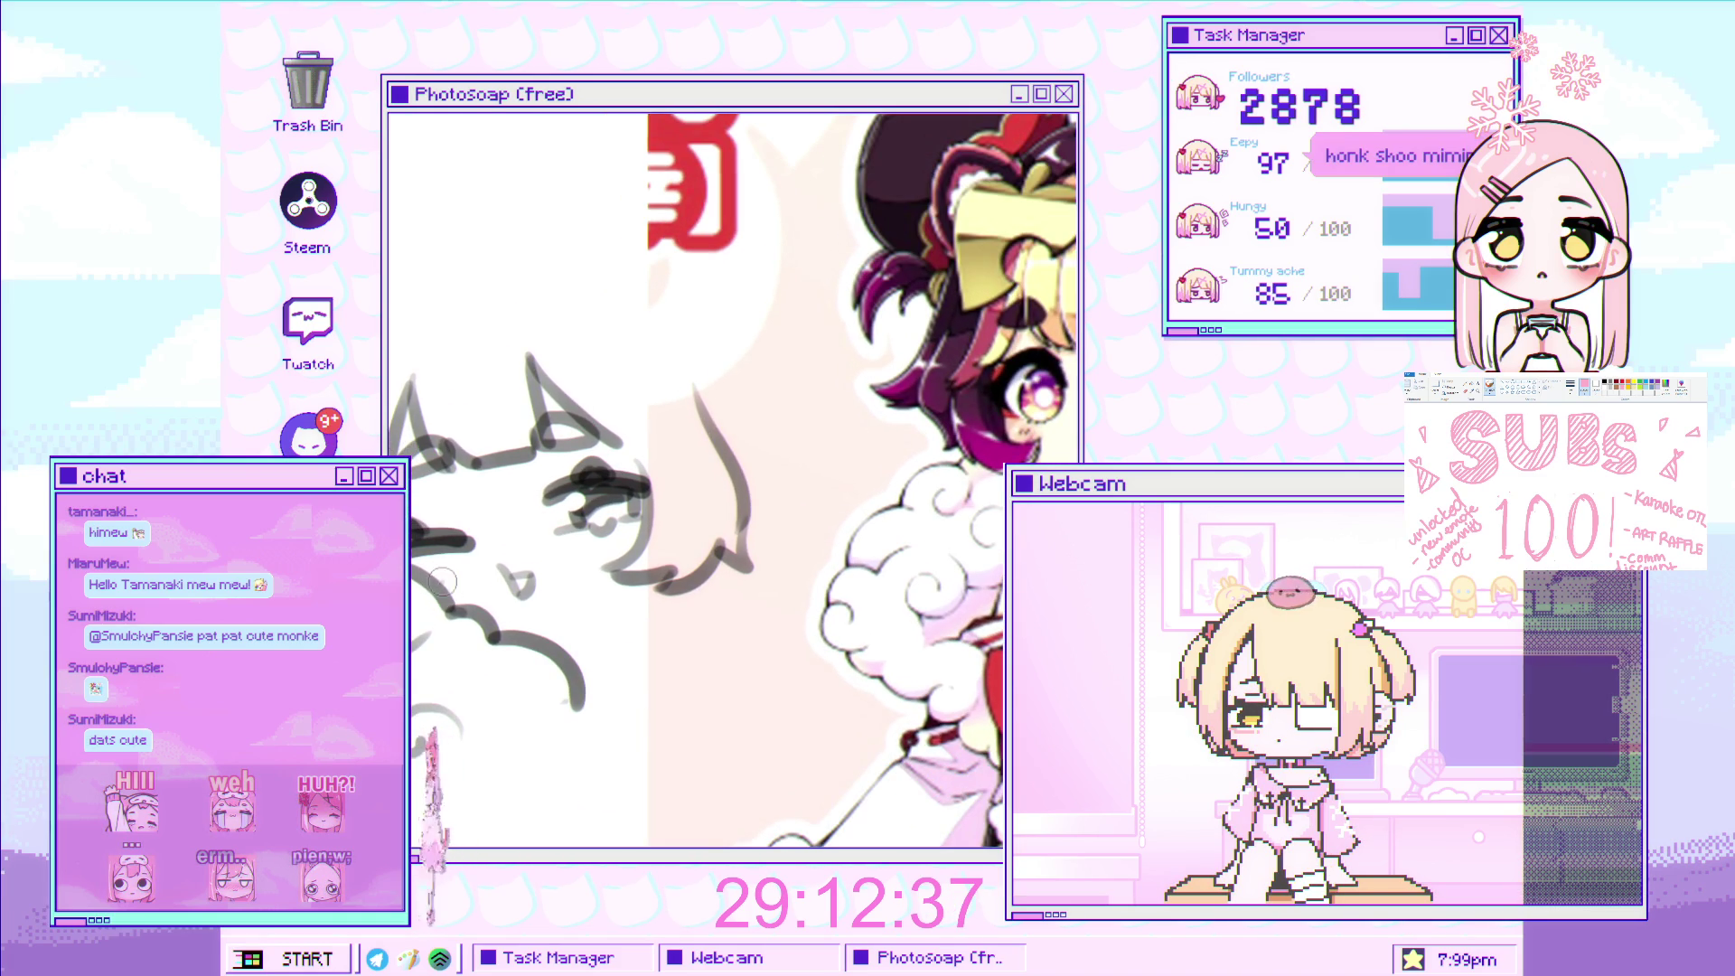
{"action": "scroll", "coordinate": [498, 386], "scroll_direction": "down", "scroll_amount": 2}
{"action": "scroll", "coordinate": [498, 387], "scroll_direction": "up", "scroll_amount": 1}
{"action": "scroll", "coordinate": [498, 387], "scroll_direction": "up", "scroll_amount": 1}
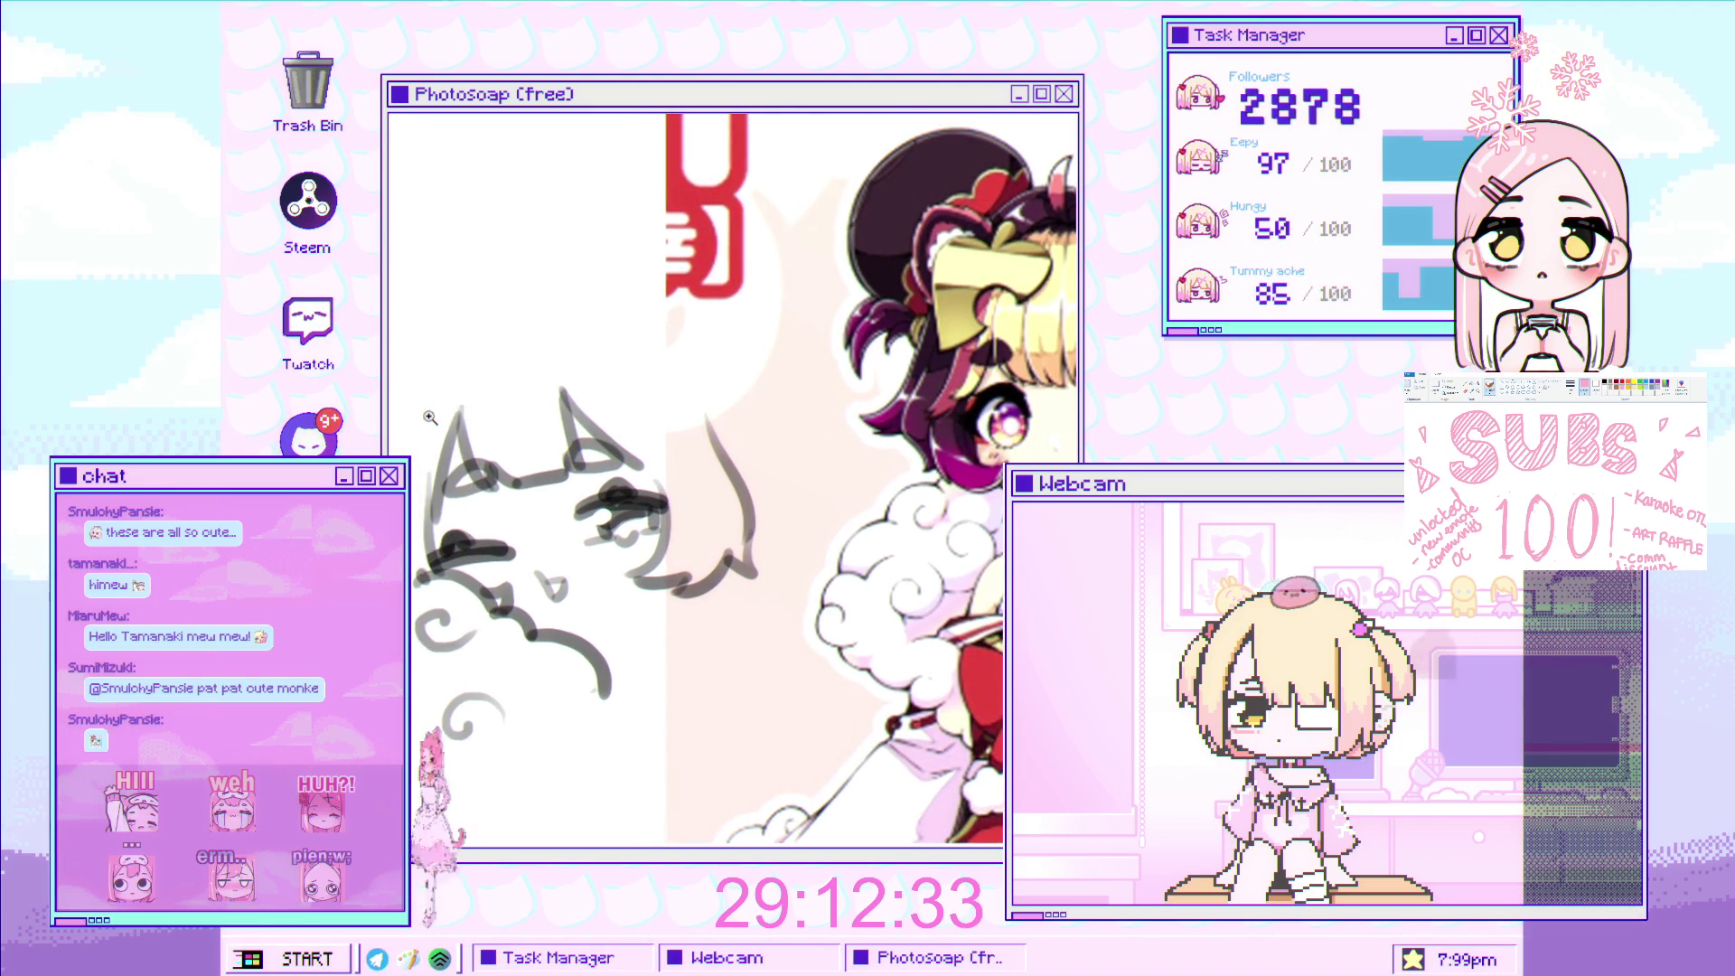
{"action": "scroll", "coordinate": [489, 421], "scroll_direction": "down", "scroll_amount": 2}
{"action": "scroll", "coordinate": [489, 420], "scroll_direction": "down", "scroll_amount": 2}
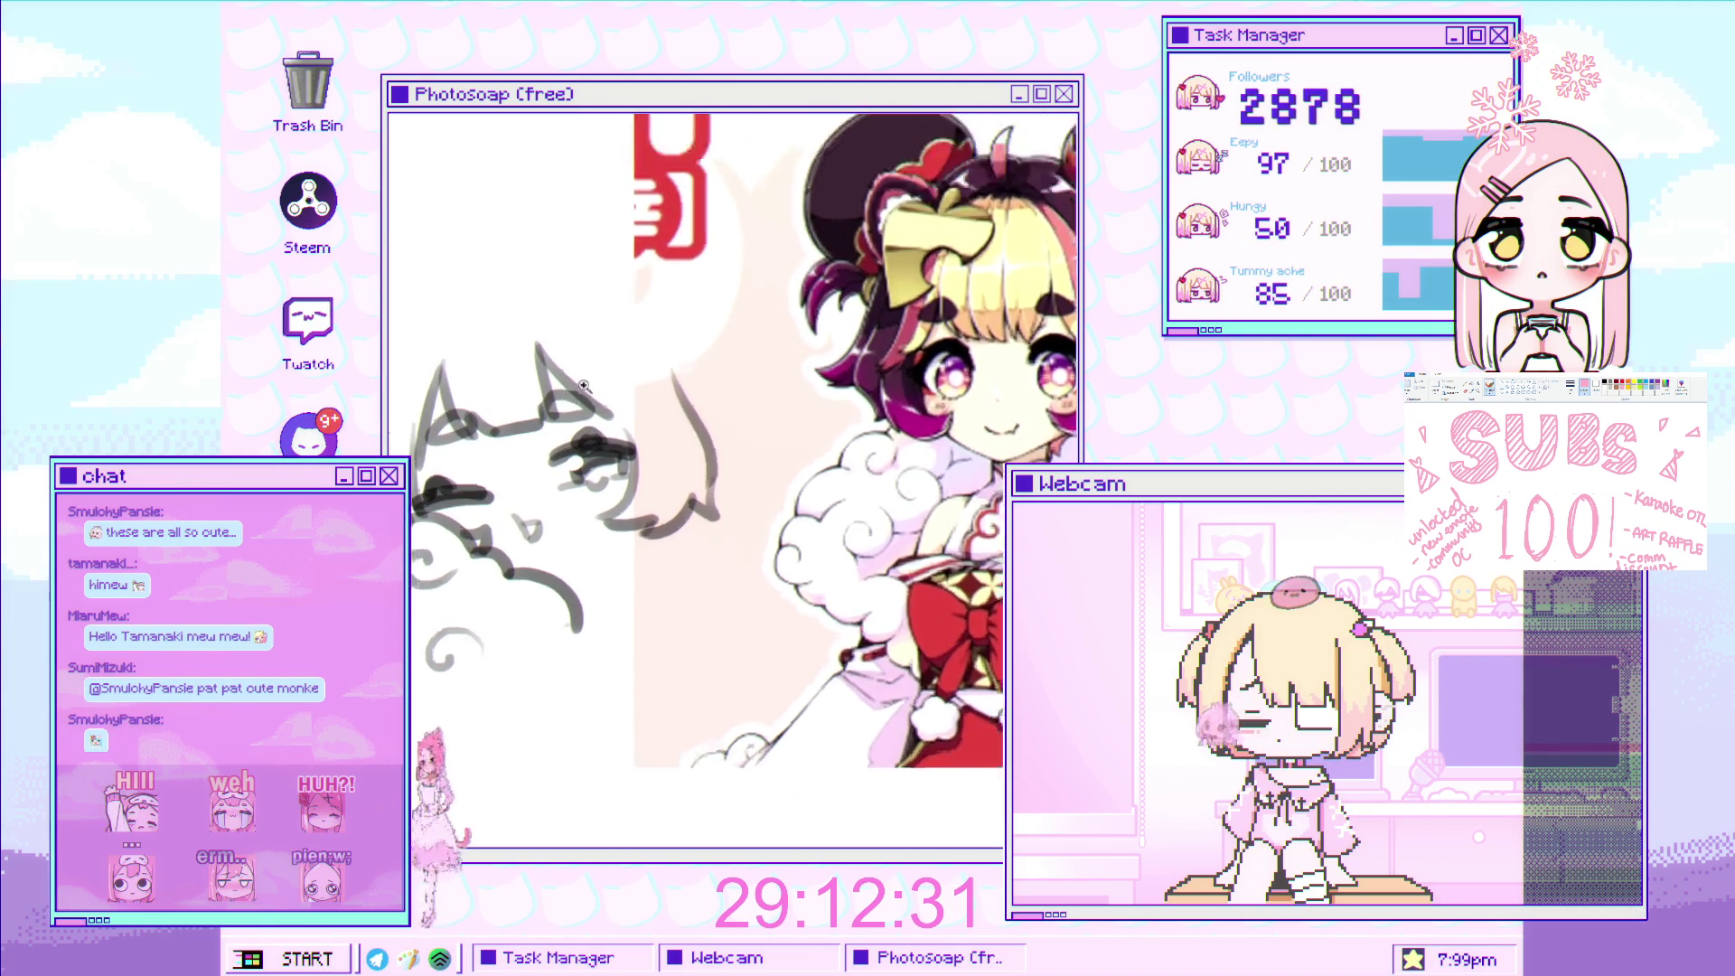
{"action": "scroll", "coordinate": [489, 420], "scroll_direction": "up", "scroll_amount": 3}
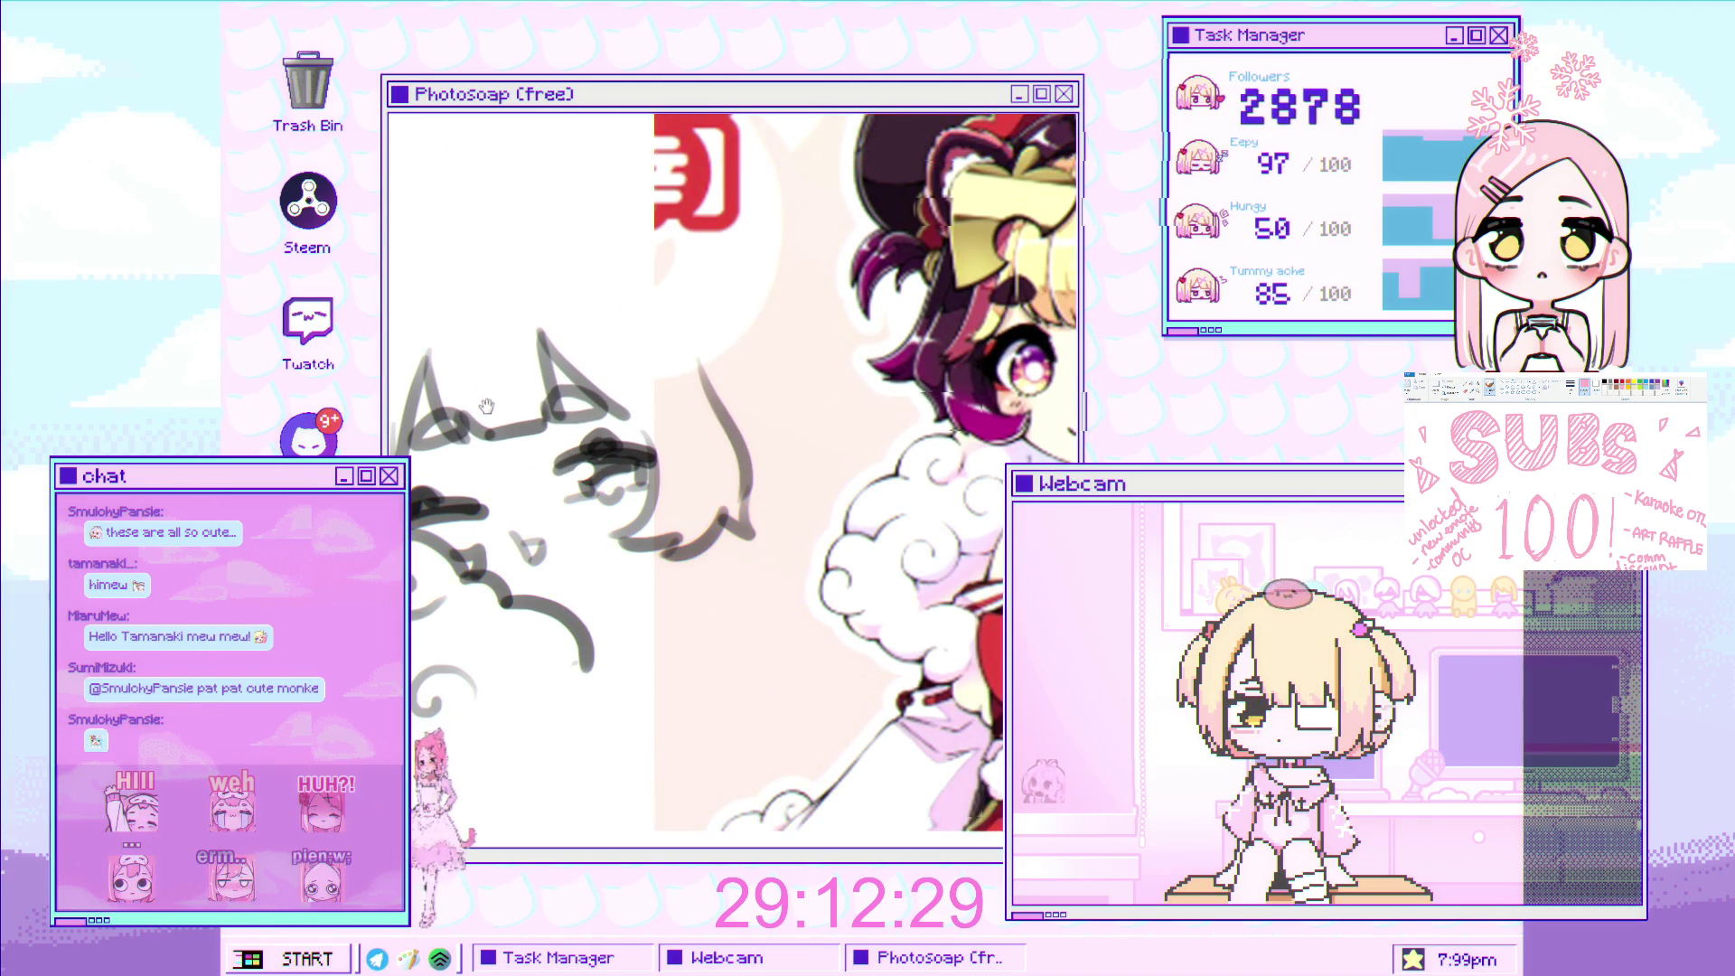
{"action": "scroll", "coordinate": [489, 420], "scroll_direction": "up", "scroll_amount": 1}
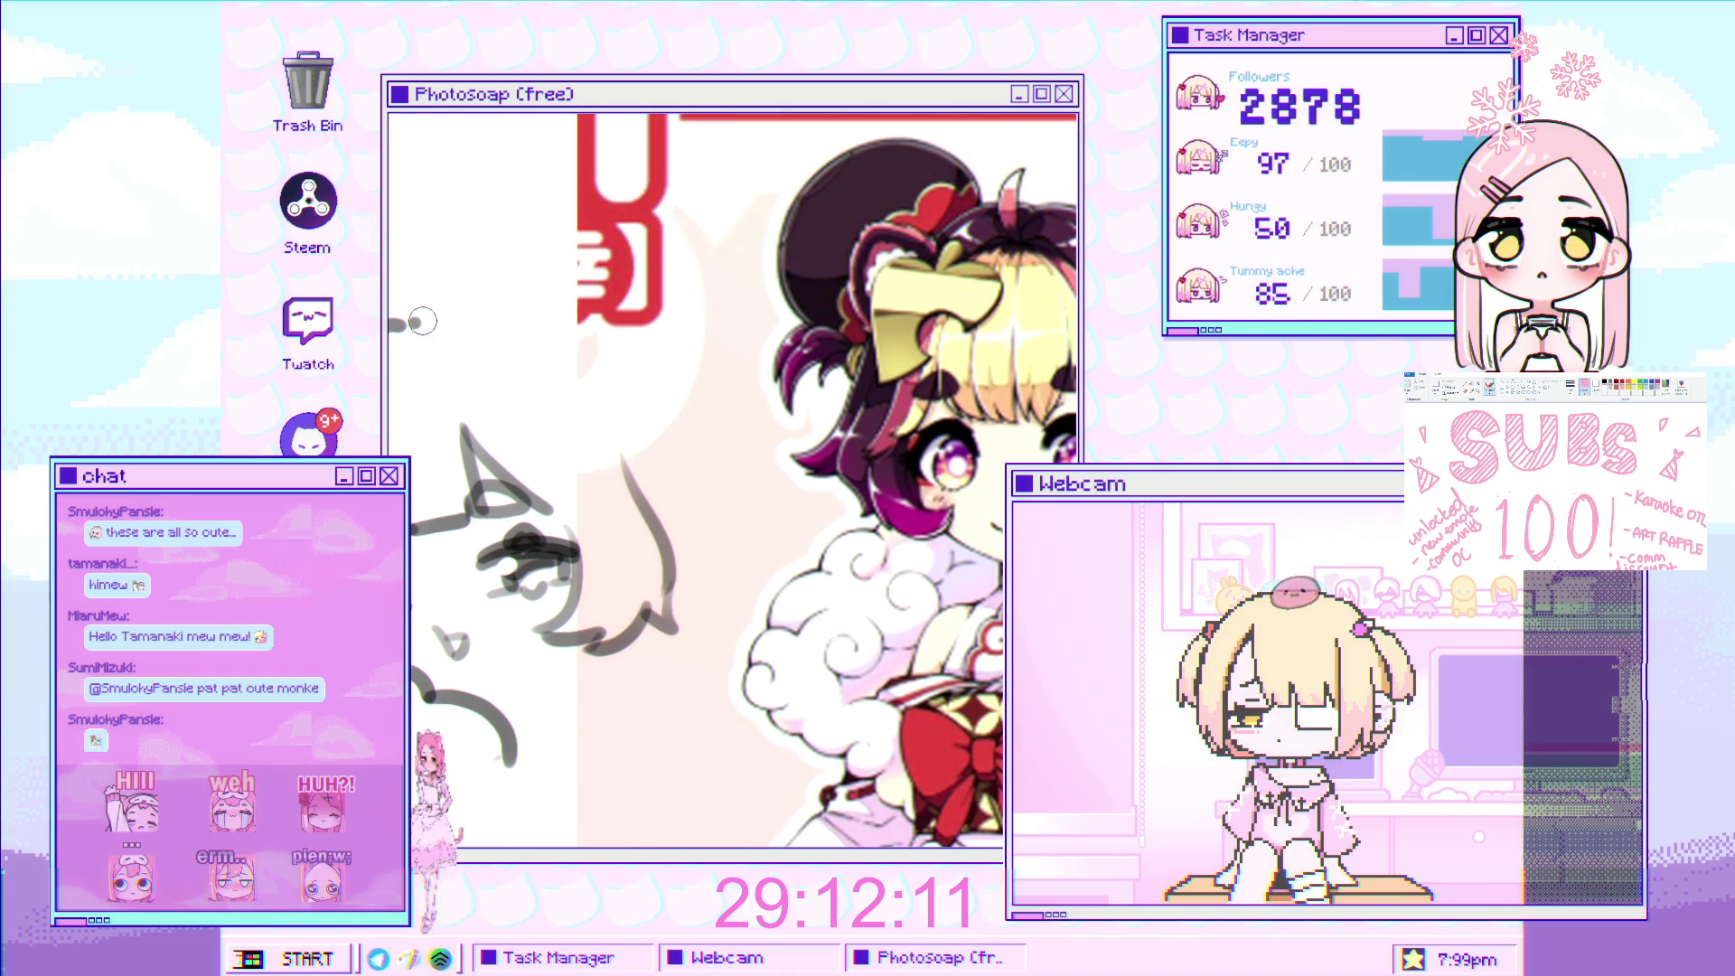
- Remove the stray upper-left stroke, then draw a curved outline and darken the sketch lines
{"action": "mouse_move", "coordinate": [527, 340]}
{"action": "left_mouse_down"}
{"action": "mouse_move", "coordinate": [431, 323]}
{"action": "mouse_move", "coordinate": [578, 343]}
{"action": "mouse_move", "coordinate": [507, 368]}
{"action": "left_mouse_up"}
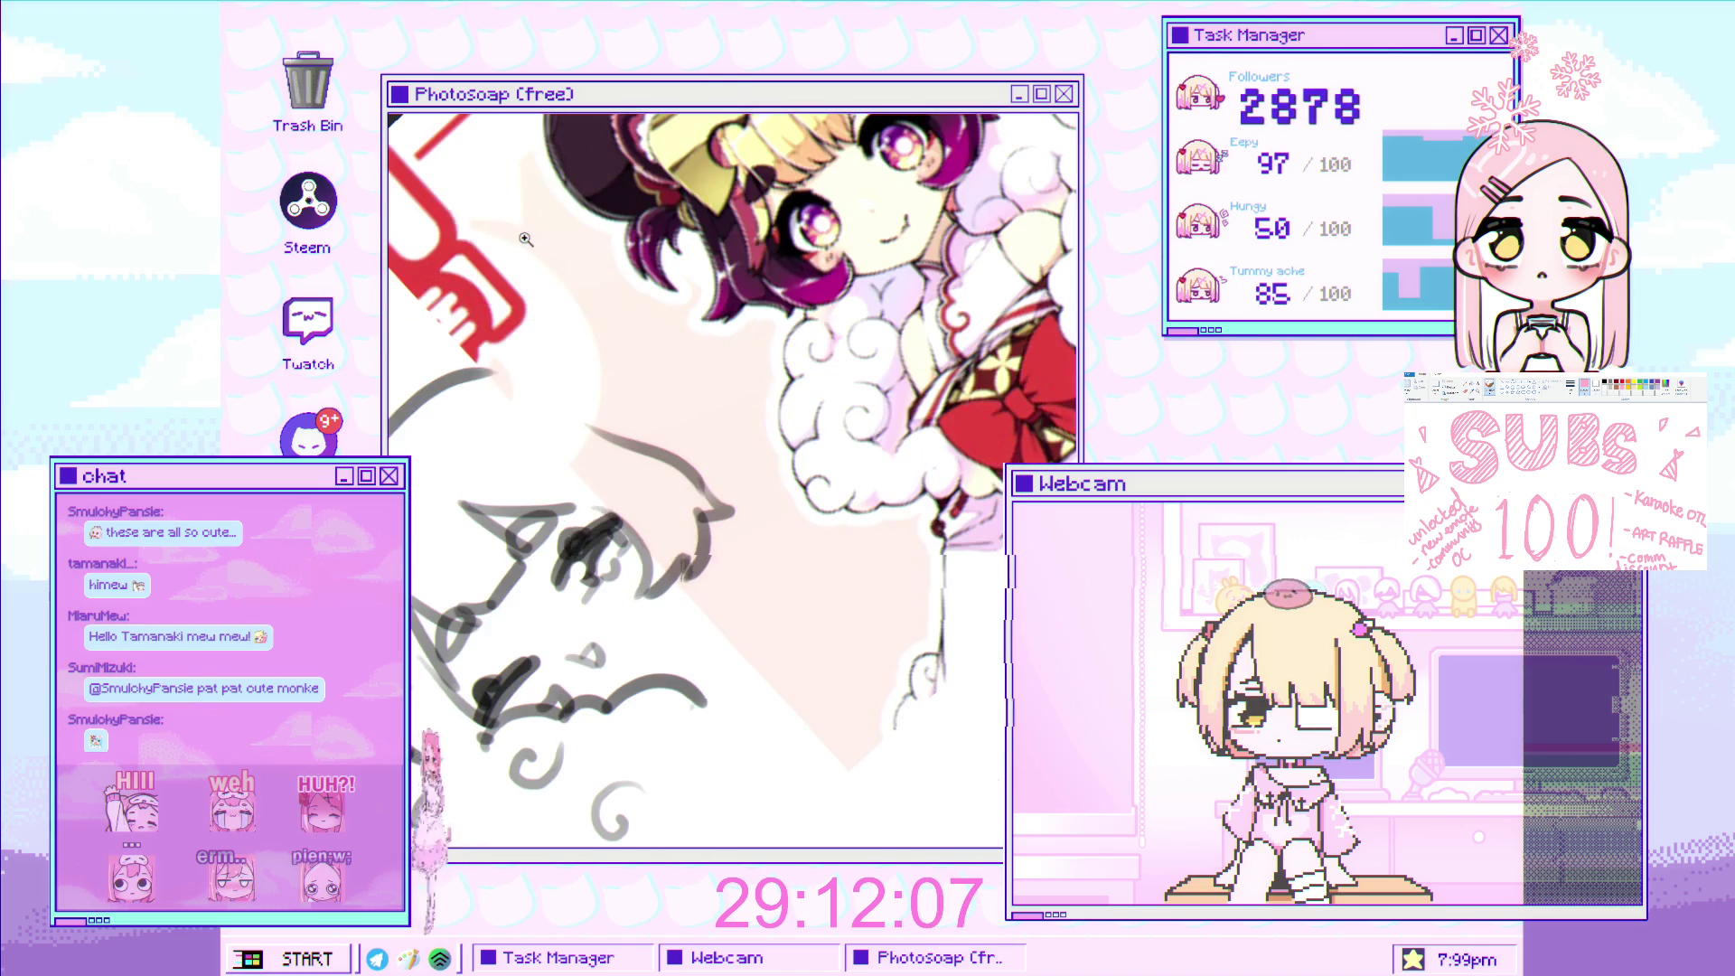
{"action": "key", "text": "ctrl+z"}
{"action": "left_click_drag", "start_coordinate": [506, 380], "coordinate": [480, 397]}
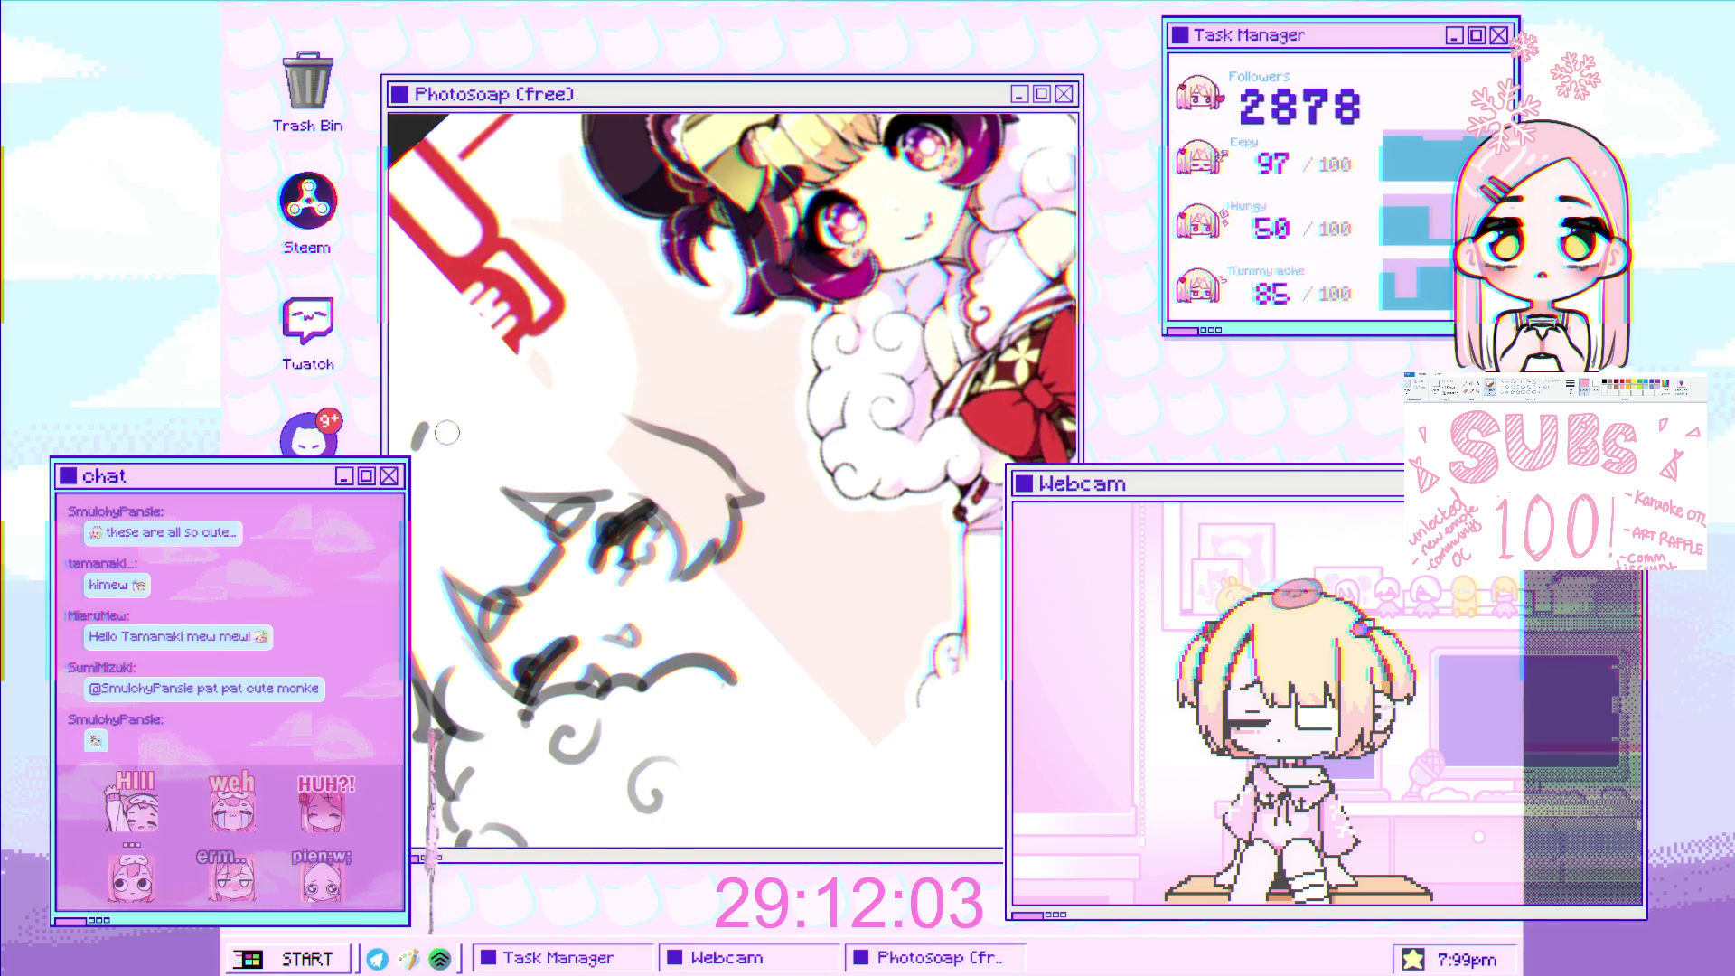
{"action": "mouse_move", "coordinate": [404, 443]}
{"action": "left_mouse_down"}
{"action": "mouse_move", "coordinate": [568, 329]}
{"action": "mouse_move", "coordinate": [751, 267]}
{"action": "mouse_move", "coordinate": [867, 518]}
{"action": "left_mouse_up"}
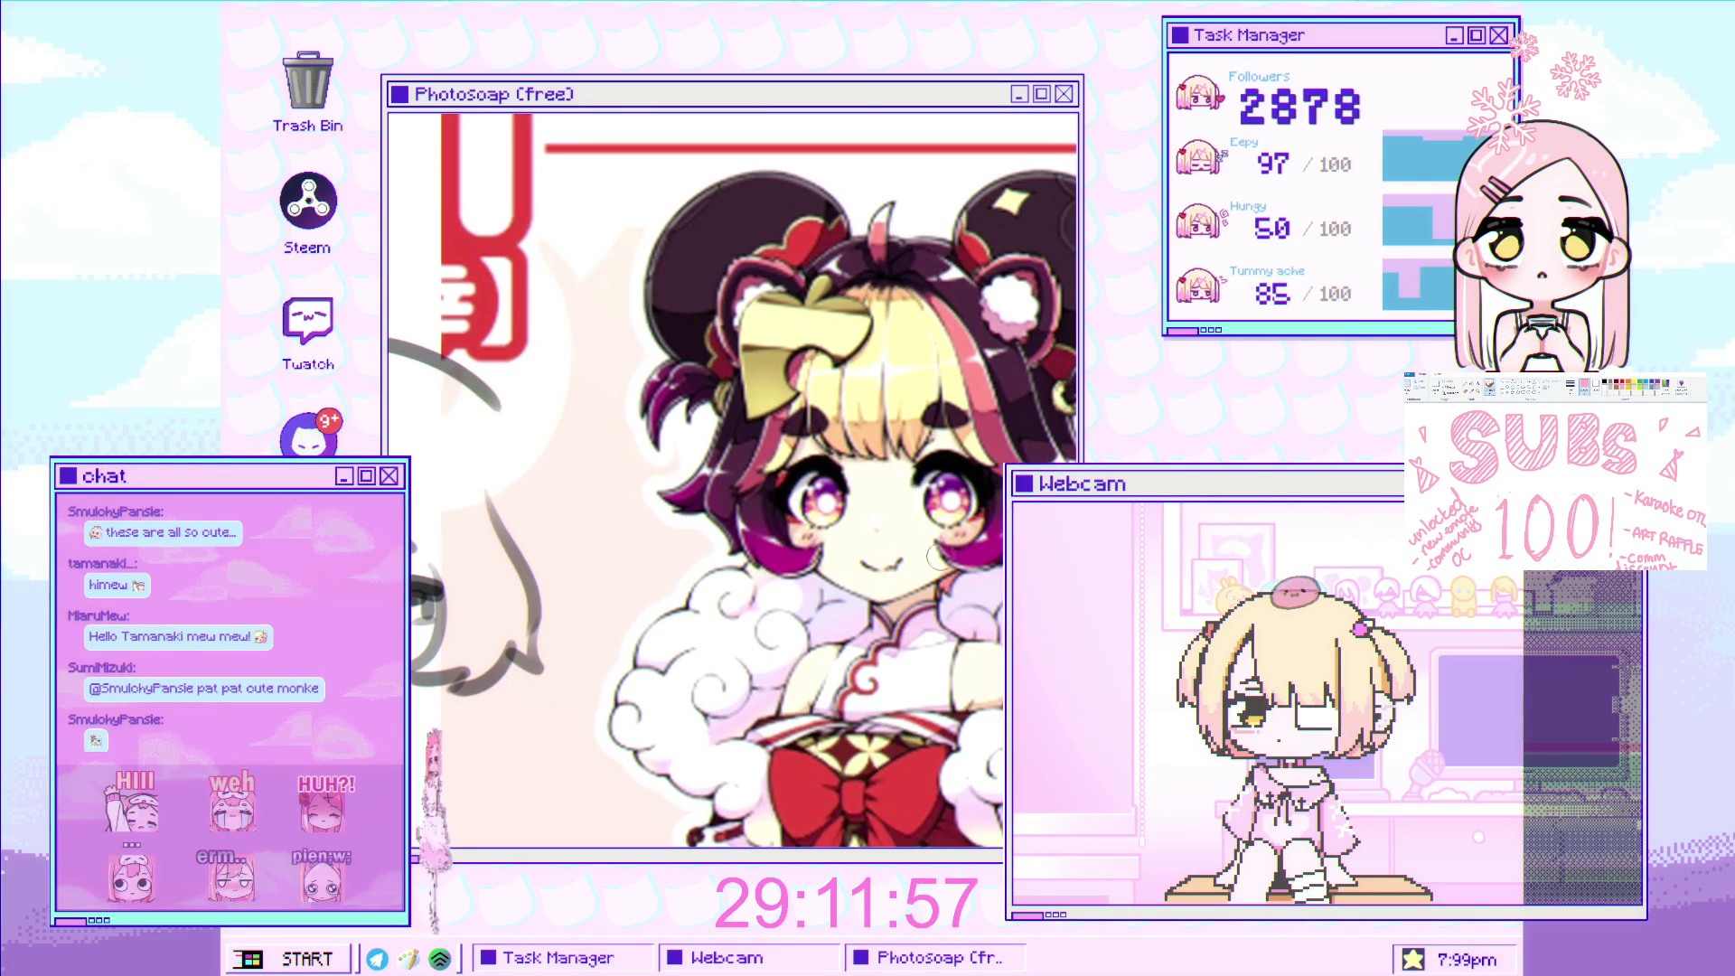
{"action": "mouse_move", "coordinate": [465, 413]}
{"action": "left_mouse_down"}
{"action": "mouse_move", "coordinate": [566, 361]}
{"action": "mouse_move", "coordinate": [592, 461]}
{"action": "left_mouse_up"}
{"action": "left_click_drag", "start_coordinate": [580, 383], "coordinate": [582, 444]}
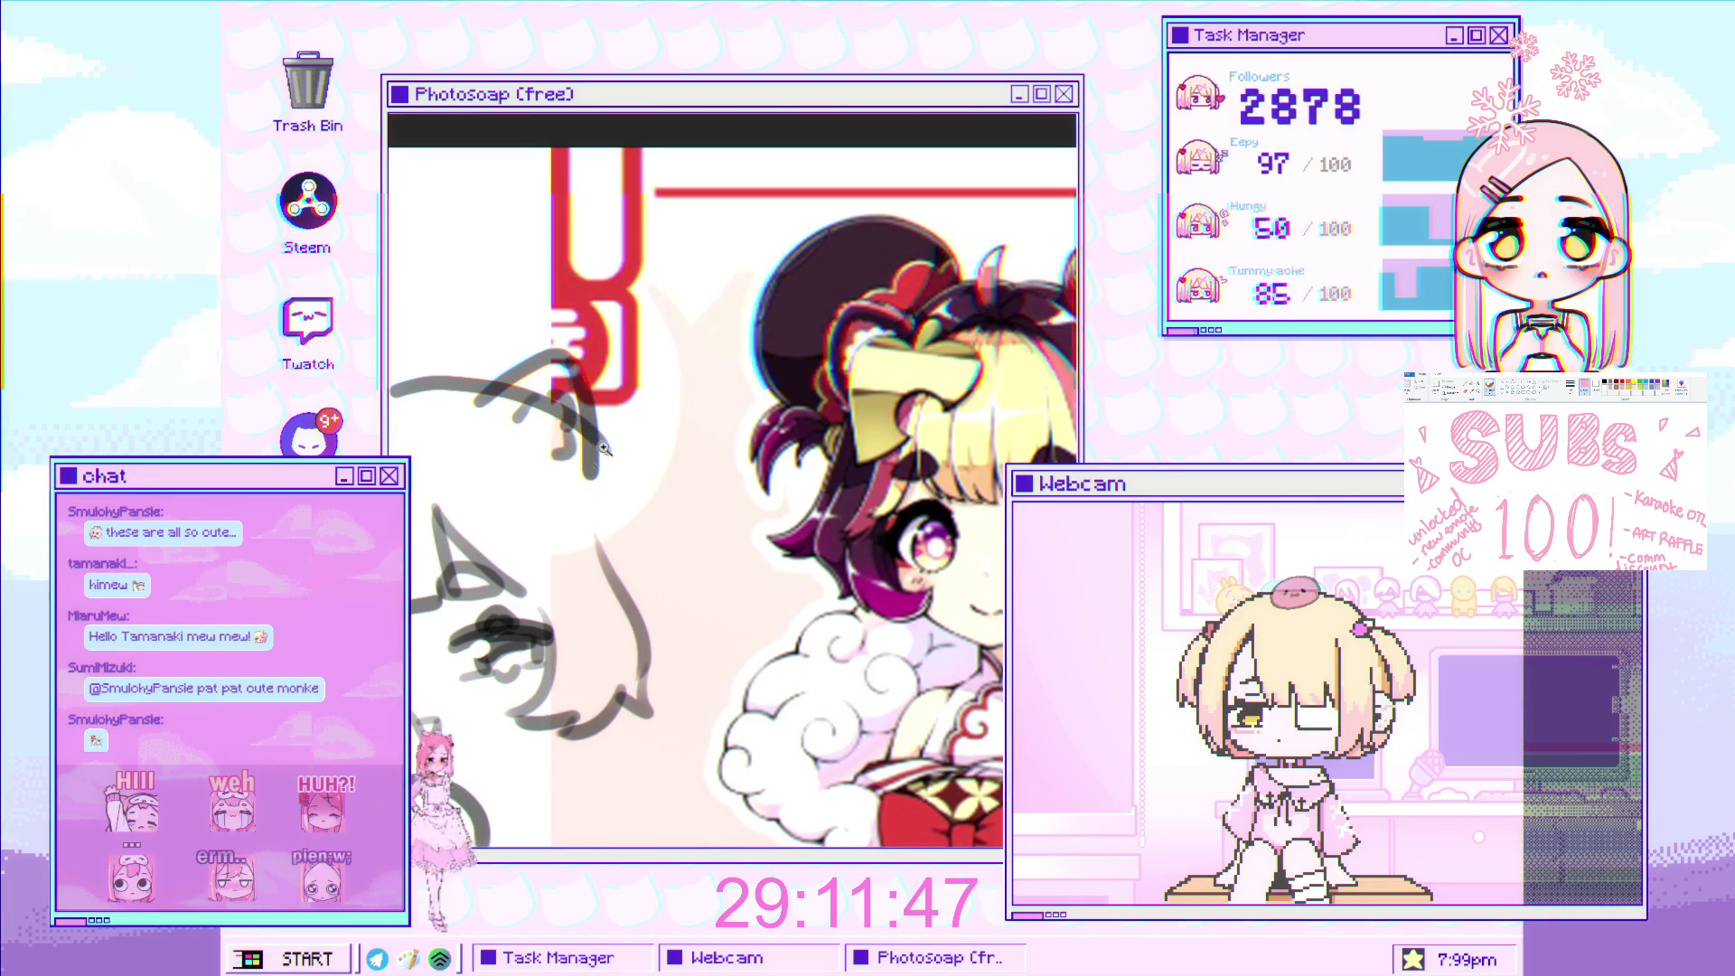
- Zoom out and in to show the sketch beside the red-haired cat-eared reference sheet
{"action": "scroll", "coordinate": [568, 434], "scroll_direction": "down", "scroll_amount": 3}
{"action": "scroll", "coordinate": [656, 382], "scroll_direction": "up", "scroll_amount": 3}
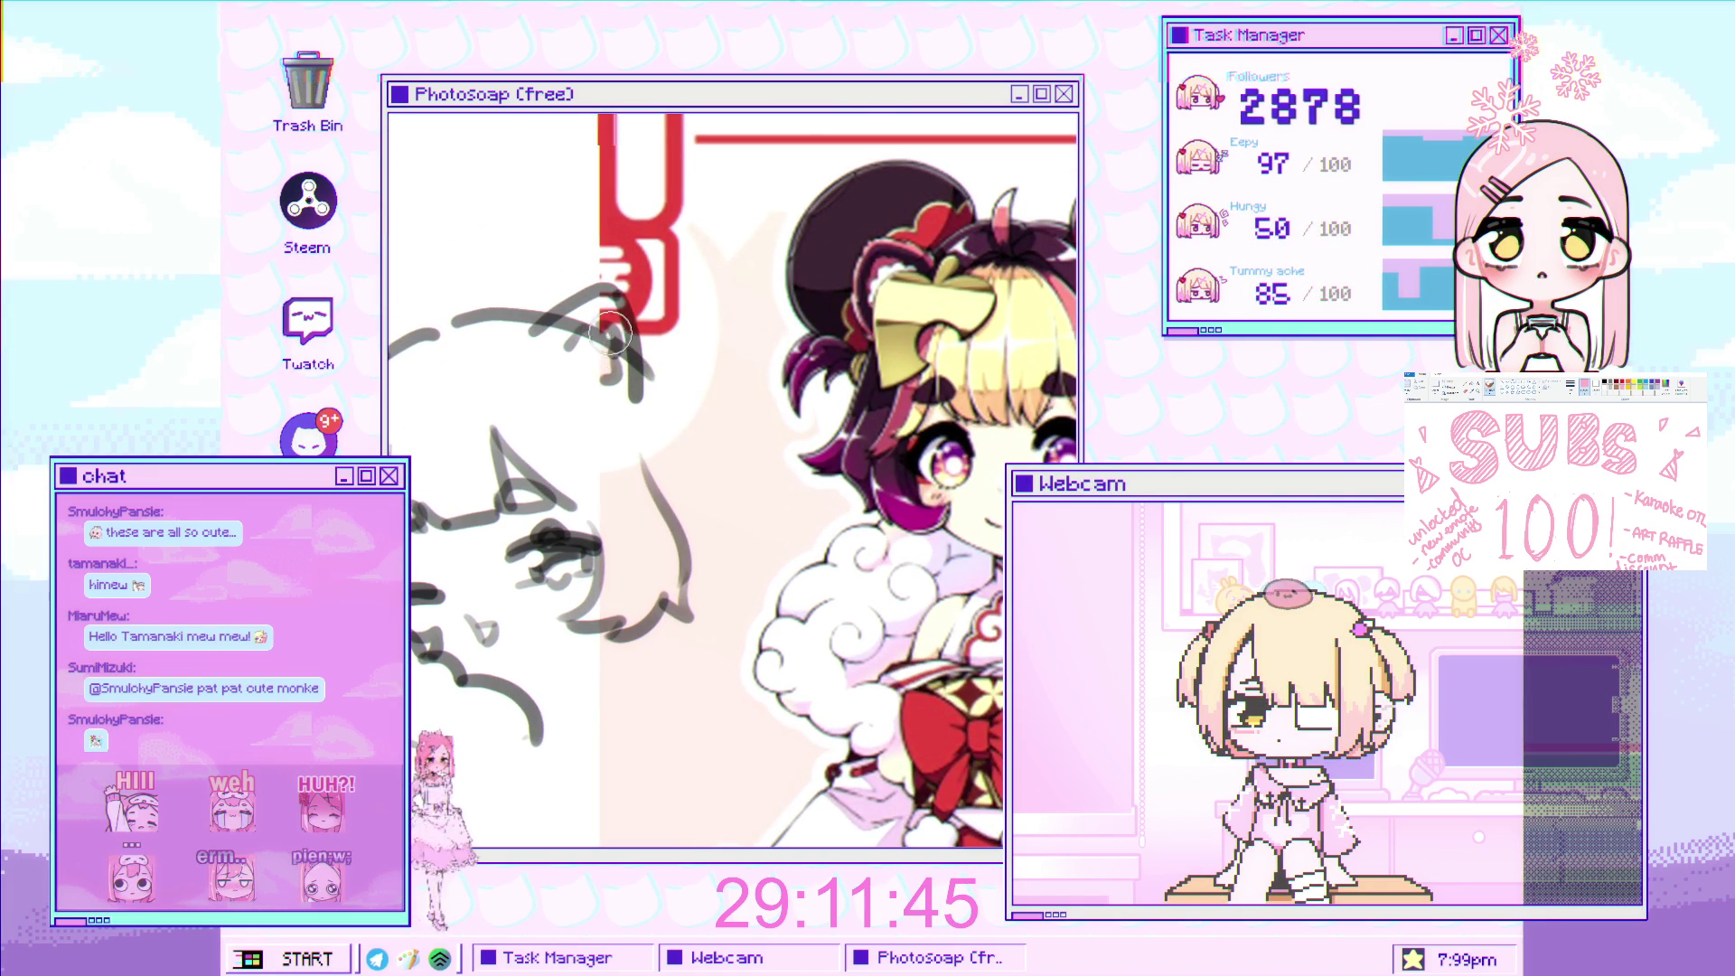
{"action": "scroll", "coordinate": [603, 387], "scroll_direction": "down", "scroll_amount": 2}
{"action": "scroll", "coordinate": [604, 387], "scroll_direction": "up", "scroll_amount": 2}
{"action": "scroll", "coordinate": [603, 386], "scroll_direction": "down", "scroll_amount": 2}
{"action": "scroll", "coordinate": [604, 386], "scroll_direction": "up", "scroll_amount": 3}
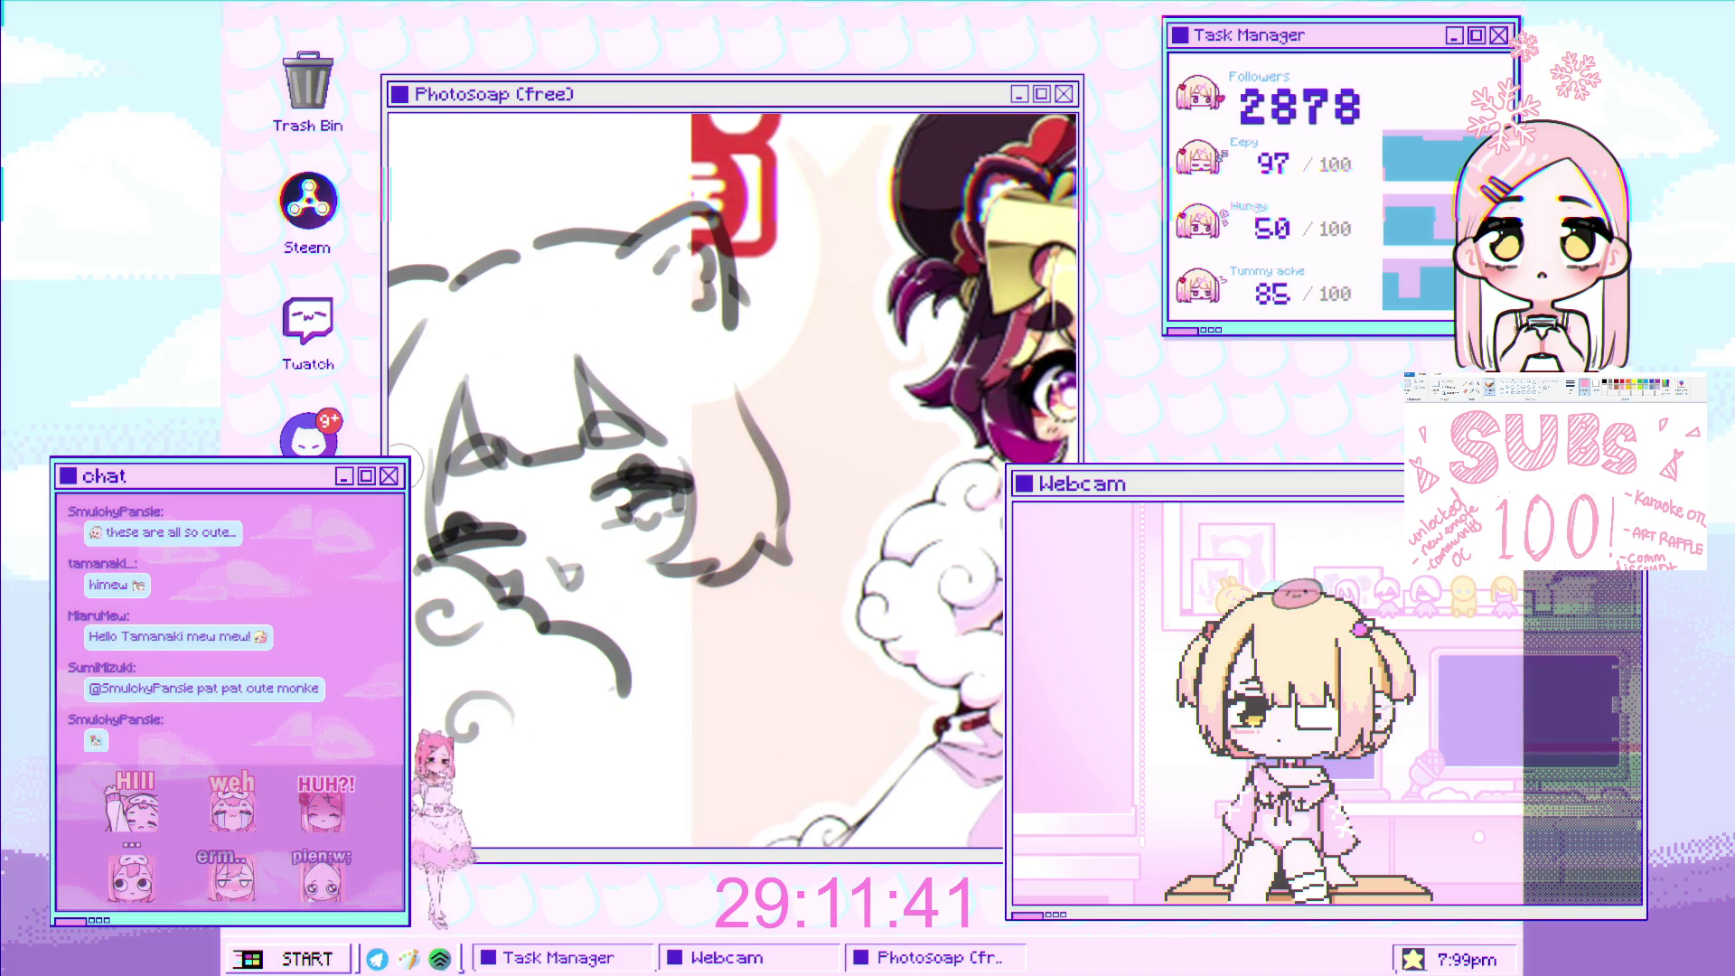
{"action": "scroll", "coordinate": [604, 387], "scroll_direction": "down", "scroll_amount": 2}
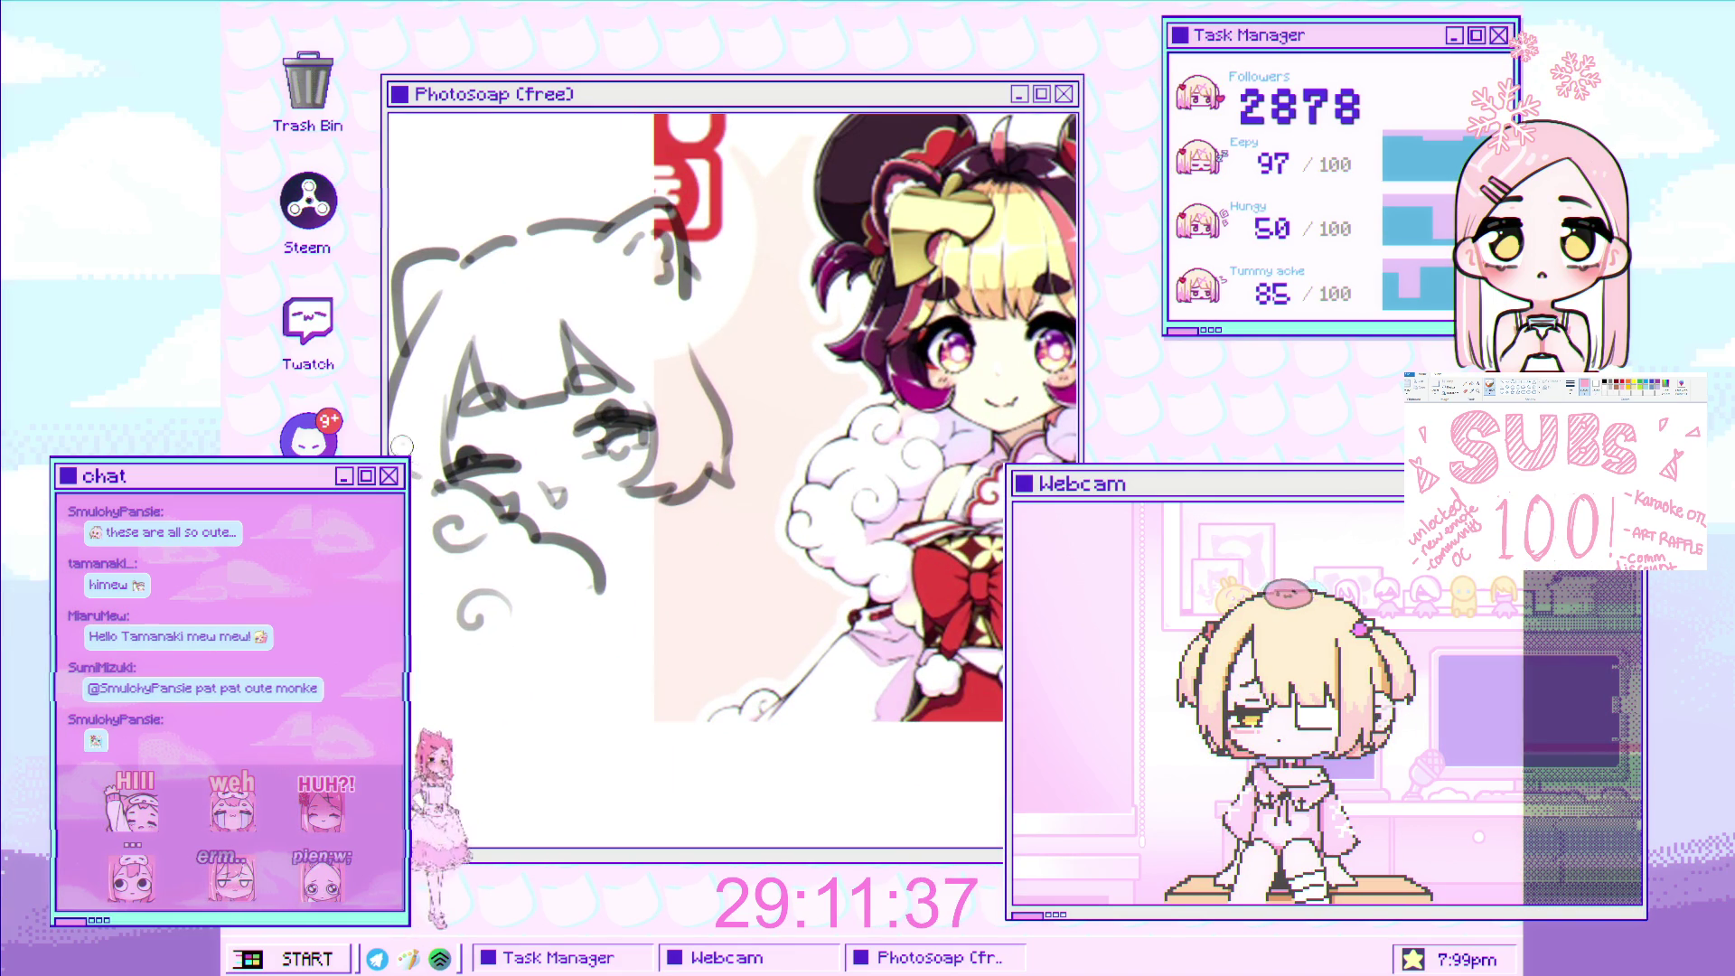
{"action": "scroll", "coordinate": [492, 443], "scroll_direction": "down", "scroll_amount": 2}
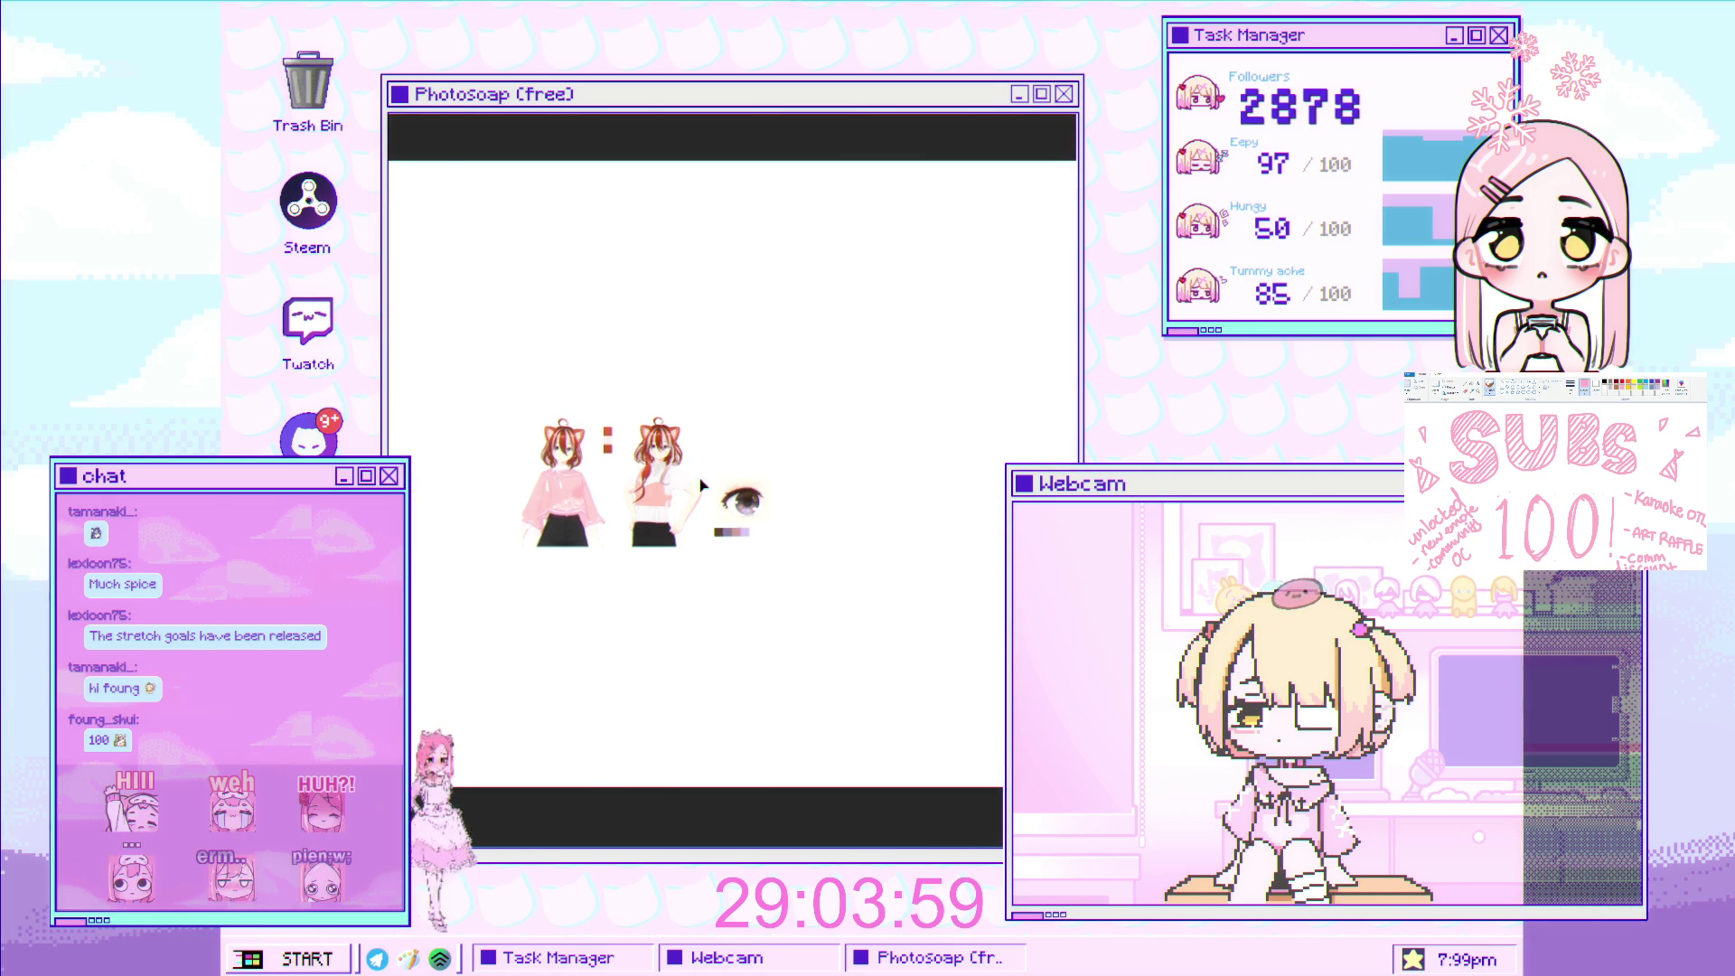
- Enlarge the red-haired reference, shift it left, and place the dark-haired reference lower right
{"action": "left_click_drag", "start_coordinate": [714, 479], "coordinate": [578, 520]}
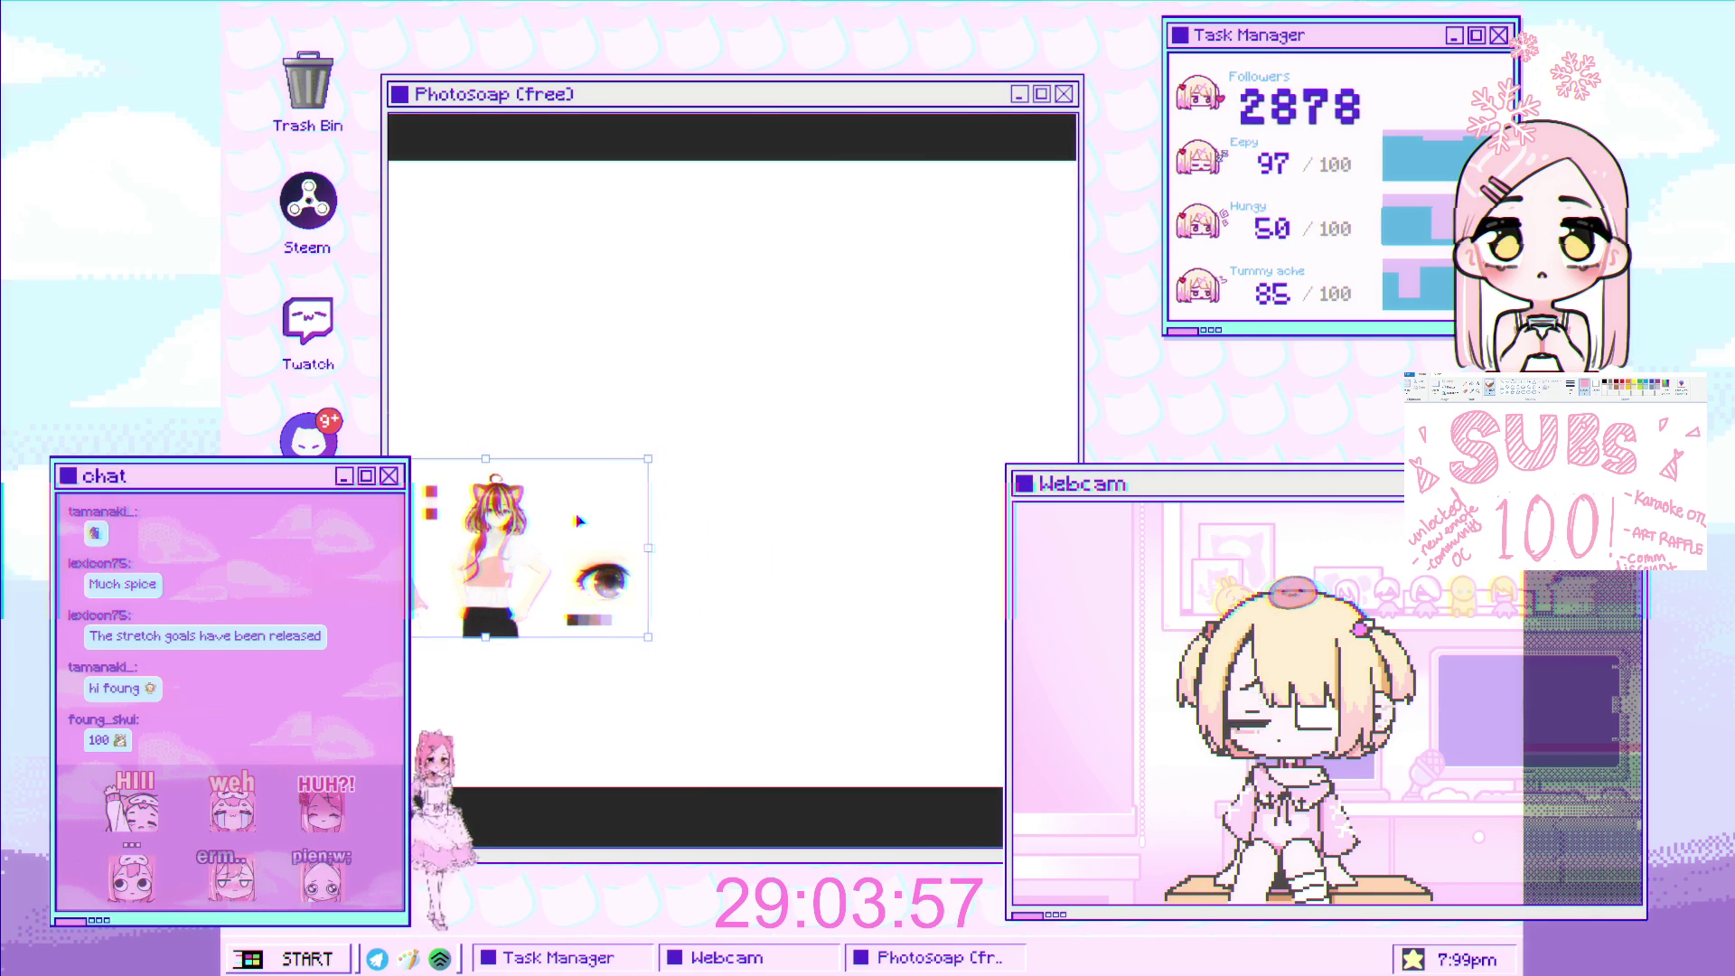
{"action": "key", "text": "Return"}
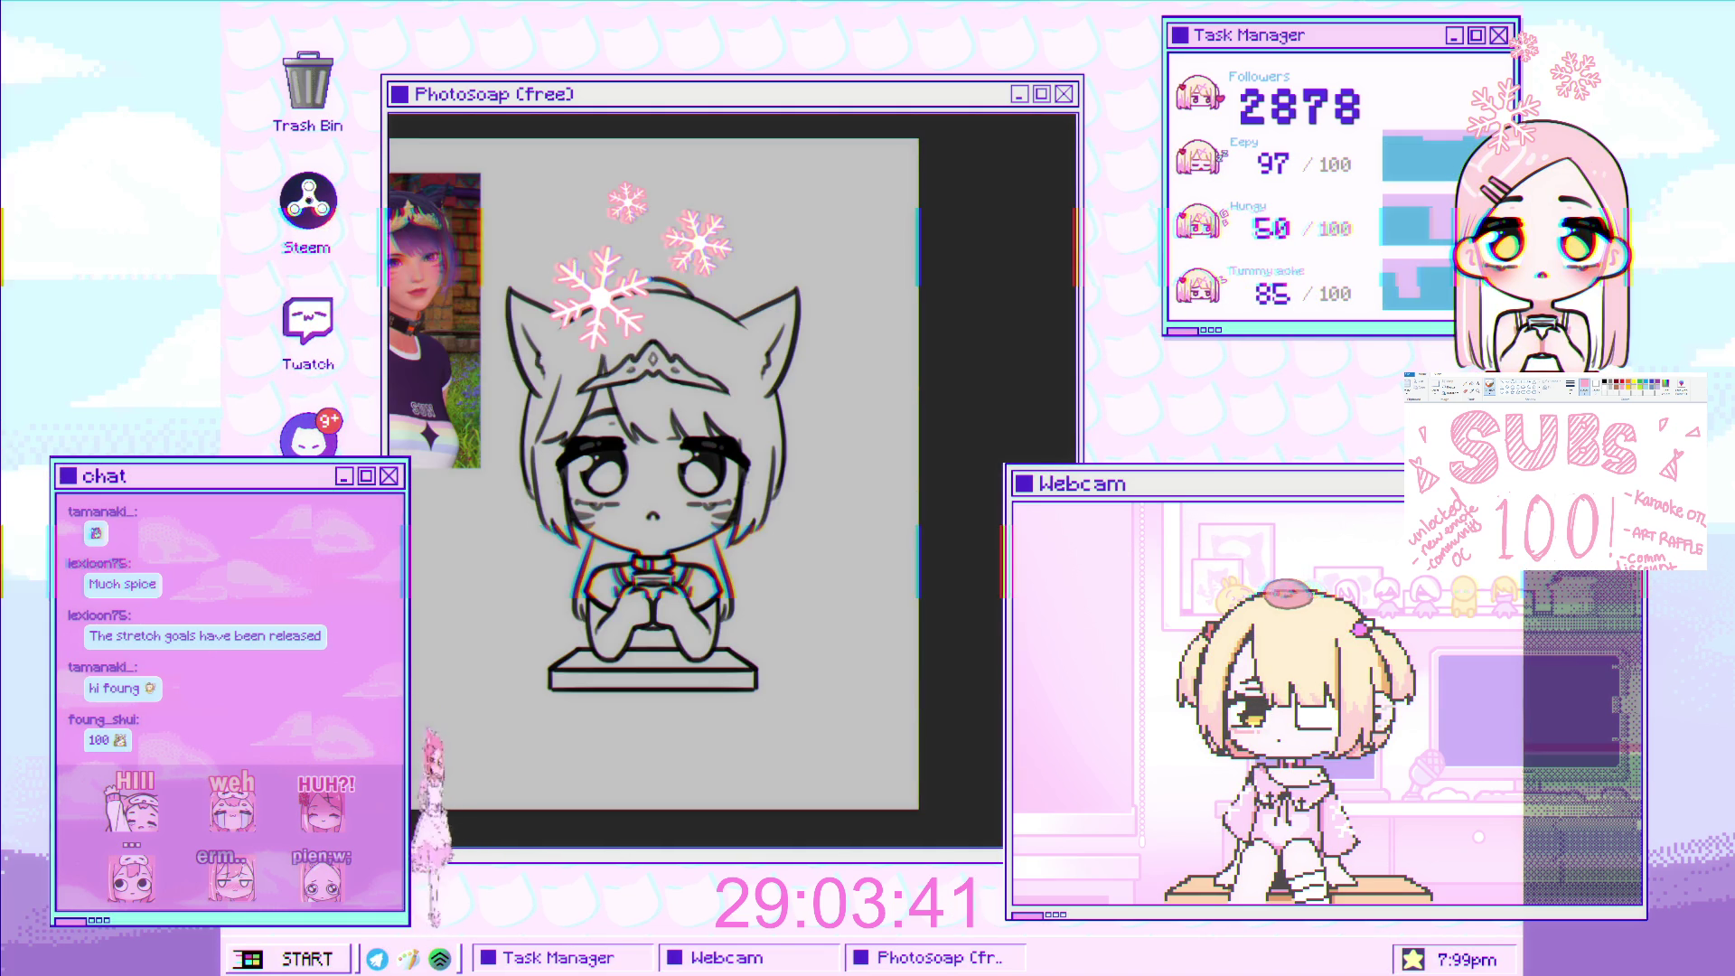
{"action": "left_click_drag", "start_coordinate": [455, 346], "coordinate": [558, 452]}
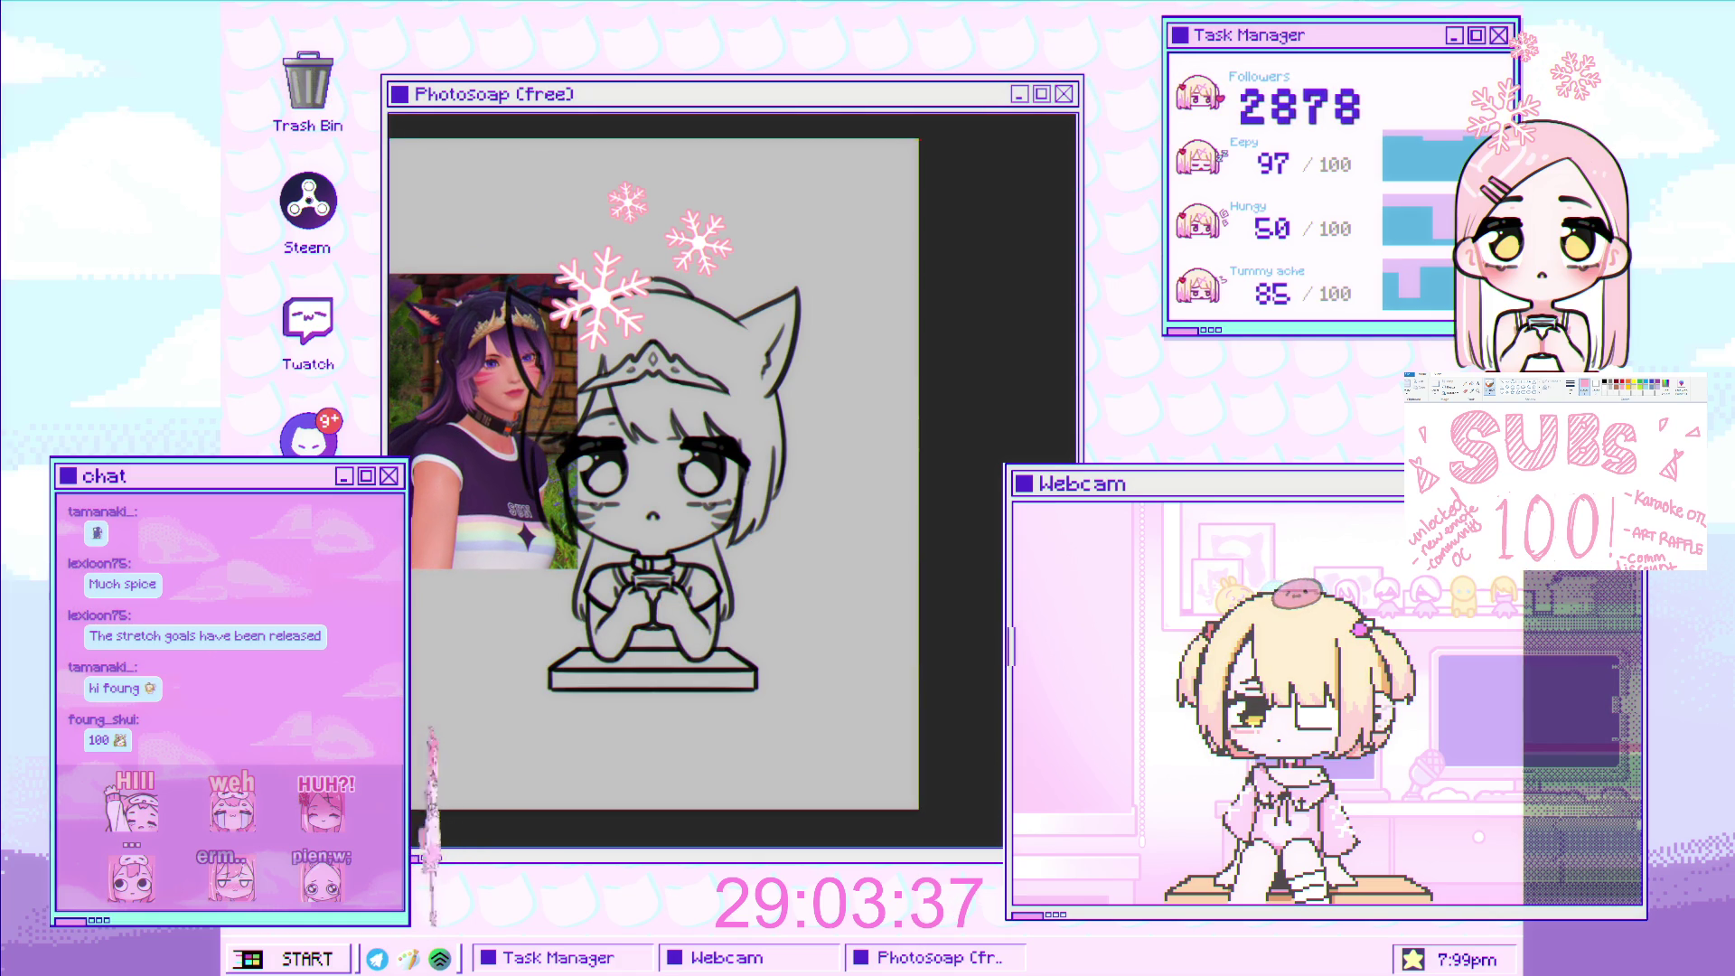
{"action": "left_click_drag", "start_coordinate": [677, 506], "coordinate": [671, 590]}
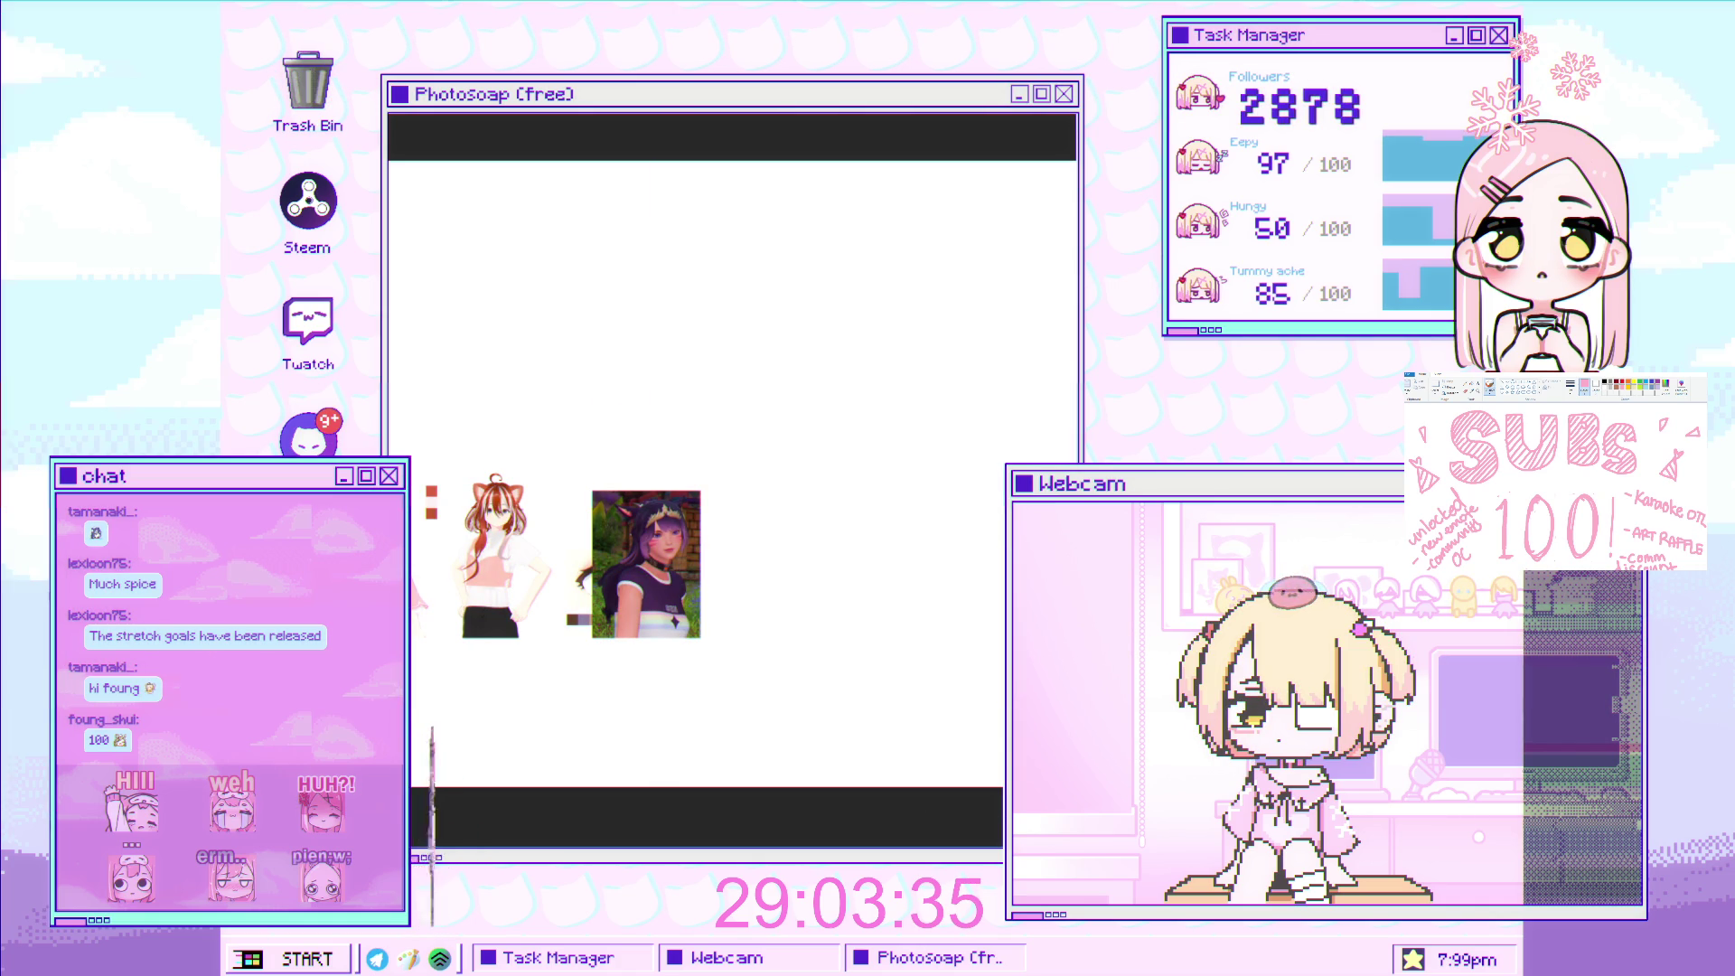